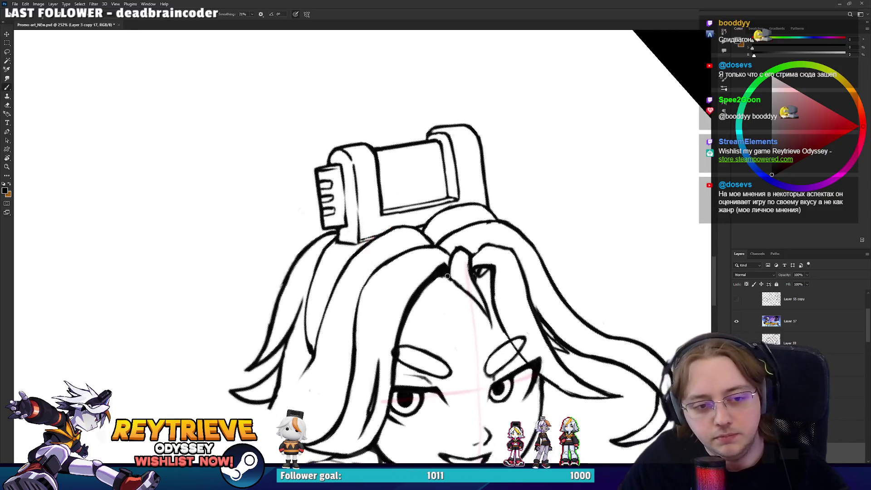
Rotate the view nearly upright, lasso the right hair strand and shift it up and left
{"action": "key", "text": "r"}
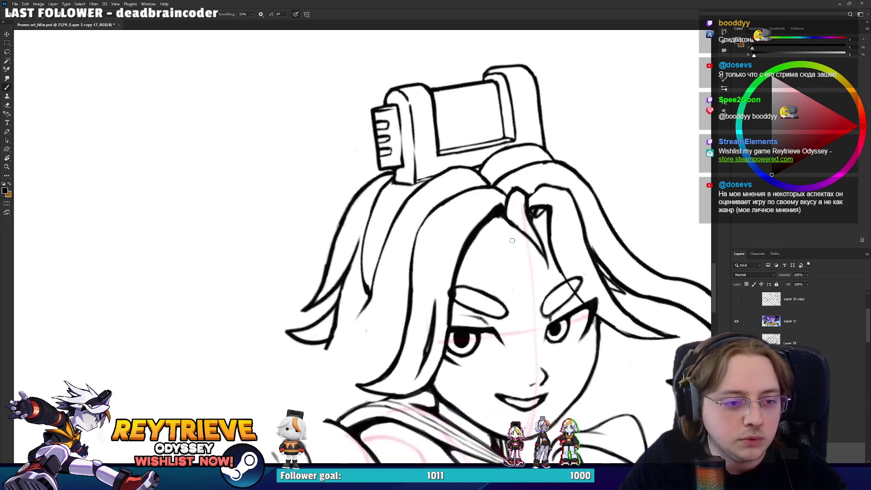
{"action": "mouse_move", "coordinate": [579, 122]}
{"action": "left_mouse_down"}
{"action": "mouse_move", "coordinate": [545, 265]}
{"action": "mouse_move", "coordinate": [519, 213]}
{"action": "mouse_move", "coordinate": [531, 194]}
{"action": "left_mouse_up"}
{"action": "key", "text": "l"}
{"action": "left_click_drag", "start_coordinate": [503, 282], "coordinate": [503, 279]}
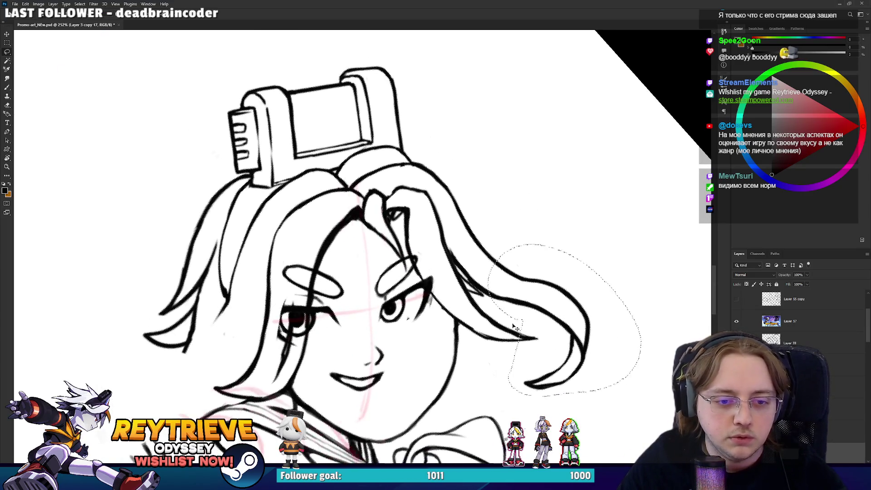
{"action": "key", "text": "v"}
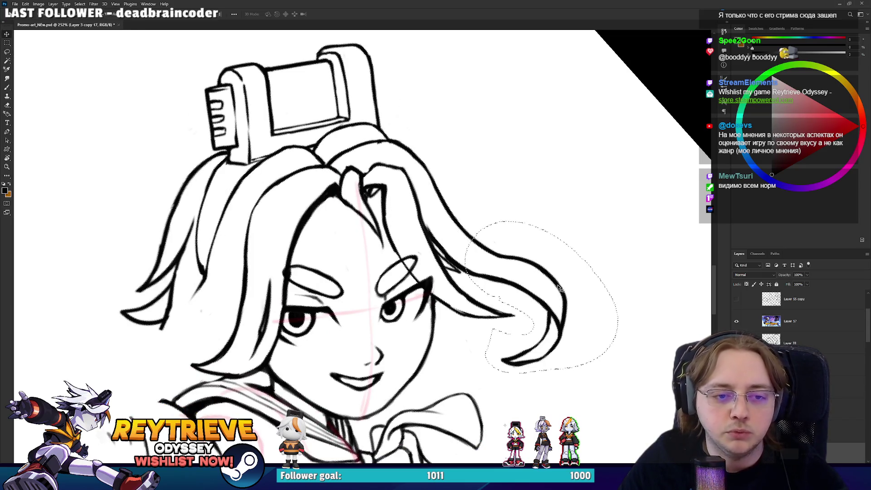
{"action": "left_click_drag", "start_coordinate": [592, 258], "coordinate": [536, 248]}
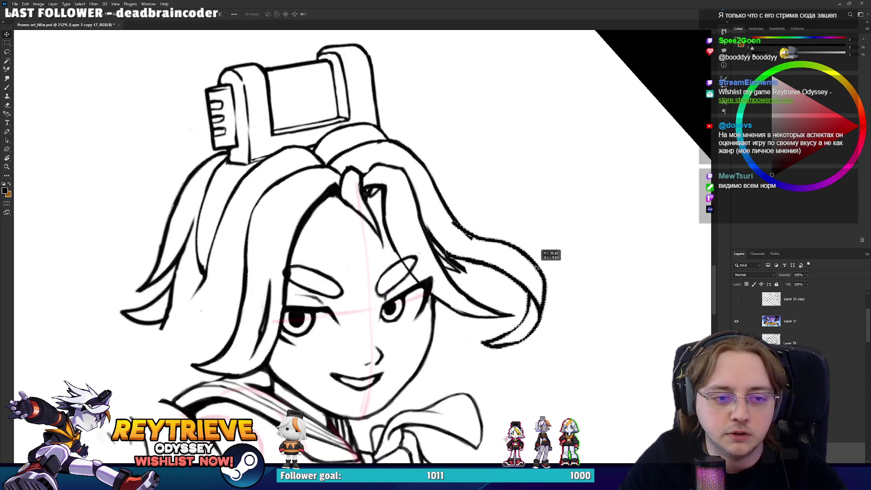
Tilt the canvas view to a new angle and switch to the Eraser
{"action": "key", "text": "r"}
{"action": "left_click_drag", "start_coordinate": [535, 272], "coordinate": [506, 291]}
{"action": "key", "text": "e"}
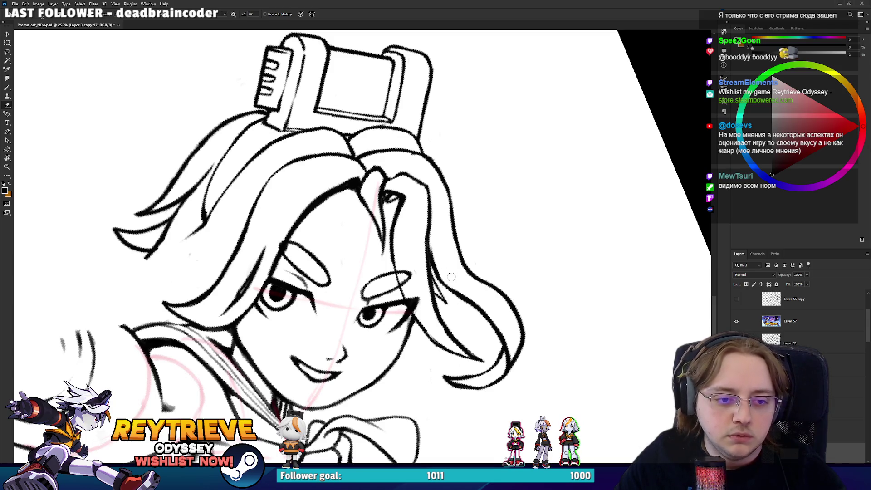
Tilt the view counter-clockwise and erase part of the right hair strand line
{"action": "key", "text": "r"}
{"action": "mouse_move", "coordinate": [449, 277]}
{"action": "left_mouse_down"}
{"action": "mouse_move", "coordinate": [421, 296]}
{"action": "mouse_move", "coordinate": [401, 363]}
{"action": "left_mouse_up"}
{"action": "key", "text": "b"}
{"action": "key", "text": "e"}
{"action": "left_click_drag", "start_coordinate": [421, 318], "coordinate": [414, 302]}
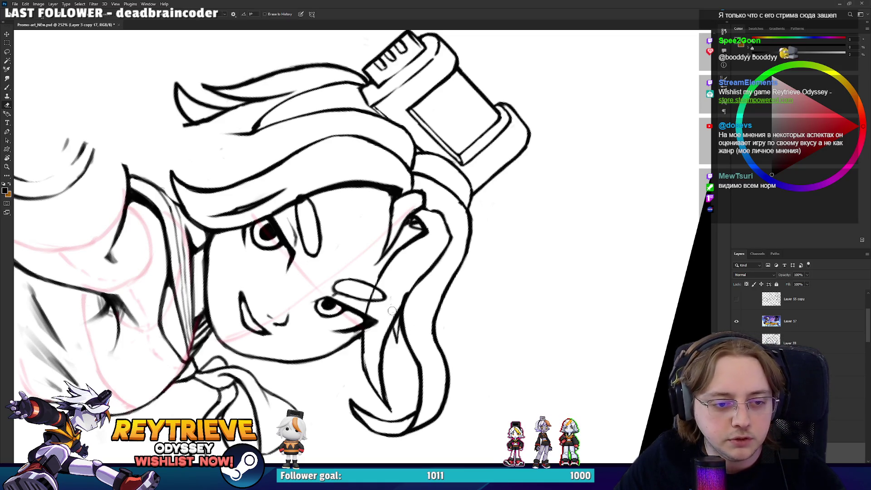
{"action": "key", "text": "r"}
{"action": "mouse_move", "coordinate": [392, 305]}
{"action": "left_mouse_down"}
{"action": "mouse_move", "coordinate": [487, 200]}
{"action": "mouse_move", "coordinate": [420, 144]}
{"action": "mouse_move", "coordinate": [441, 195]}
{"action": "left_mouse_up"}
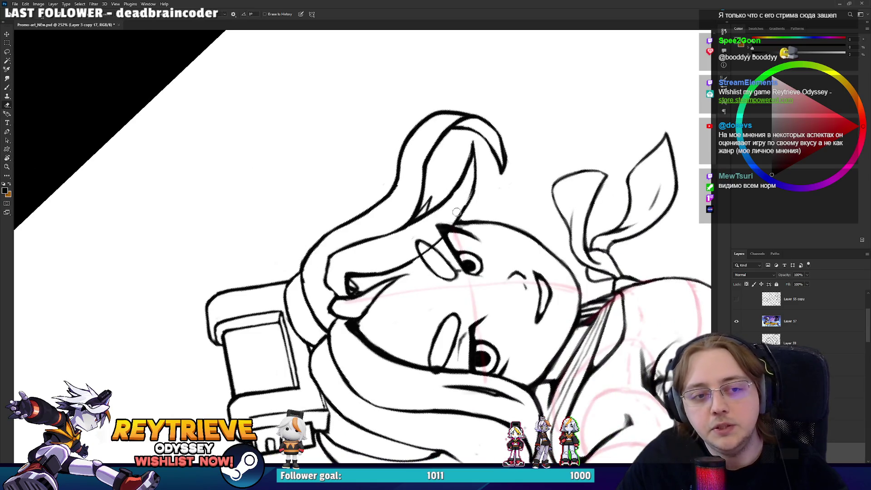
At a steep angle, redraw the right-side hair lines, then rotate back toward upright
{"action": "key", "text": "b"}
{"action": "key", "text": "e"}
{"action": "key", "text": "b"}
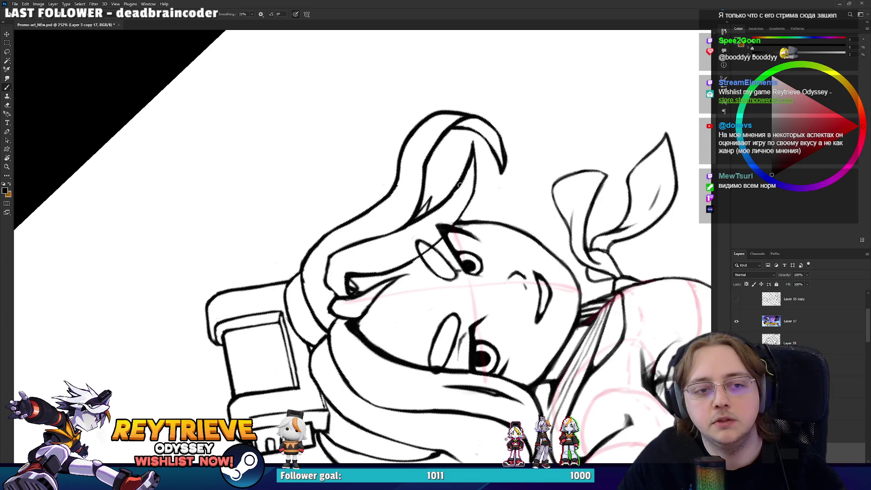
{"action": "key", "text": "r"}
{"action": "left_click_drag", "start_coordinate": [446, 200], "coordinate": [382, 366]}
{"action": "key", "text": "e"}
{"action": "key", "text": "b"}
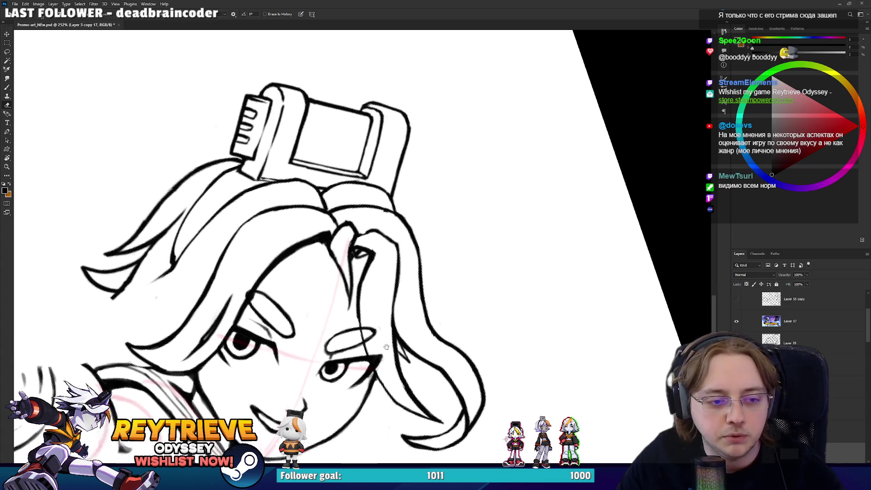
Pan up toward the face and alternately ink and erase the strands framing it
{"action": "left_click_drag", "start_coordinate": [367, 313], "coordinate": [386, 332]}
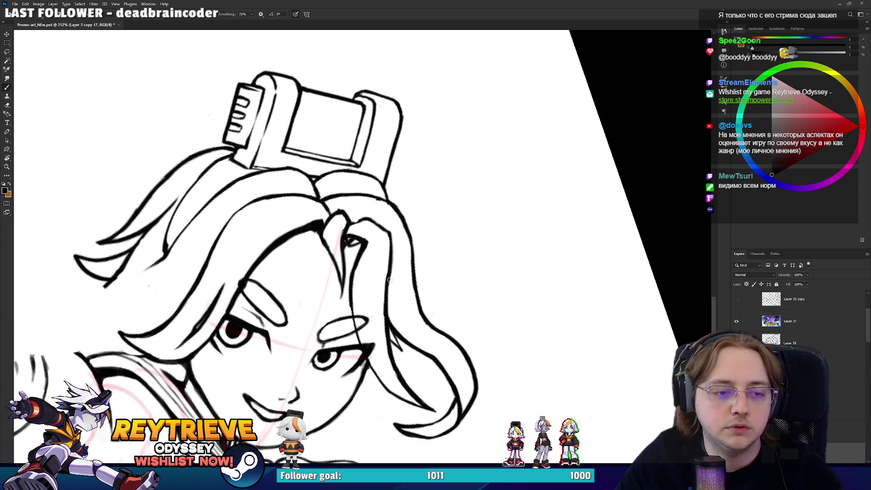
{"action": "left_click_drag", "start_coordinate": [389, 292], "coordinate": [403, 235]}
{"action": "key", "text": "e"}
{"action": "key", "text": "b"}
{"action": "left_click_drag", "start_coordinate": [395, 285], "coordinate": [415, 244]}
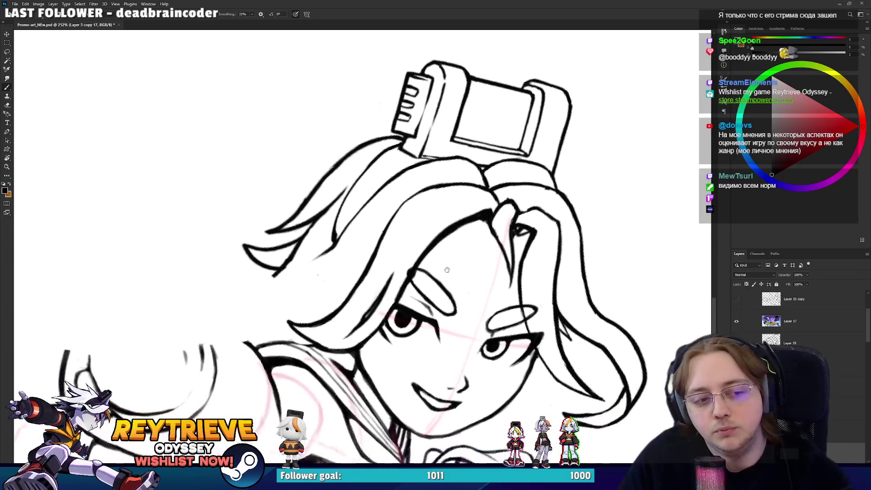
{"action": "key", "text": "e"}
{"action": "key", "text": "b"}
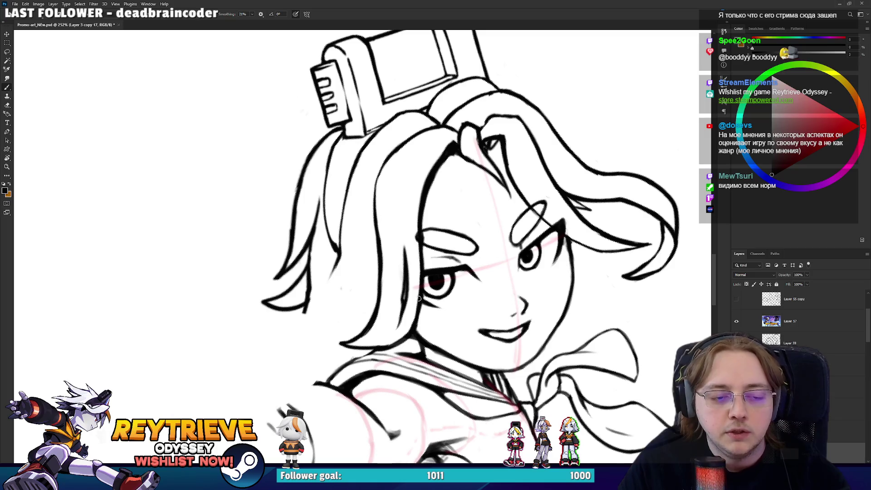
{"action": "key", "text": "e"}
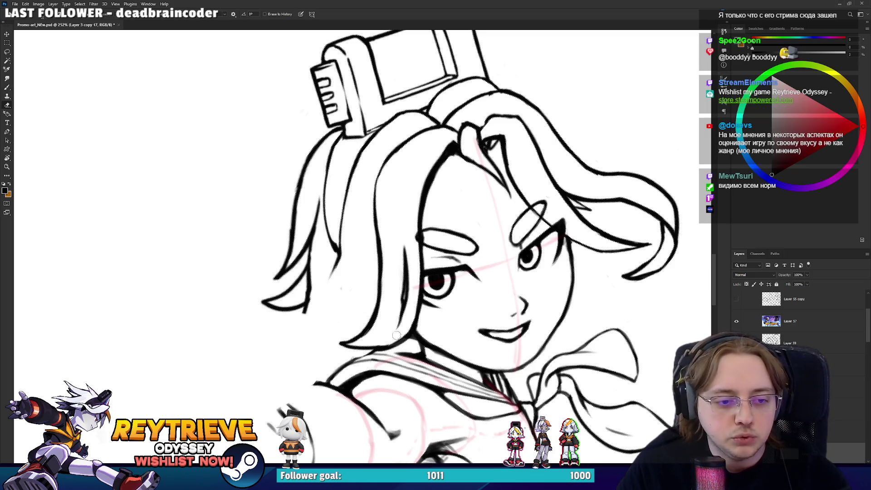
Tilt the canvas strongly counter-clockwise and keep inking the right hair lines
{"action": "key", "text": "r"}
{"action": "mouse_move", "coordinate": [417, 282]}
{"action": "left_mouse_down"}
{"action": "mouse_move", "coordinate": [427, 308]}
{"action": "mouse_move", "coordinate": [348, 218]}
{"action": "mouse_move", "coordinate": [447, 251]}
{"action": "left_mouse_up"}
{"action": "key", "text": "b"}
{"action": "key", "text": "r"}
{"action": "key", "text": "r"}
{"action": "mouse_move", "coordinate": [488, 172]}
{"action": "left_mouse_down"}
{"action": "mouse_move", "coordinate": [402, 353]}
{"action": "mouse_move", "coordinate": [426, 236]}
{"action": "left_mouse_up"}
{"action": "key", "text": "b"}
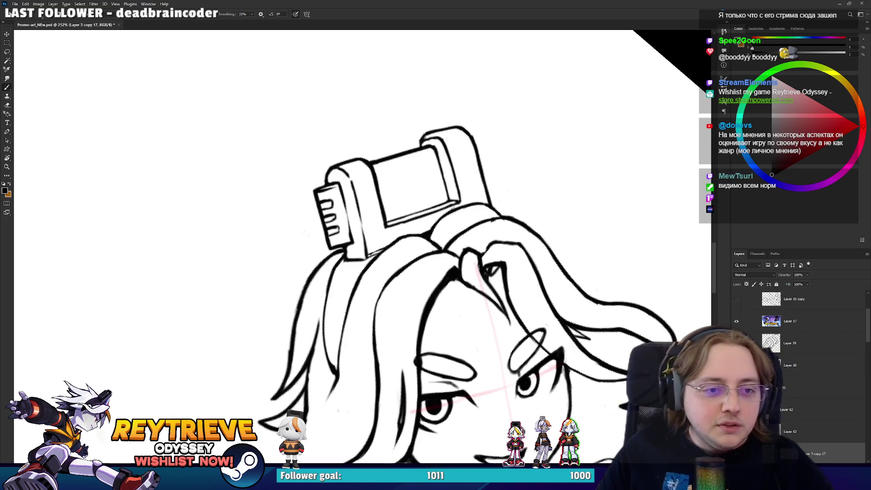
Rotate the view nearly upright and rework the left-side hair strokes with brush and eraser
{"action": "key", "text": "e"}
{"action": "key", "text": "r"}
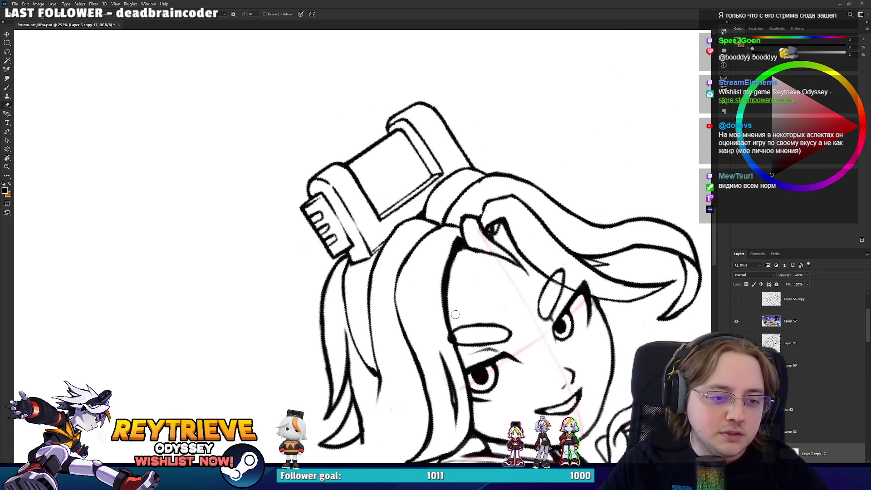
{"action": "left_click_drag", "start_coordinate": [419, 254], "coordinate": [356, 287]}
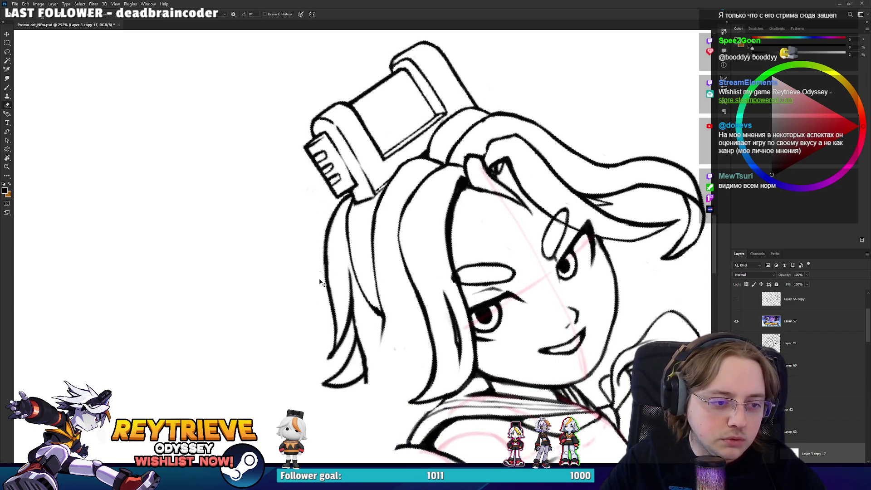
{"action": "key", "text": "b"}
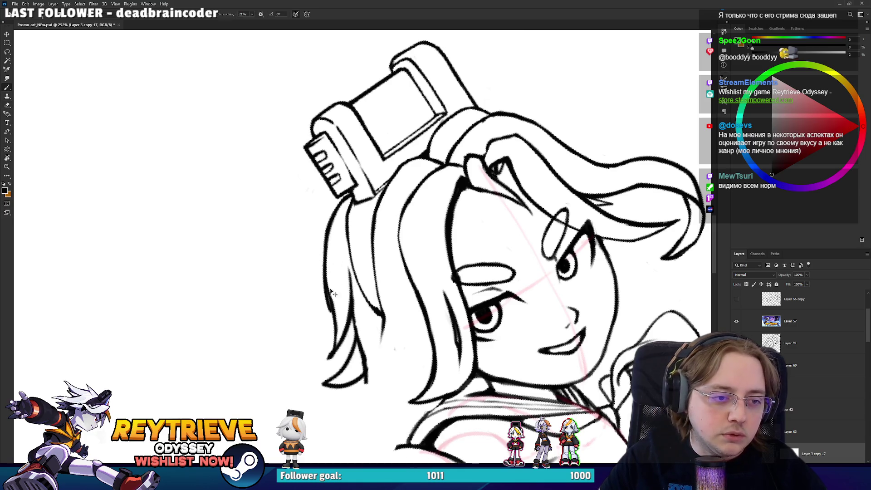
{"action": "key", "text": "r"}
{"action": "mouse_move", "coordinate": [376, 186]}
{"action": "left_mouse_down"}
{"action": "mouse_move", "coordinate": [436, 235]}
{"action": "mouse_move", "coordinate": [287, 208]}
{"action": "mouse_move", "coordinate": [464, 315]}
{"action": "left_mouse_up"}
{"action": "key", "text": "e"}
Rotate the view about 40° clockwise, then upside down, to keep erasing the left strands
{"action": "key", "text": "r"}
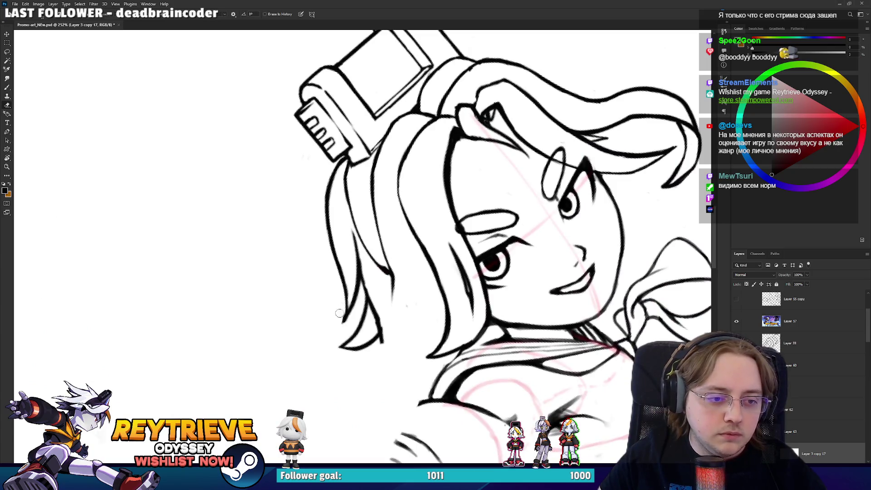
{"action": "mouse_move", "coordinate": [440, 241]}
{"action": "left_mouse_down"}
{"action": "mouse_move", "coordinate": [427, 233]}
{"action": "mouse_move", "coordinate": [447, 206]}
{"action": "left_mouse_up"}
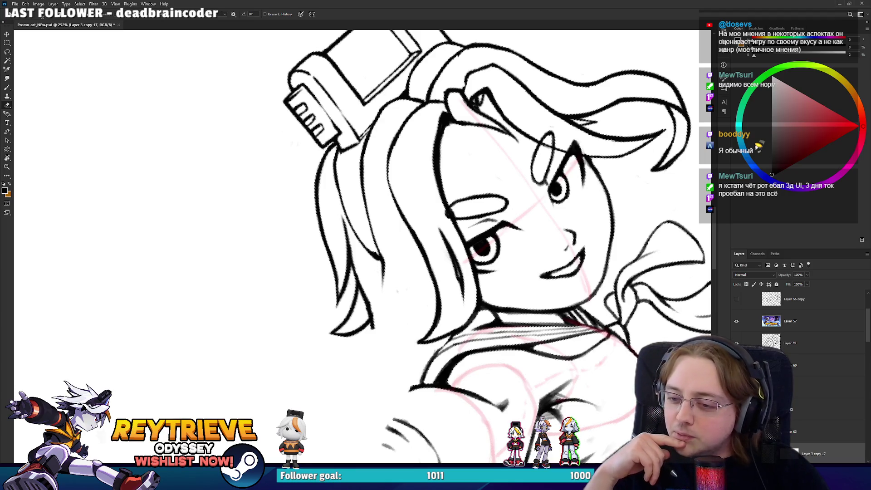
{"action": "key", "text": "r"}
{"action": "mouse_move", "coordinate": [461, 258]}
{"action": "left_mouse_down"}
{"action": "mouse_move", "coordinate": [433, 323]}
{"action": "mouse_move", "coordinate": [377, 291]}
{"action": "mouse_move", "coordinate": [427, 267]}
{"action": "mouse_move", "coordinate": [388, 277]}
{"action": "left_mouse_up"}
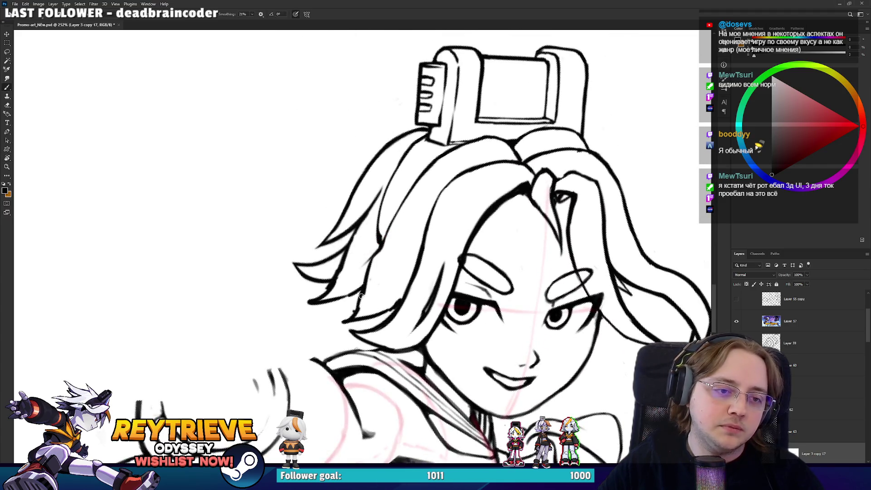
{"action": "key", "text": "e"}
{"action": "mouse_move", "coordinate": [417, 253]}
{"action": "left_mouse_down"}
{"action": "mouse_move", "coordinate": [333, 232]}
{"action": "mouse_move", "coordinate": [316, 184]}
{"action": "left_mouse_up"}
Try inking short hair-tip strokes, undoing the ones that miss
{"action": "key", "text": "b"}
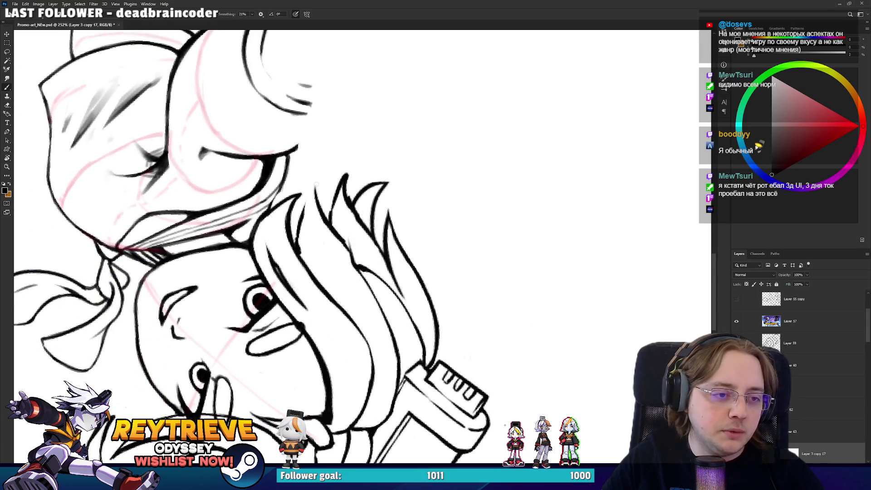
{"action": "mouse_move", "coordinate": [298, 250]}
{"action": "left_mouse_down"}
{"action": "mouse_move", "coordinate": [303, 205]}
{"action": "mouse_move", "coordinate": [413, 295]}
{"action": "mouse_move", "coordinate": [424, 281]}
{"action": "mouse_move", "coordinate": [433, 320]}
{"action": "left_mouse_up"}
{"action": "key", "text": "ctrl+z"}
{"action": "key", "text": "e"}
{"action": "key", "text": "b"}
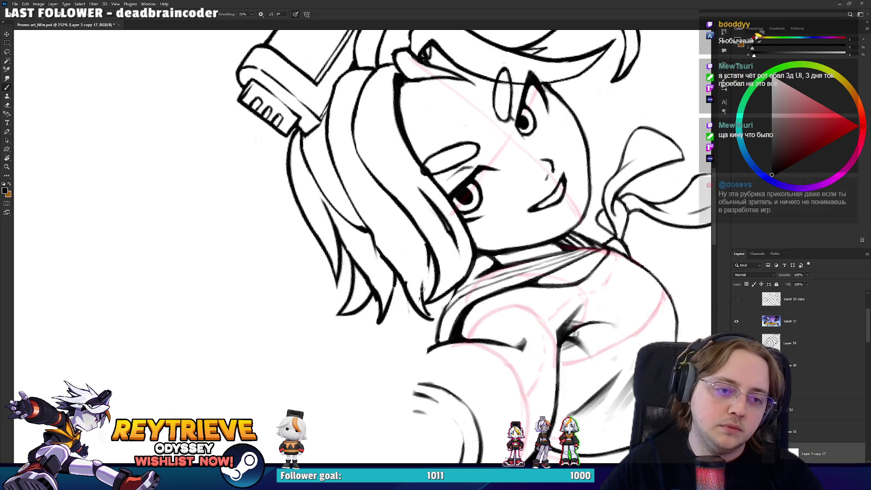
{"action": "left_click_drag", "start_coordinate": [379, 248], "coordinate": [415, 320]}
{"action": "mouse_move", "coordinate": [424, 260]}
{"action": "left_mouse_down"}
{"action": "mouse_move", "coordinate": [410, 313]}
{"action": "mouse_move", "coordinate": [379, 290]}
{"action": "mouse_move", "coordinate": [381, 338]}
{"action": "left_mouse_up"}
{"action": "key", "text": "ctrl+z"}
{"action": "key", "text": "ctrl+z"}
Redraw the hair tip curving right and erase the stray hair-tip marks
{"action": "key", "text": "ctrl+z"}
{"action": "key", "text": "e"}
{"action": "key", "text": "b"}
{"action": "key", "text": "ctrl+z"}
{"action": "left_click_drag", "start_coordinate": [369, 280], "coordinate": [376, 336]}
{"action": "key", "text": "ctrl+z"}
{"action": "left_click_drag", "start_coordinate": [367, 277], "coordinate": [411, 327]}
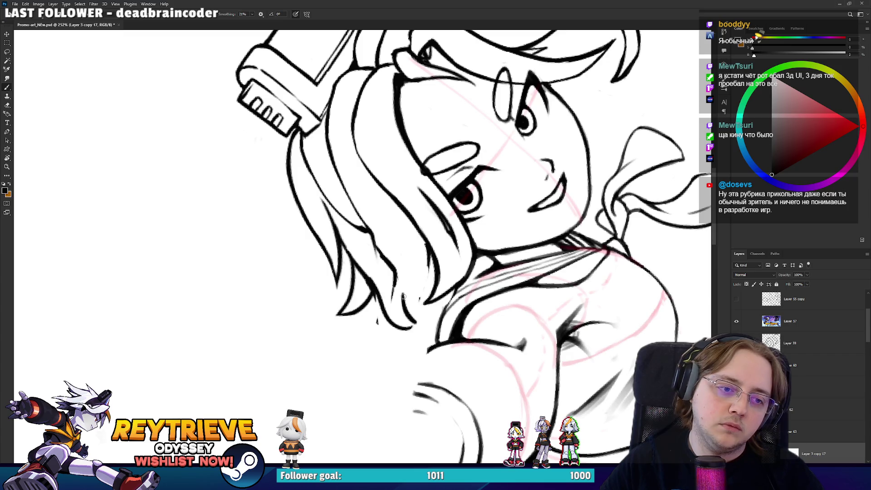
{"action": "key", "text": "e"}
{"action": "left_click_drag", "start_coordinate": [414, 291], "coordinate": [407, 323]}
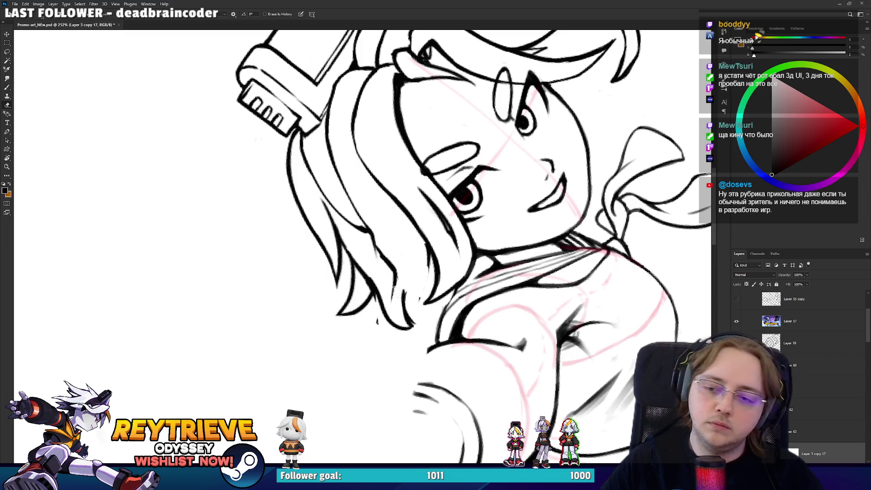
{"action": "left_click_drag", "start_coordinate": [399, 285], "coordinate": [393, 297]}
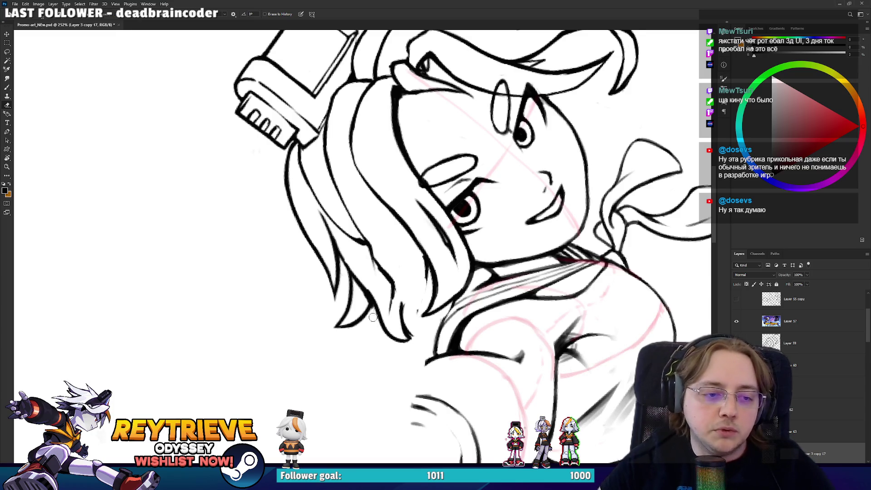
Turn the view around 180° and back upright, alternating brush and eraser to clear stray ink
{"action": "key", "text": "b"}
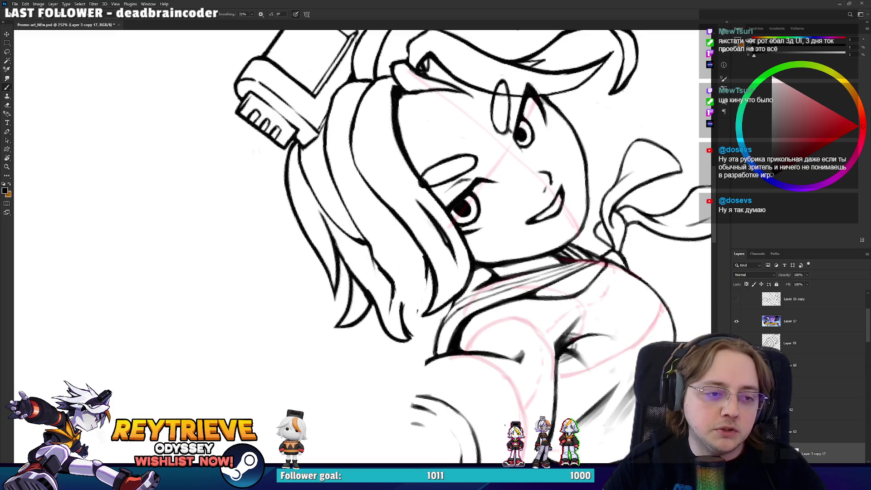
{"action": "key", "text": "e"}
{"action": "mouse_move", "coordinate": [392, 288]}
{"action": "left_mouse_down"}
{"action": "mouse_move", "coordinate": [304, 227]}
{"action": "mouse_move", "coordinate": [406, 322]}
{"action": "left_mouse_up"}
{"action": "key", "text": "r"}
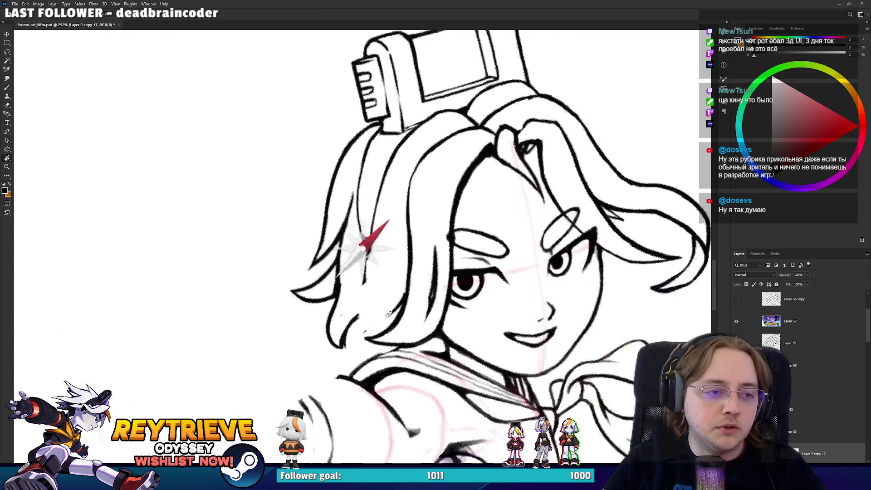
{"action": "key", "text": "b"}
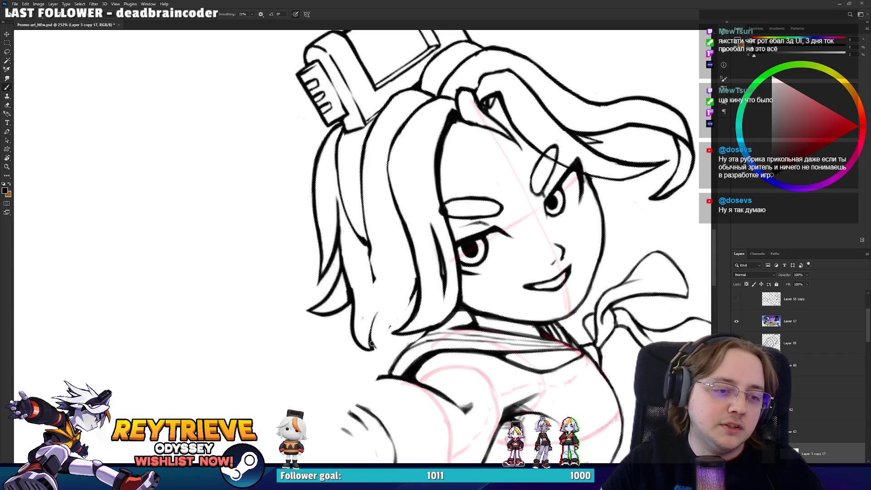
{"action": "key", "text": "e"}
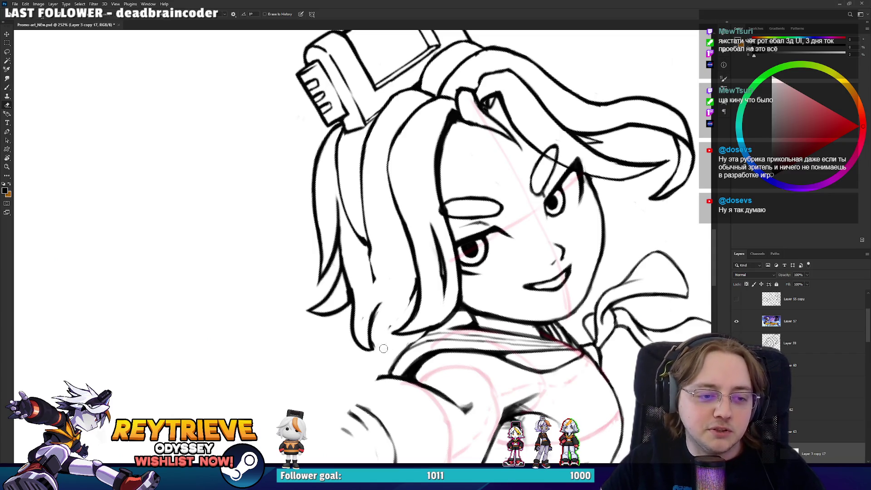
{"action": "key", "text": "b"}
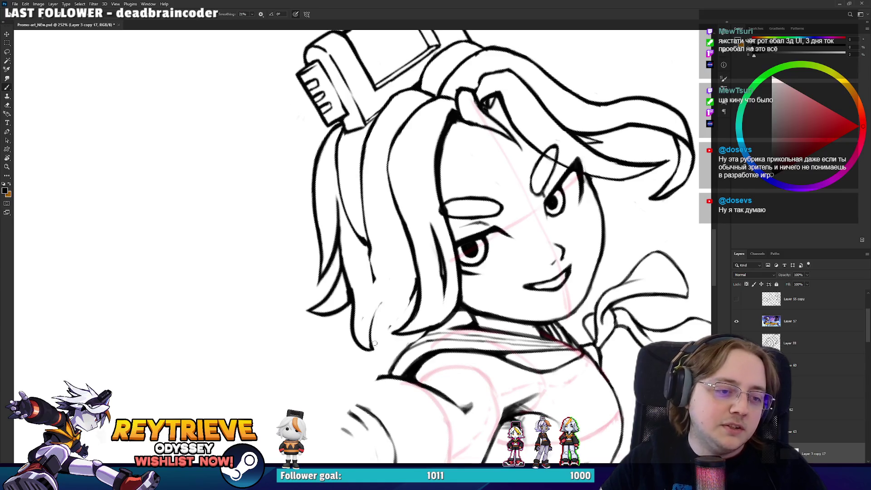
{"action": "key", "text": "e"}
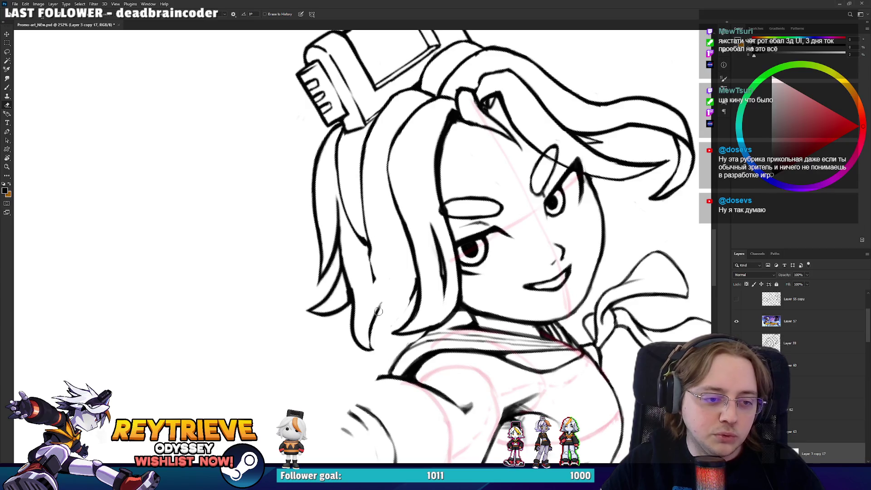
Rotate to a comfortable angle and ink the hair strand outlines, redoing one stroke
{"action": "key", "text": "r"}
{"action": "left_click_drag", "start_coordinate": [380, 308], "coordinate": [356, 374]}
{"action": "mouse_move", "coordinate": [363, 249]}
{"action": "left_mouse_down"}
{"action": "mouse_move", "coordinate": [345, 272]}
{"action": "mouse_move", "coordinate": [270, 226]}
{"action": "mouse_move", "coordinate": [292, 196]}
{"action": "left_mouse_up"}
{"action": "key", "text": "r"}
{"action": "left_click_drag", "start_coordinate": [289, 227], "coordinate": [306, 162]}
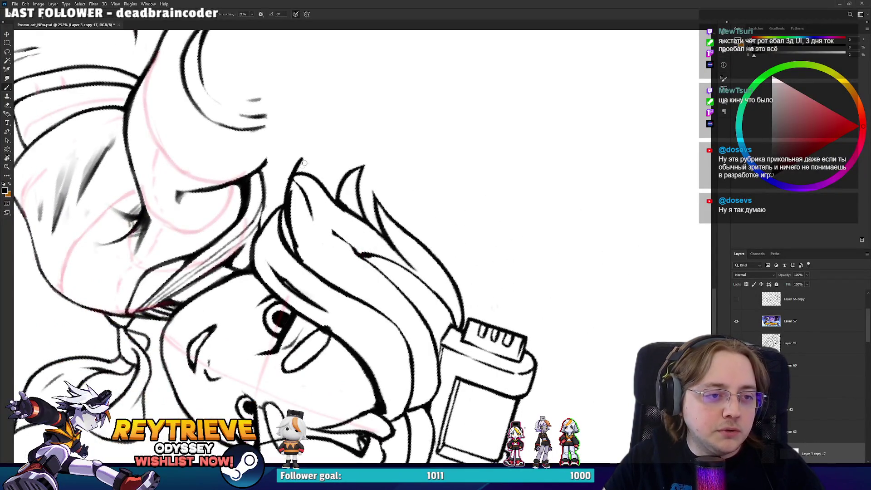
{"action": "key", "text": "ctrl+z"}
{"action": "key", "text": "ctrl+z"}
{"action": "mouse_move", "coordinate": [299, 252]}
{"action": "left_mouse_down"}
{"action": "mouse_move", "coordinate": [303, 167]}
{"action": "mouse_move", "coordinate": [317, 229]}
{"action": "left_mouse_up"}
Thicken the tip of the hair strand and darken the left hair line
{"action": "key", "text": "e"}
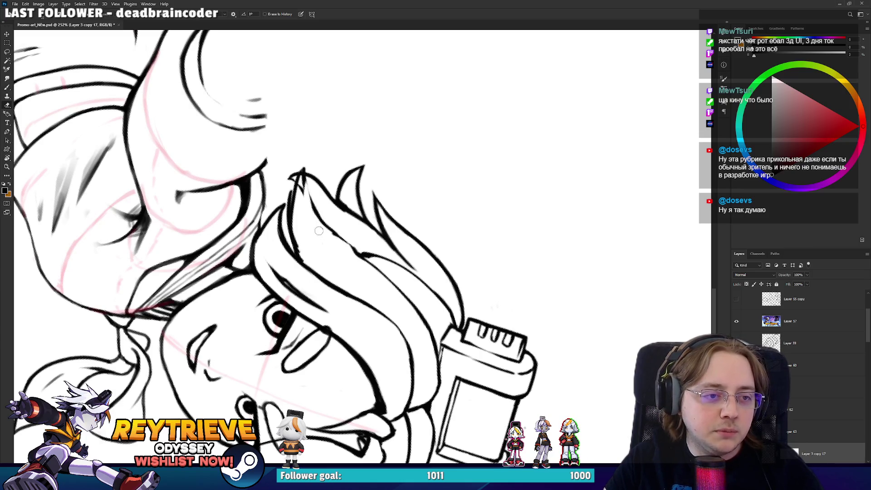
{"action": "key", "text": "b"}
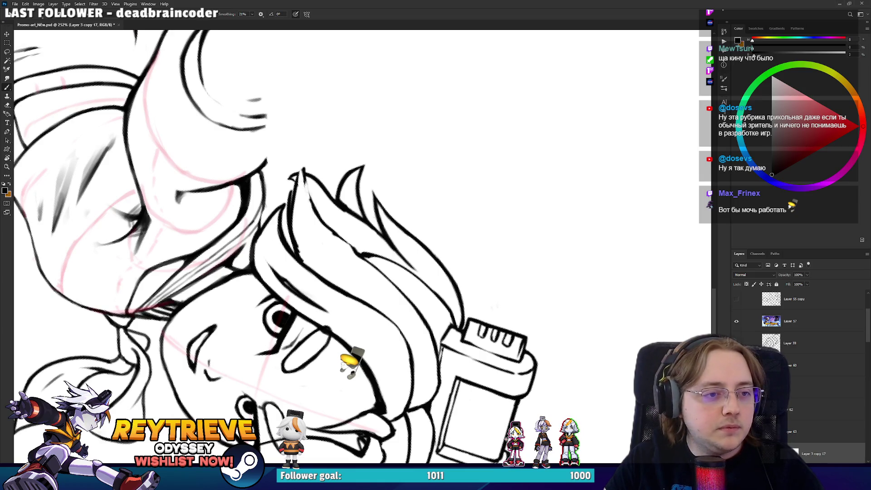
{"action": "left_click_drag", "start_coordinate": [303, 169], "coordinate": [299, 175]}
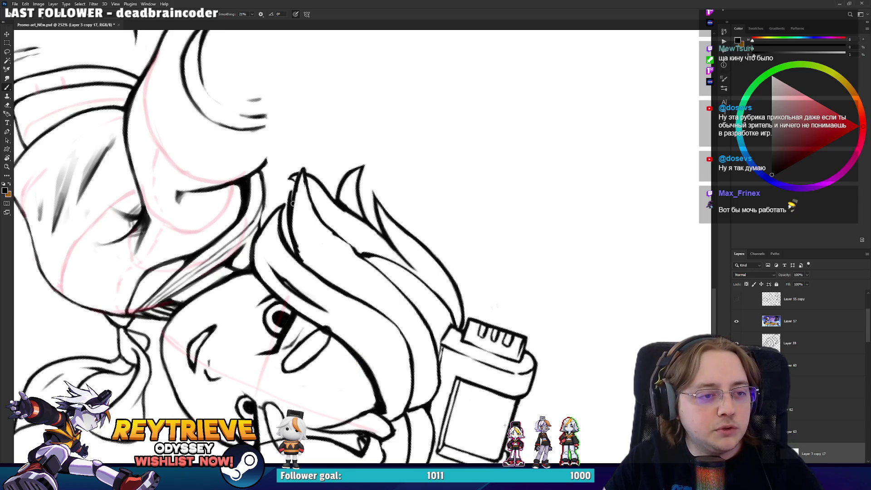
{"action": "key", "text": "e"}
{"action": "key", "text": "b"}
{"action": "left_click_drag", "start_coordinate": [294, 202], "coordinate": [296, 244]}
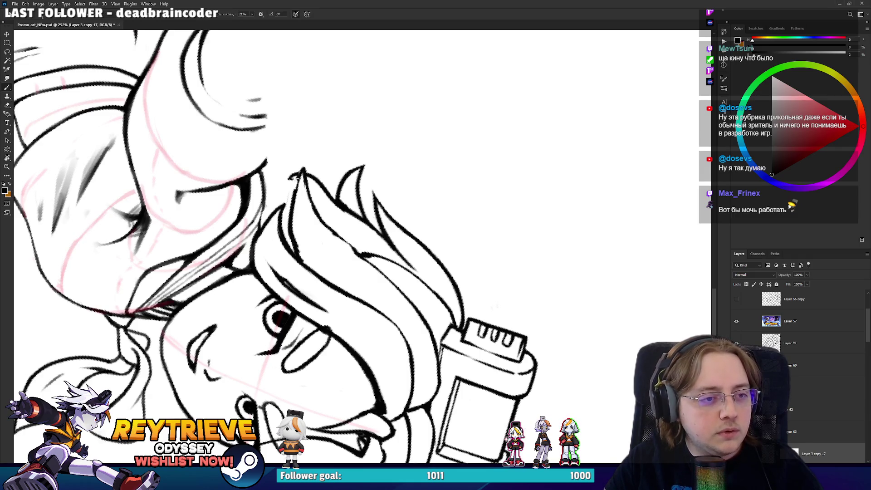
{"action": "mouse_move", "coordinate": [325, 330]}
{"action": "left_mouse_down"}
{"action": "mouse_move", "coordinate": [401, 334]}
{"action": "mouse_move", "coordinate": [457, 244]}
{"action": "mouse_move", "coordinate": [437, 288]}
{"action": "left_mouse_up"}
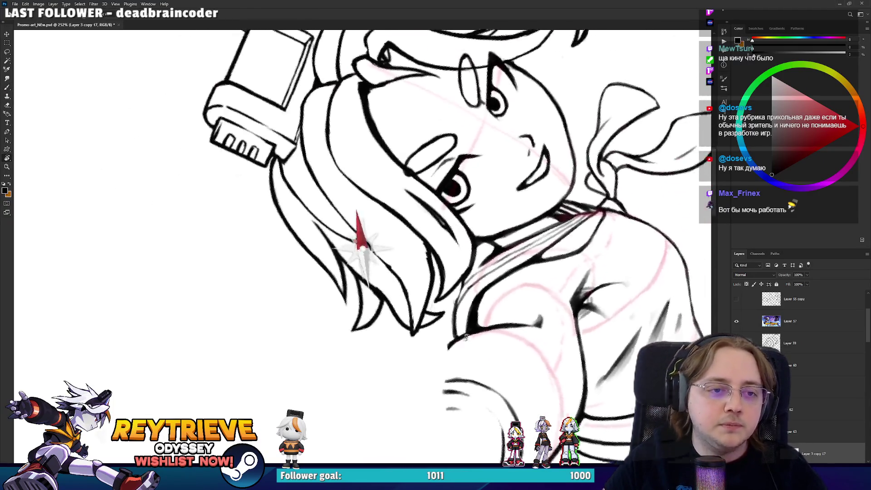
With the view upside down around the face, ink the strands, then rotate back upright
{"action": "key", "text": "e"}
{"action": "left_click_drag", "start_coordinate": [437, 272], "coordinate": [289, 219]}
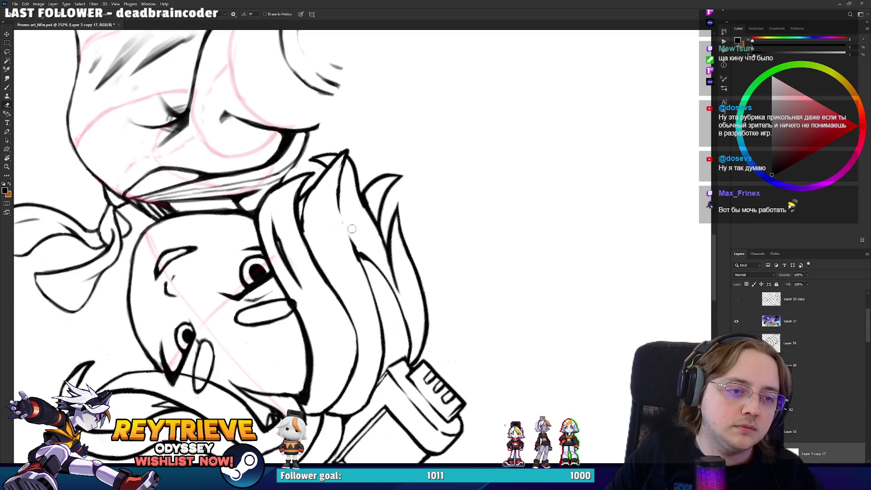
{"action": "key", "text": "b"}
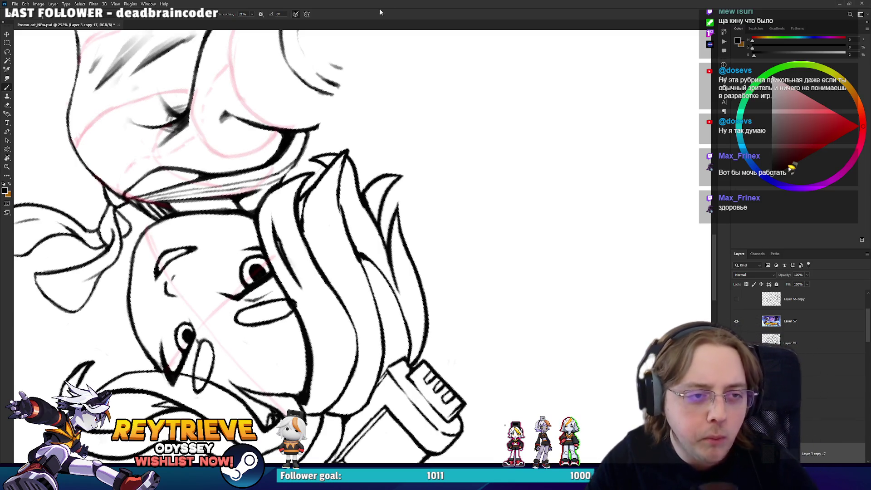
{"action": "key", "text": "r"}
{"action": "left_click_drag", "start_coordinate": [583, 278], "coordinate": [230, 187]}
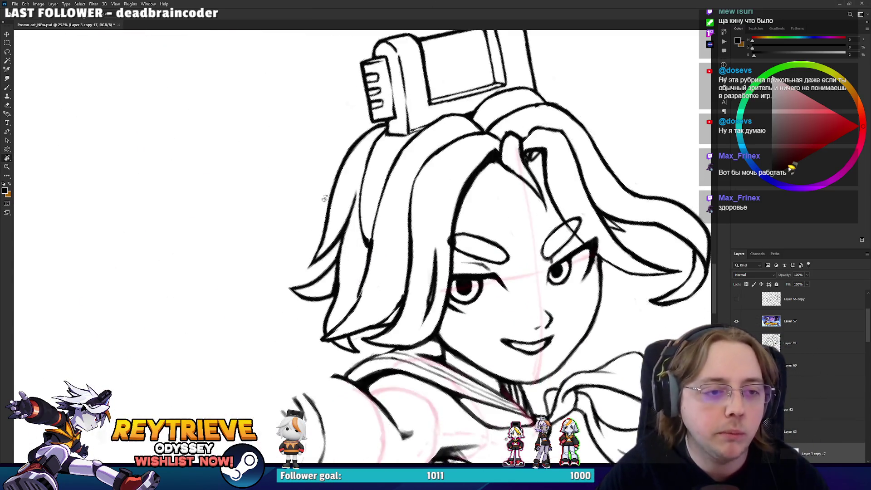
Fit the whole artwork on screen with Ctrl+0 and zoom in to about 73%
{"action": "key", "text": "ctrl+0"}
{"action": "key", "text": "Escape"}
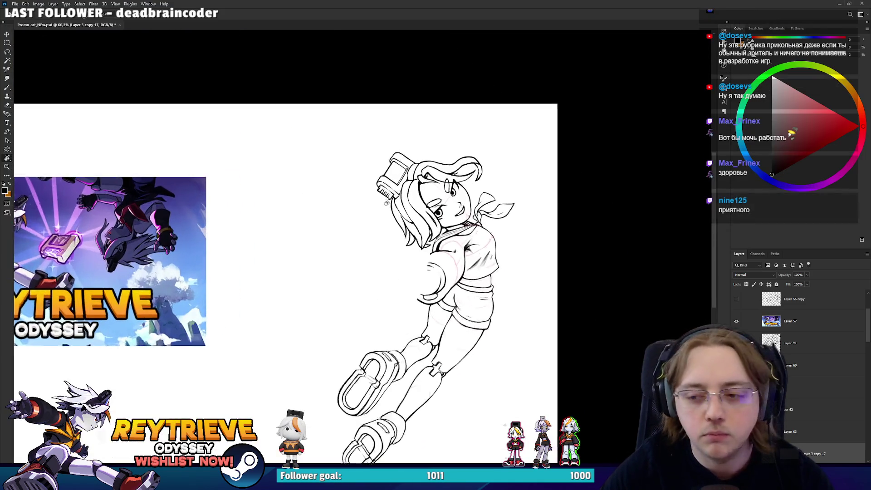
{"action": "scroll", "coordinate": [190, 209], "scroll_direction": "up", "scroll_amount": 2}
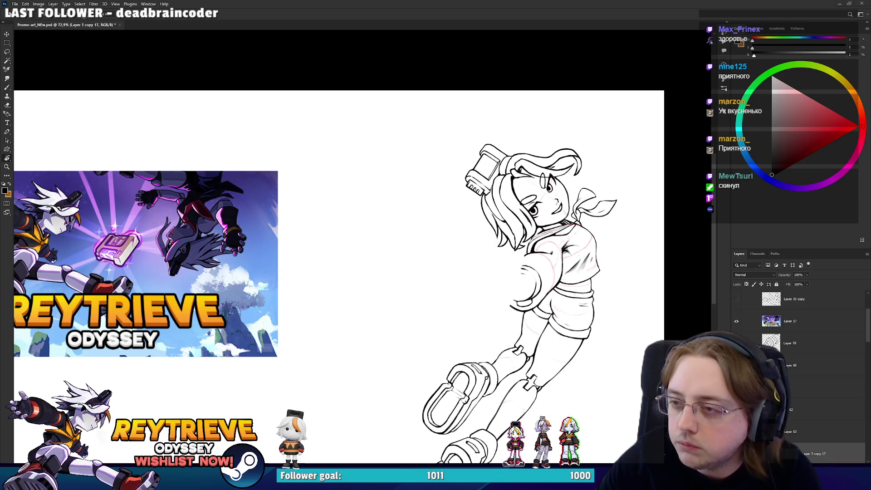
{"action": "key", "text": "alt+Tab"}
{"action": "left_click", "coordinate": [291, 331]}
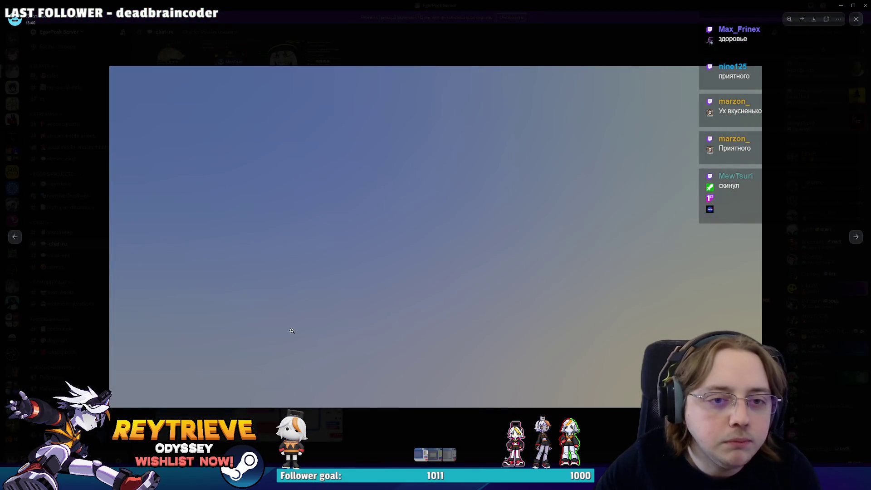
{"action": "key", "text": "Right"}
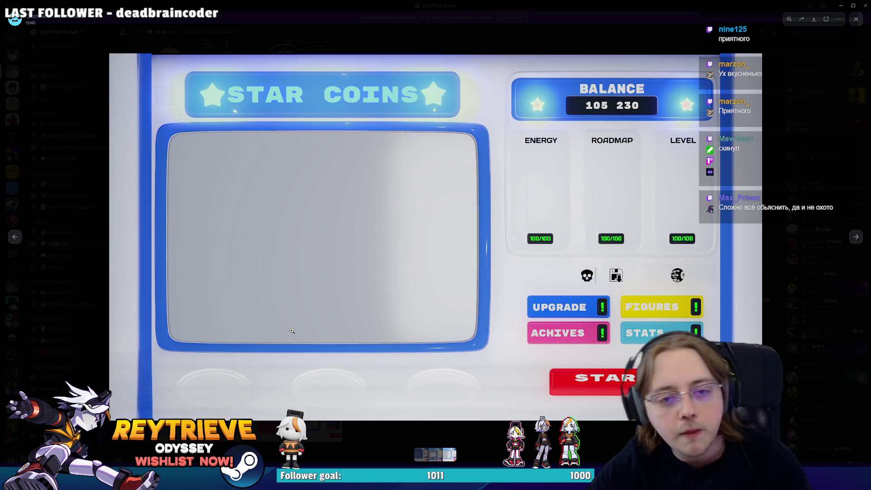
{"action": "key", "text": "Right"}
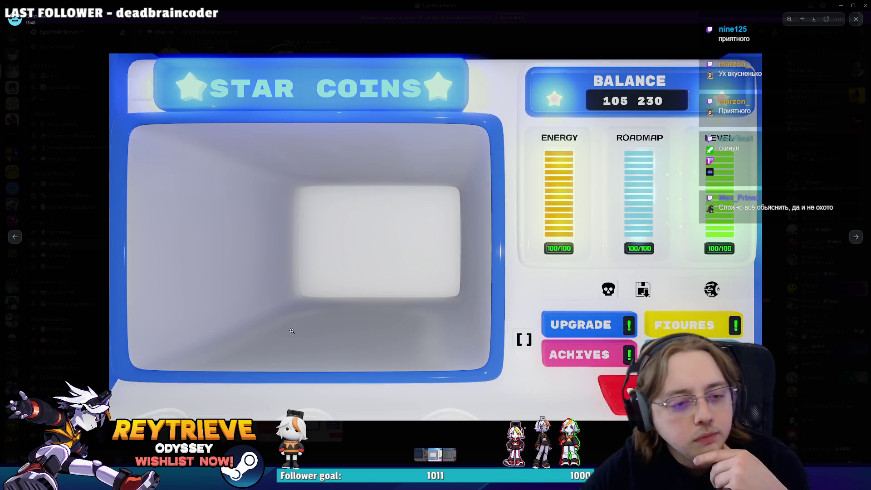
{"action": "key", "text": "Right"}
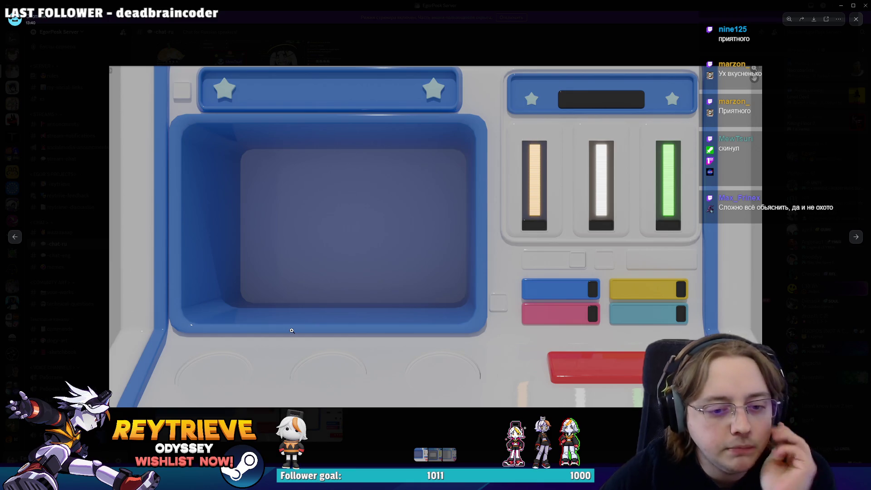
{"action": "key", "text": "Right"}
{"action": "key", "text": "Right"}
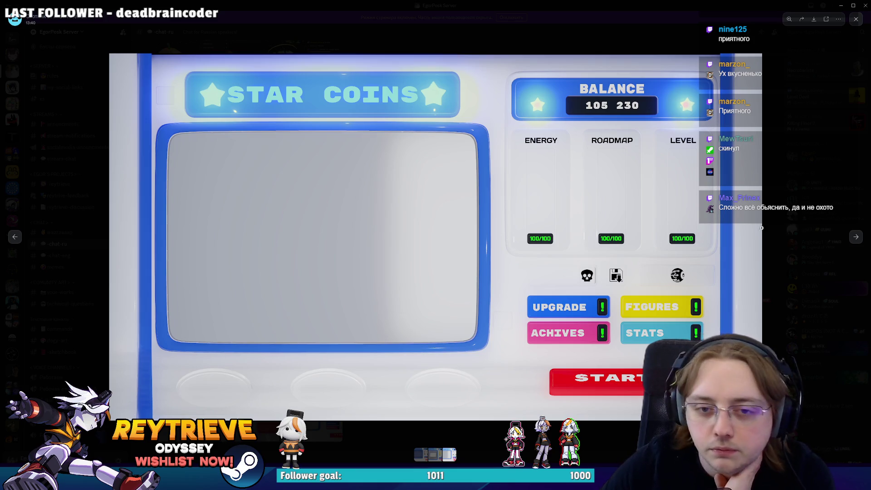
{"action": "key", "text": "Escape"}
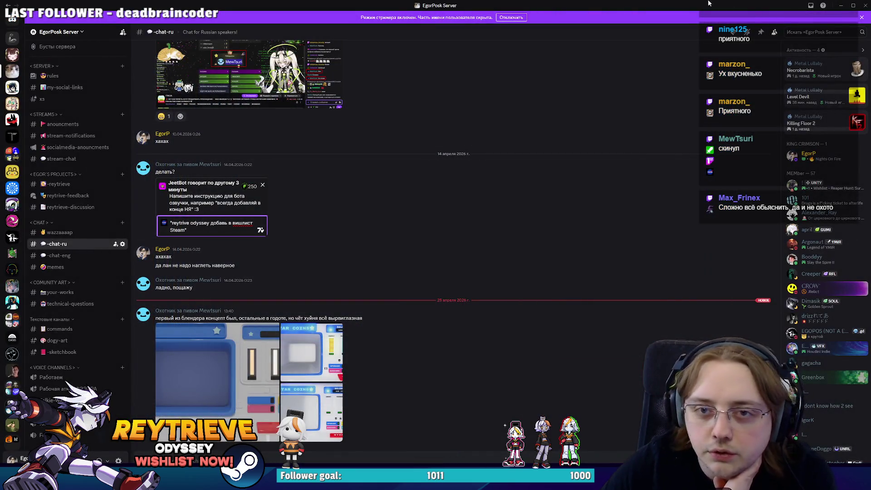
{"action": "key", "text": "alt+Tab"}
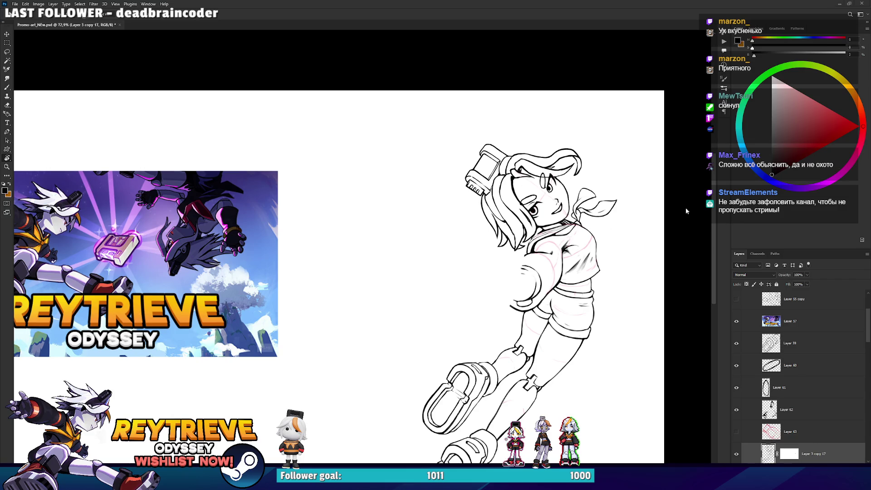
Add a new empty layer above Layer 57 and pick the Brush for handwriting
{"action": "left_click", "coordinate": [789, 324]}
{"action": "key", "text": "ctrl+shift+alt+n"}
{"action": "key", "text": "b"}
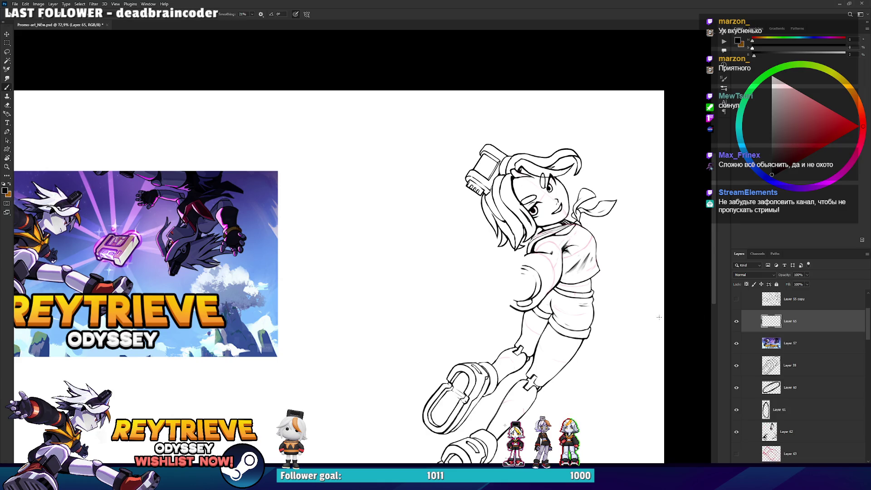
{"action": "scroll", "coordinate": [322, 125], "scroll_direction": "up", "scroll_amount": 3}
Handwrite the first word 'Жеска' on the new layer, undoing a messy second line
{"action": "mouse_move", "coordinate": [328, 142]}
{"action": "left_mouse_down"}
{"action": "mouse_move", "coordinate": [343, 180]}
{"action": "mouse_move", "coordinate": [388, 157]}
{"action": "mouse_move", "coordinate": [395, 138]}
{"action": "mouse_move", "coordinate": [410, 148]}
{"action": "left_mouse_up"}
{"action": "mouse_move", "coordinate": [413, 128]}
{"action": "left_mouse_down"}
{"action": "mouse_move", "coordinate": [422, 140]}
{"action": "mouse_move", "coordinate": [453, 133]}
{"action": "left_mouse_up"}
{"action": "left_click_drag", "start_coordinate": [378, 182], "coordinate": [384, 219]}
{"action": "mouse_move", "coordinate": [365, 193]}
{"action": "left_mouse_down"}
{"action": "mouse_move", "coordinate": [399, 213]}
{"action": "mouse_move", "coordinate": [428, 185]}
{"action": "mouse_move", "coordinate": [489, 167]}
{"action": "left_mouse_up"}
{"action": "key", "text": "ctrl+z"}
{"action": "key", "text": "ctrl+z"}
{"action": "key", "text": "ctrl+z"}
Write the second line 'Хаваю' beneath, redoing stray letter strokes, then pan toward the face
{"action": "mouse_move", "coordinate": [378, 181]}
{"action": "left_mouse_down"}
{"action": "mouse_move", "coordinate": [388, 227]}
{"action": "mouse_move", "coordinate": [426, 194]}
{"action": "mouse_move", "coordinate": [434, 203]}
{"action": "left_mouse_up"}
{"action": "key", "text": "ctrl+z"}
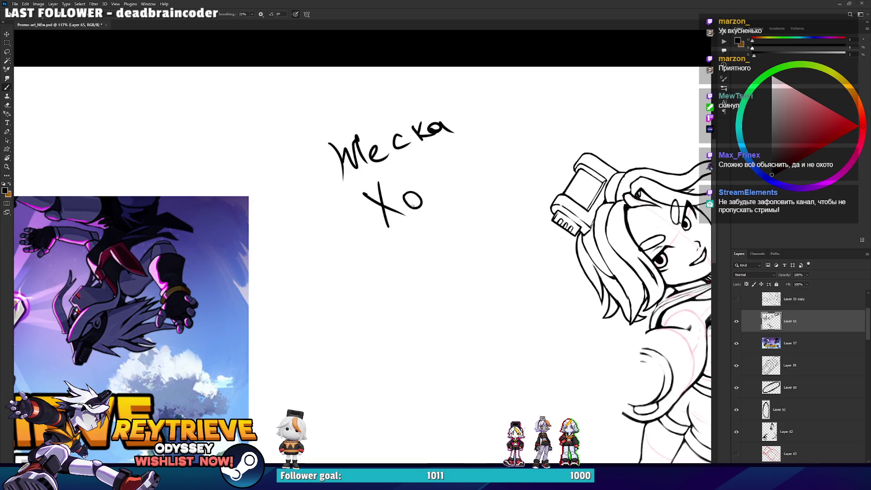
{"action": "left_click_drag", "start_coordinate": [436, 172], "coordinate": [430, 192]}
{"action": "key", "text": "ctrl+z"}
{"action": "mouse_move", "coordinate": [429, 163]}
{"action": "left_mouse_down"}
{"action": "mouse_move", "coordinate": [435, 191]}
{"action": "mouse_move", "coordinate": [474, 177]}
{"action": "mouse_move", "coordinate": [498, 151]}
{"action": "mouse_move", "coordinate": [490, 226]}
{"action": "left_mouse_up"}
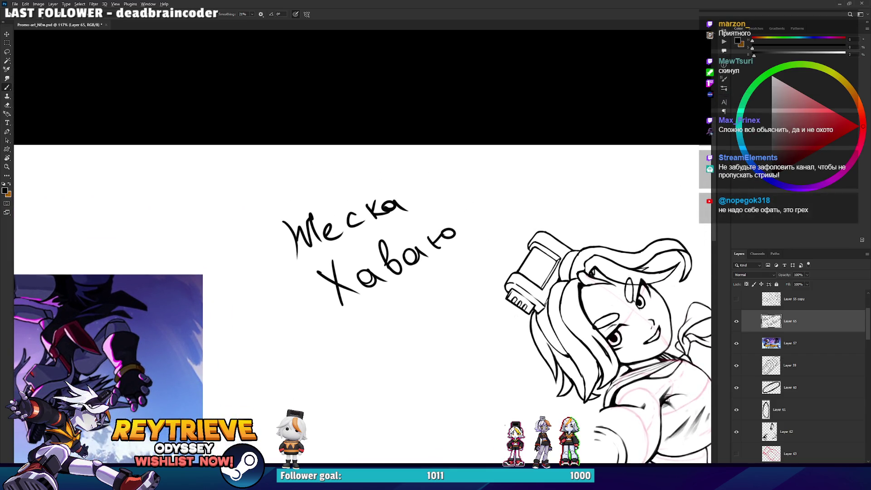
{"action": "scroll", "coordinate": [492, 245], "scroll_direction": "up", "scroll_amount": 1}
{"action": "scroll", "coordinate": [491, 256], "scroll_direction": "up", "scroll_amount": 1}
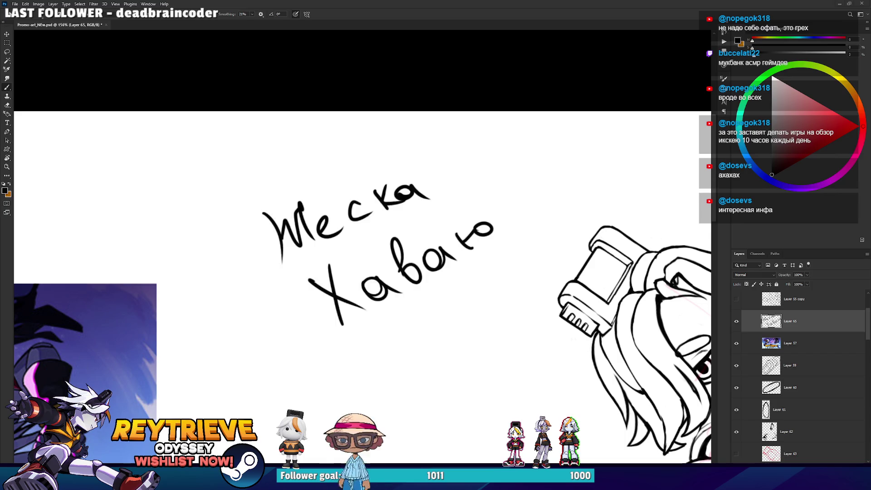
{"action": "mouse_move", "coordinate": [408, 273]}
{"action": "left_mouse_down"}
{"action": "mouse_move", "coordinate": [336, 263]}
{"action": "mouse_move", "coordinate": [256, 238]}
{"action": "left_mouse_up"}
{"action": "scroll", "coordinate": [363, 272], "scroll_direction": "down", "scroll_amount": 1}
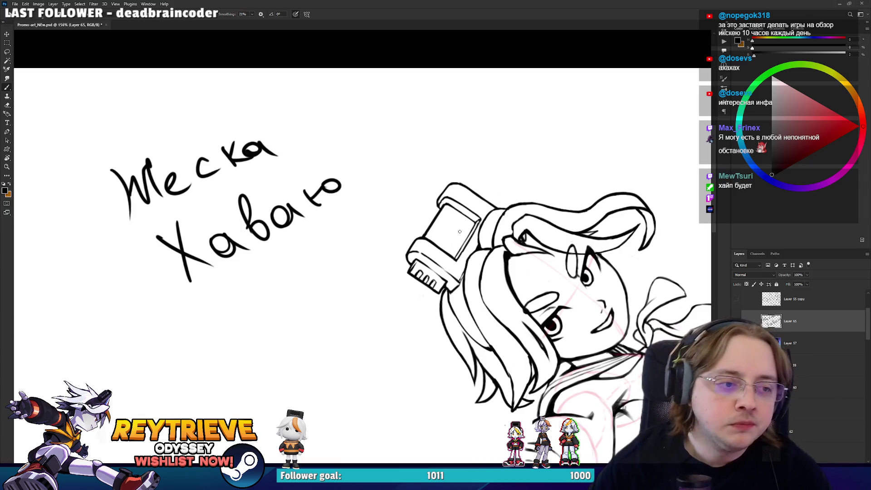
Delete the handwriting layer and select the promo image layer
{"action": "key", "text": "Delete"}
{"action": "left_click", "coordinate": [736, 343]}
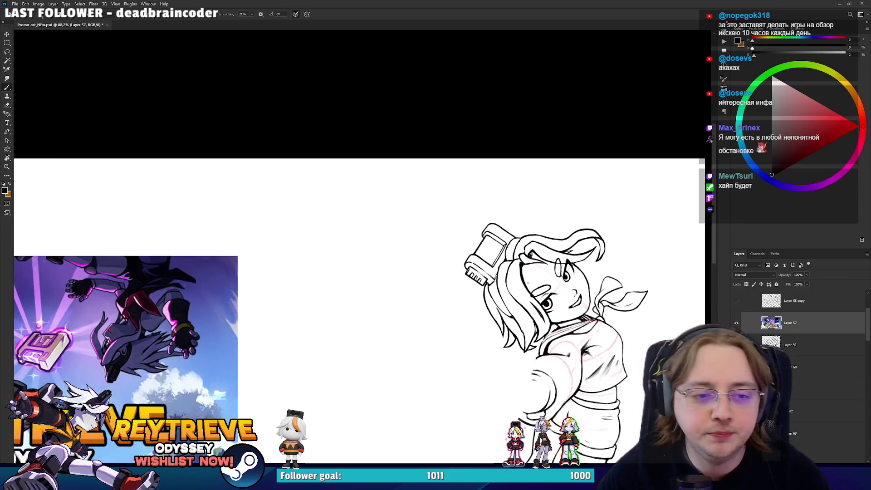
{"action": "scroll", "coordinate": [521, 201], "scroll_direction": "up", "scroll_amount": 3}
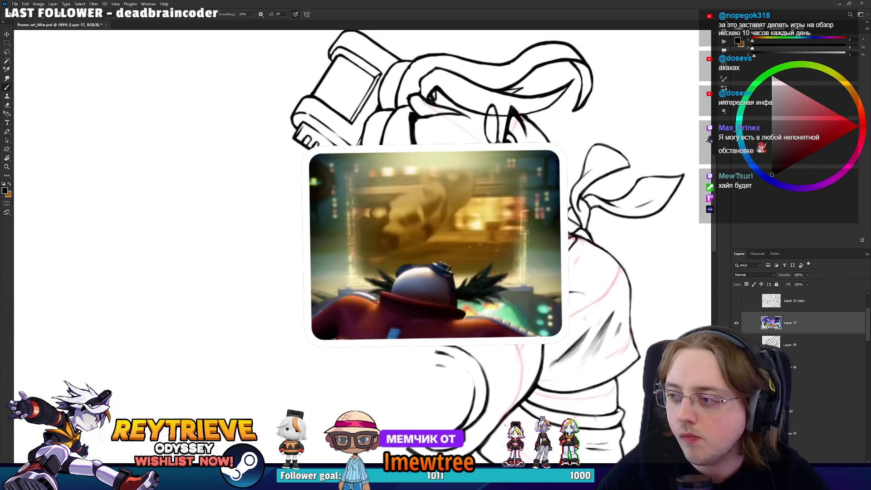
{"action": "scroll", "coordinate": [381, 136], "scroll_direction": "up", "scroll_amount": 1}
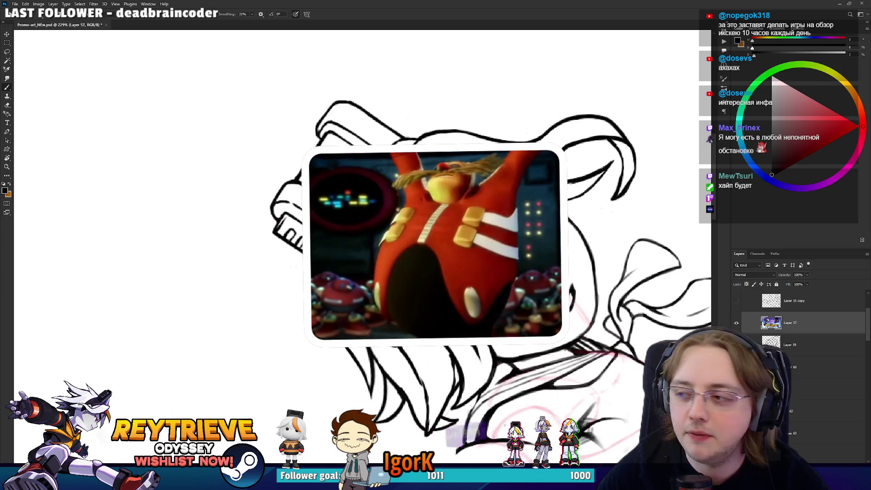
{"action": "scroll", "coordinate": [499, 249], "scroll_direction": "up", "scroll_amount": 1}
{"action": "scroll", "coordinate": [499, 249], "scroll_direction": "up", "scroll_amount": 1}
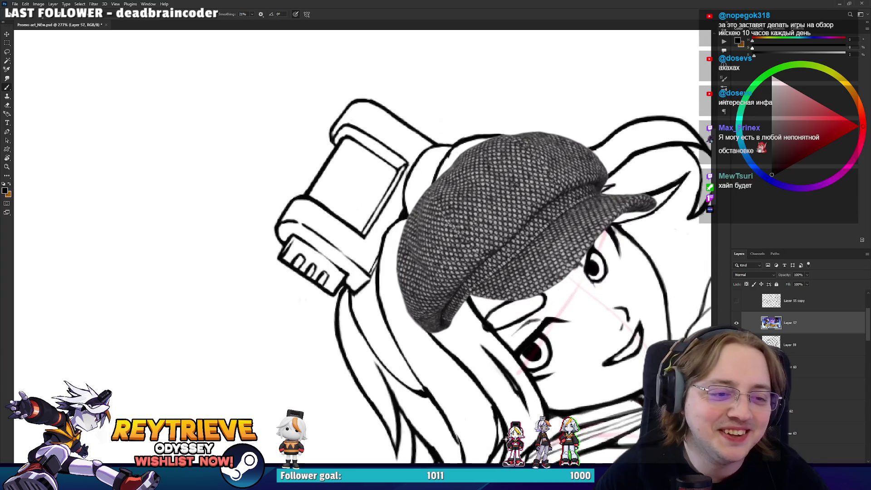
{"action": "scroll", "coordinate": [499, 250], "scroll_direction": "up", "scroll_amount": 1}
Tilt and zoom the view, then with the Move tool click Layer 3 copy 17 to activate it
{"action": "left_click_drag", "start_coordinate": [590, 254], "coordinate": [659, 227]}
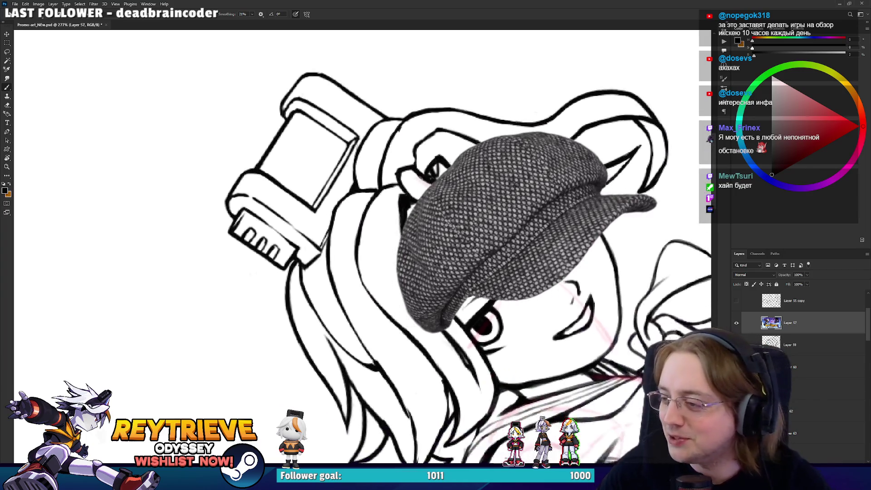
{"action": "scroll", "coordinate": [659, 227], "scroll_direction": "down", "scroll_amount": 7}
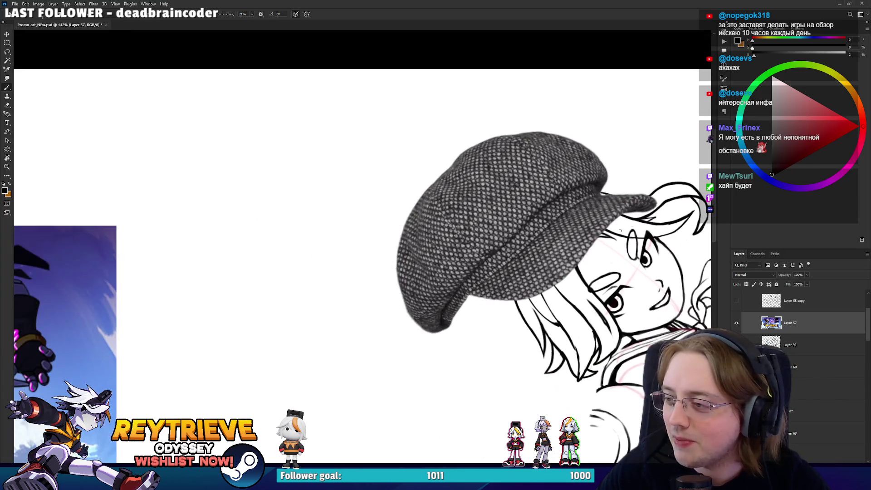
{"action": "scroll", "coordinate": [602, 227], "scroll_direction": "up", "scroll_amount": 2}
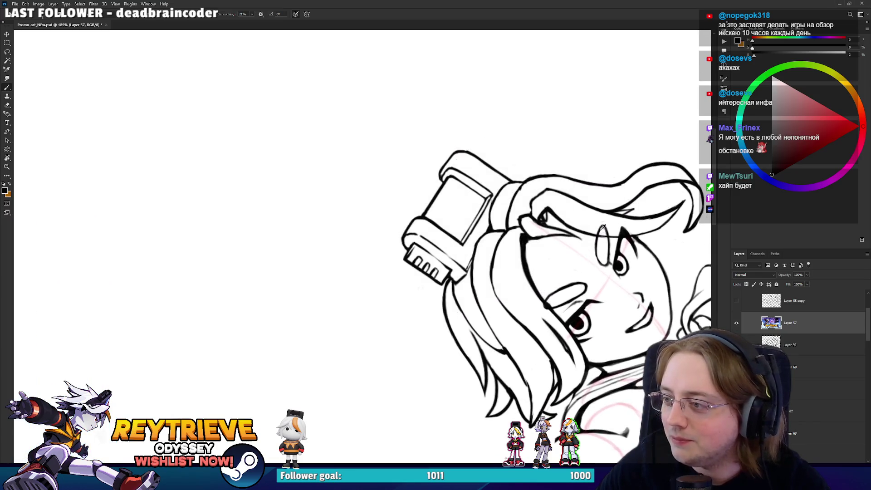
{"action": "scroll", "coordinate": [532, 233], "scroll_direction": "down", "scroll_amount": 4}
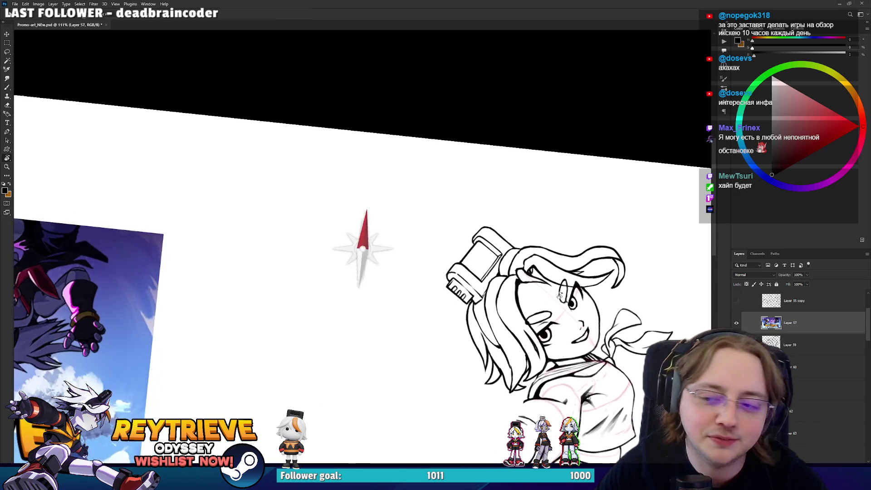
{"action": "scroll", "coordinate": [555, 271], "scroll_direction": "up", "scroll_amount": 2}
{"action": "scroll", "coordinate": [459, 293], "scroll_direction": "up", "scroll_amount": 2}
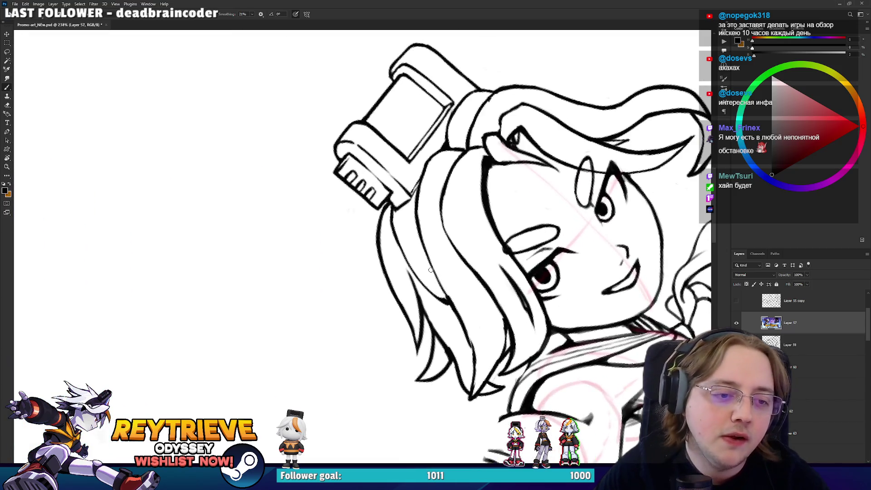
{"action": "key", "text": "v"}
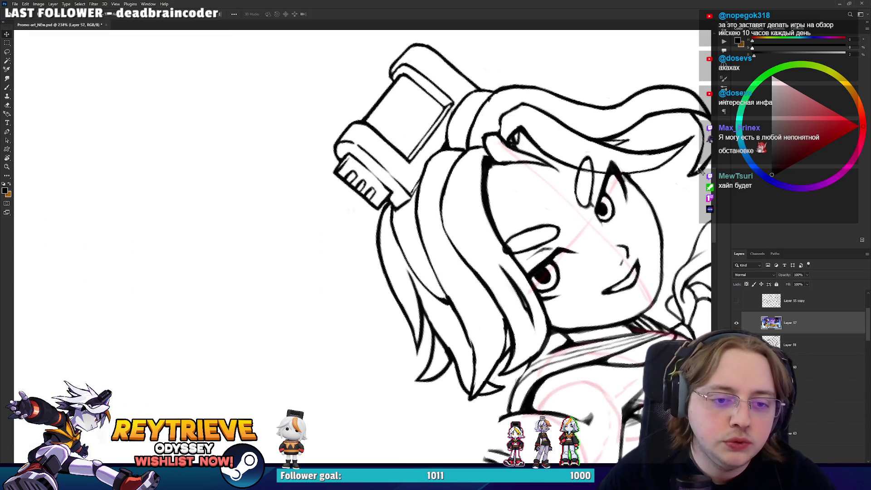
{"action": "left_click", "coordinate": [335, 424], "text": "ctrl"}
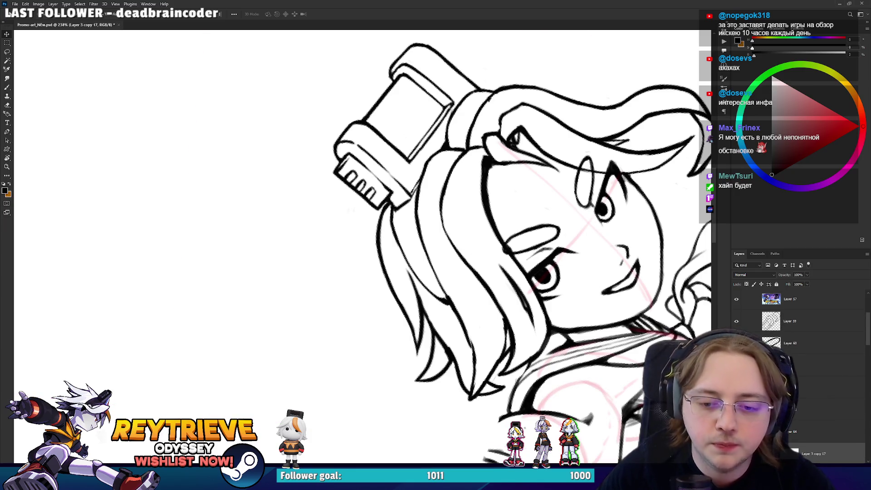
Tilt the canvas and ink short strokes at the tip of the girl's hair
{"action": "key", "text": "e"}
{"action": "mouse_move", "coordinate": [453, 181]}
{"action": "left_mouse_down"}
{"action": "mouse_move", "coordinate": [365, 256]}
{"action": "mouse_move", "coordinate": [378, 268]}
{"action": "left_mouse_up"}
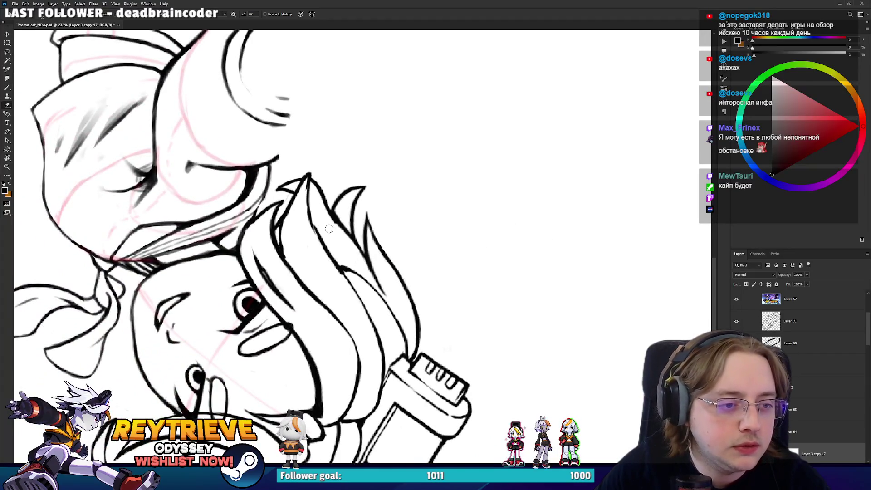
{"action": "key", "text": "b"}
{"action": "mouse_move", "coordinate": [319, 231]}
{"action": "left_mouse_down"}
{"action": "mouse_move", "coordinate": [473, 222]}
{"action": "mouse_move", "coordinate": [424, 286]}
{"action": "mouse_move", "coordinate": [464, 242]}
{"action": "left_mouse_up"}
{"action": "key", "text": "r"}
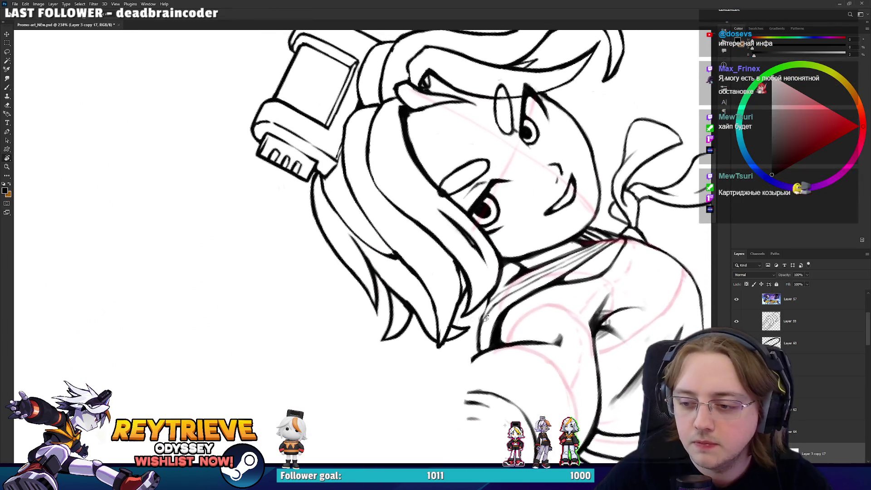
{"action": "left_click_drag", "start_coordinate": [465, 267], "coordinate": [456, 300]}
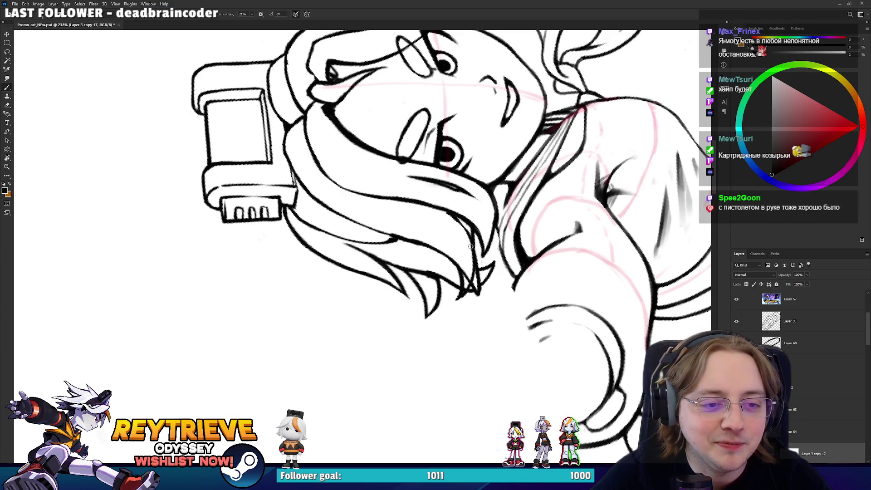
Tidy the hair-tip strokes with the eraser and brush, turning the view counter-clockwise
{"action": "key", "text": "e"}
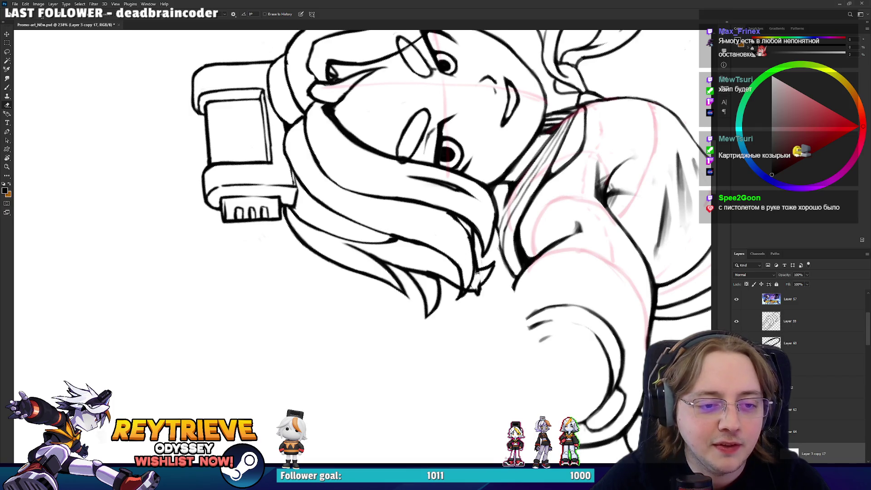
{"action": "left_click_drag", "start_coordinate": [475, 284], "coordinate": [362, 394]}
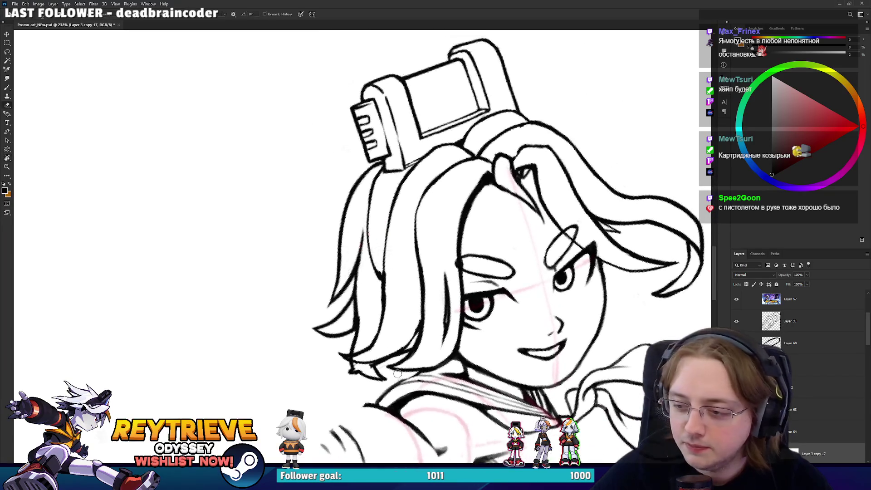
{"action": "key", "text": "b"}
{"action": "key", "text": "e"}
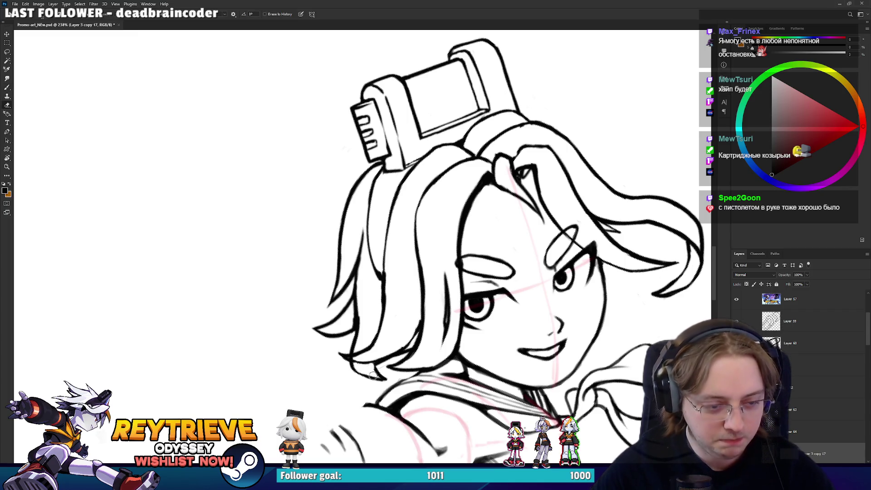
{"action": "key", "text": "b"}
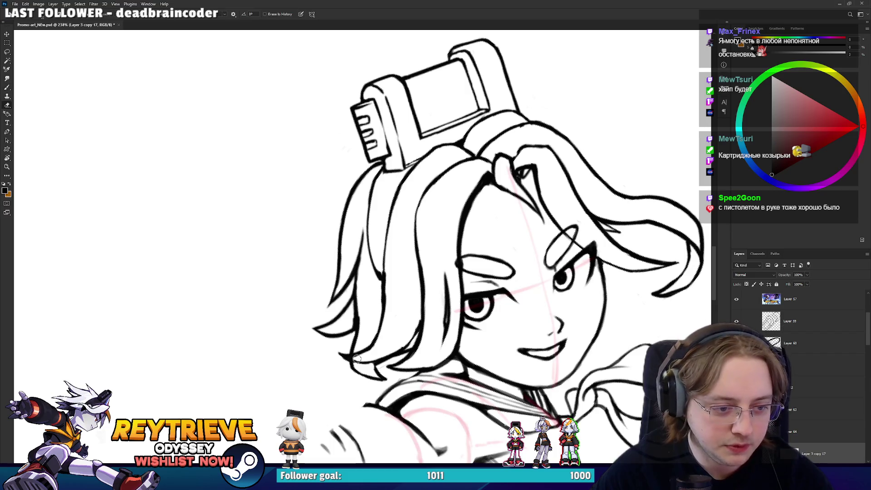
{"action": "key", "text": "r"}
{"action": "left_click_drag", "start_coordinate": [347, 357], "coordinate": [425, 343]}
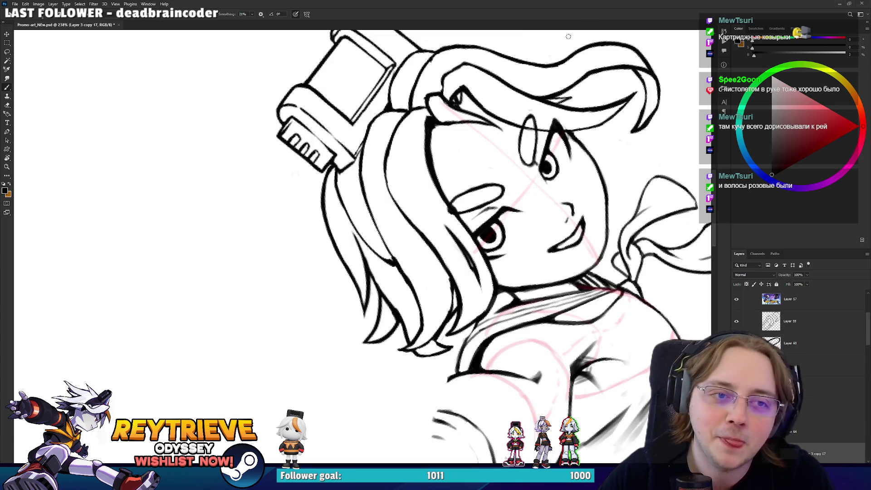
Erase excess hair-strand lines on the head from a tilted view
{"action": "key", "text": "r"}
{"action": "mouse_move", "coordinate": [575, 136]}
{"action": "left_mouse_down"}
{"action": "mouse_move", "coordinate": [564, 254]}
{"action": "mouse_move", "coordinate": [469, 273]}
{"action": "left_mouse_up"}
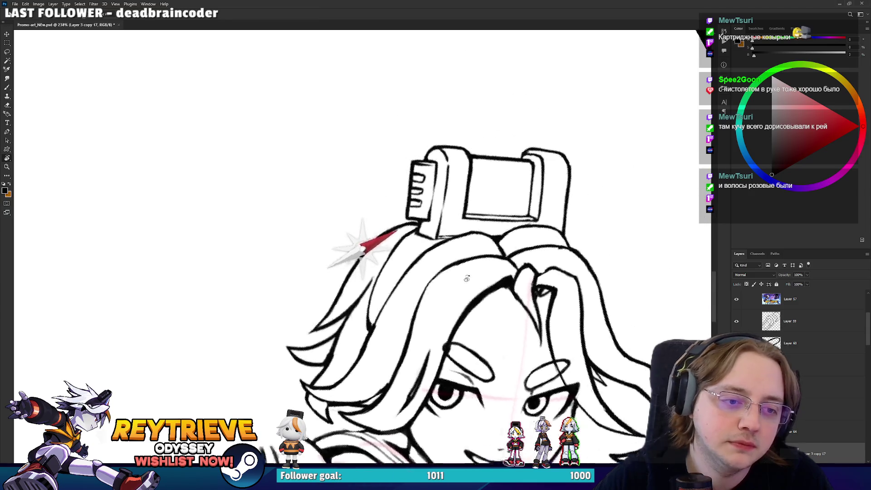
{"action": "mouse_move", "coordinate": [469, 273]}
{"action": "left_mouse_down"}
{"action": "mouse_move", "coordinate": [439, 176]}
{"action": "mouse_move", "coordinate": [431, 207]}
{"action": "left_mouse_up"}
{"action": "mouse_move", "coordinate": [458, 145]}
{"action": "left_mouse_down"}
{"action": "mouse_move", "coordinate": [440, 196]}
{"action": "mouse_move", "coordinate": [451, 210]}
{"action": "left_mouse_up"}
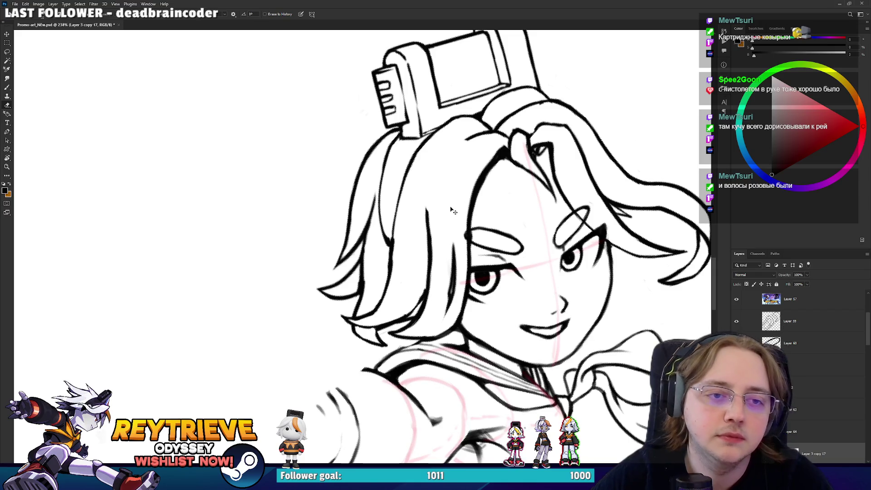
{"action": "left_click_drag", "start_coordinate": [463, 166], "coordinate": [577, 181]}
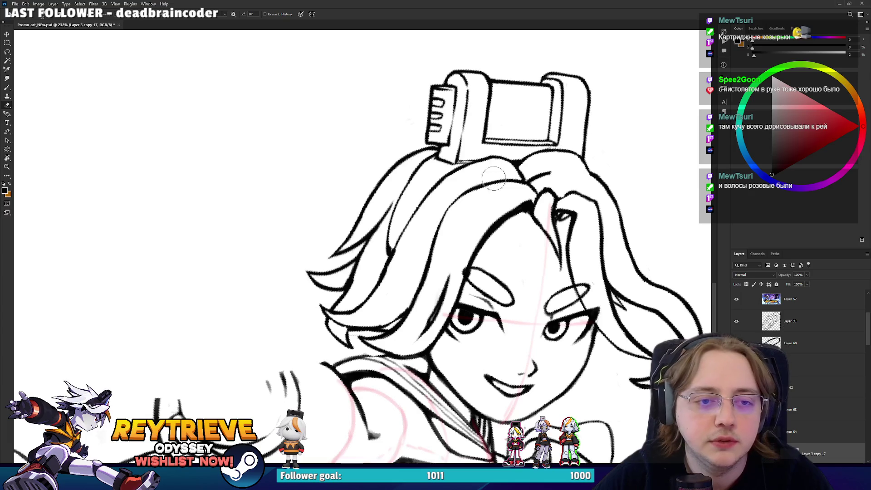
{"action": "left_click_drag", "start_coordinate": [520, 228], "coordinate": [490, 130]}
{"action": "key", "text": "b"}
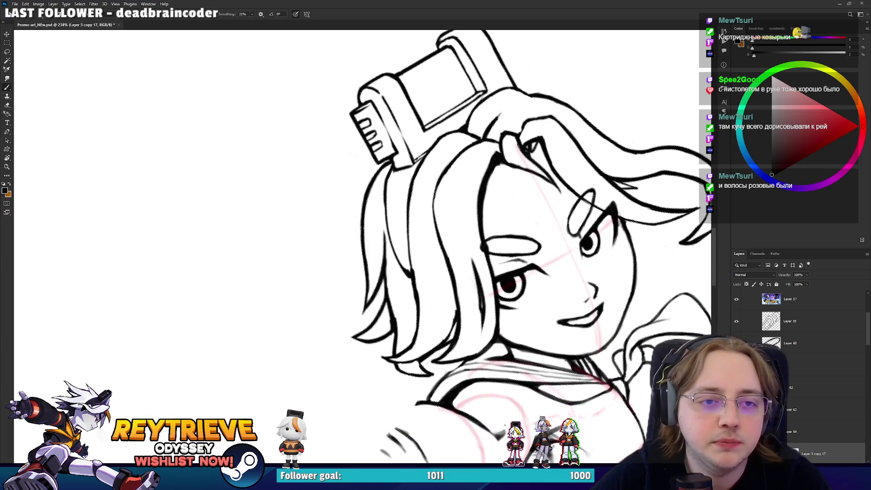
{"action": "key", "text": "e"}
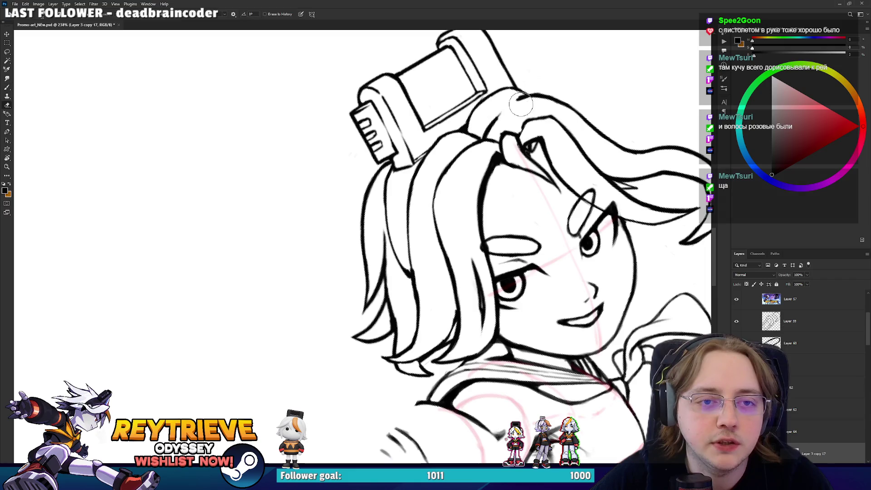
{"action": "mouse_move", "coordinate": [525, 104]}
{"action": "left_mouse_down"}
{"action": "mouse_move", "coordinate": [576, 254]}
{"action": "mouse_move", "coordinate": [440, 186]}
{"action": "left_mouse_up"}
{"action": "key", "text": "b"}
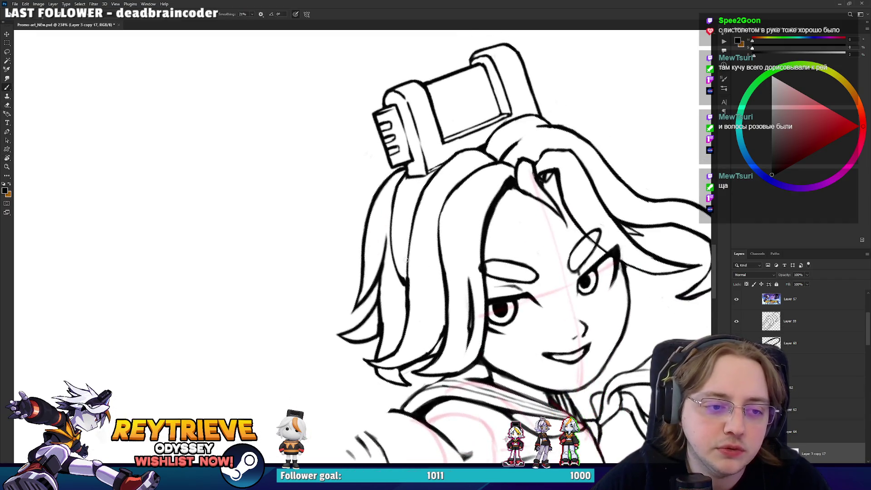
Draw thin strand lines on the left side of the hair, redoing them until they sit right
{"action": "left_click_drag", "start_coordinate": [395, 279], "coordinate": [393, 316]}
{"action": "left_click_drag", "start_coordinate": [379, 234], "coordinate": [371, 271]}
{"action": "key", "text": "ctrl+z"}
{"action": "key", "text": "ctrl+z"}
{"action": "key", "text": "ctrl+z"}
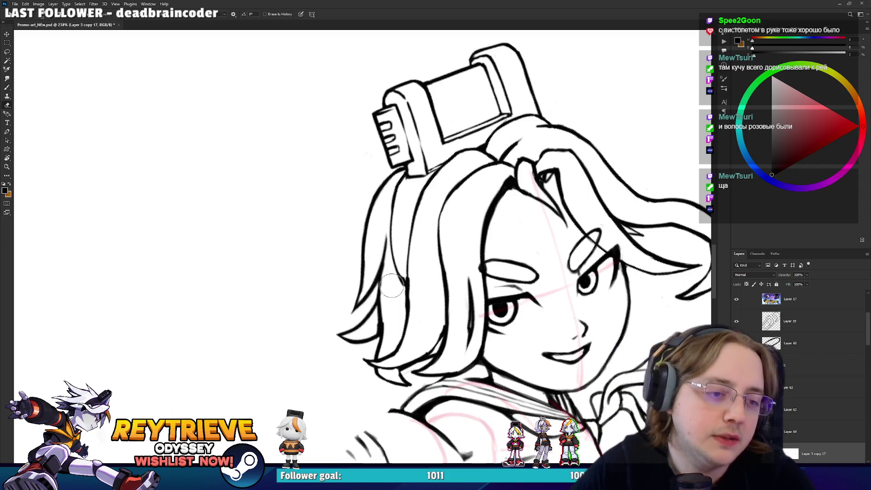
{"action": "key", "text": "ctrl+z"}
{"action": "left_click_drag", "start_coordinate": [381, 237], "coordinate": [377, 293]}
{"action": "key", "text": "ctrl+z"}
{"action": "left_click_drag", "start_coordinate": [385, 219], "coordinate": [379, 295]}
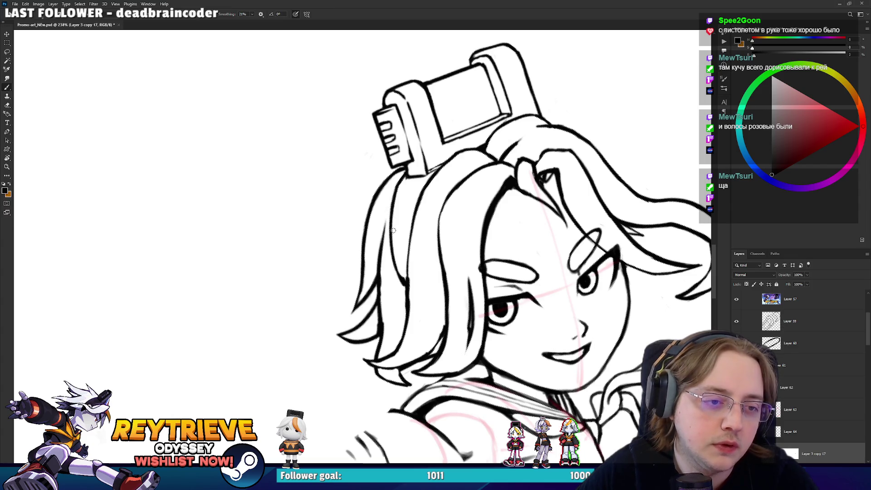
{"action": "scroll", "coordinate": [453, 197], "scroll_direction": "down", "scroll_amount": 5}
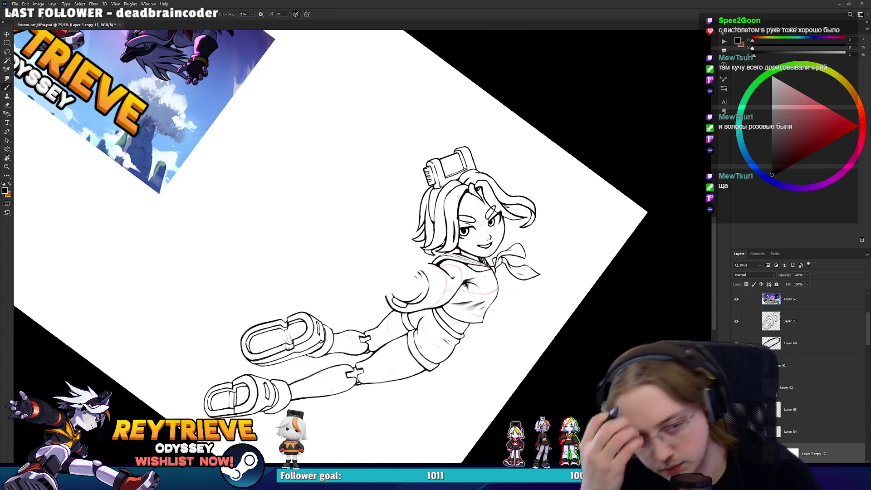
Undo a stray stroke across the hair while touching up strands beside the face
{"action": "scroll", "coordinate": [490, 254], "scroll_direction": "up", "scroll_amount": 2}
{"action": "scroll", "coordinate": [494, 268], "scroll_direction": "up", "scroll_amount": 3}
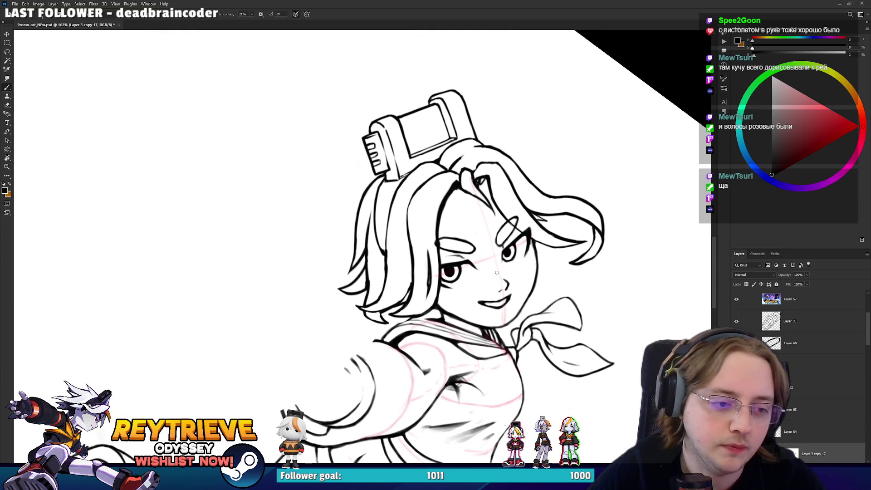
{"action": "key", "text": "e"}
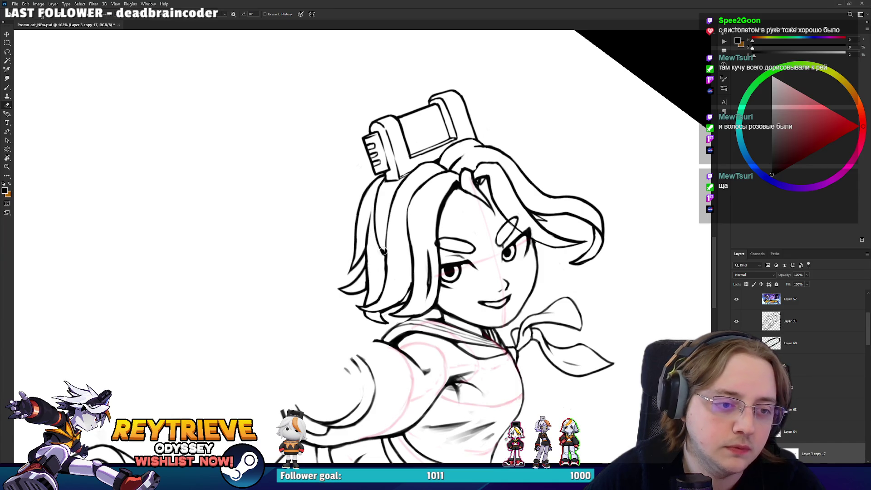
{"action": "key", "text": "b"}
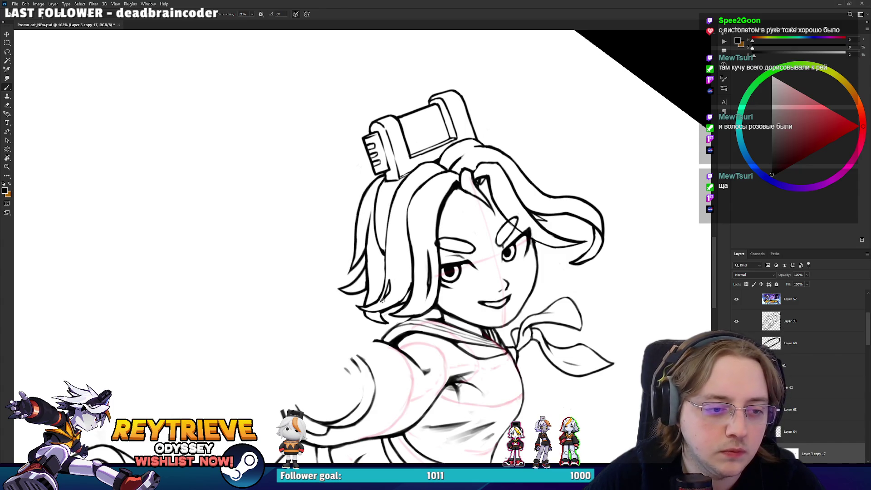
{"action": "key", "text": "e"}
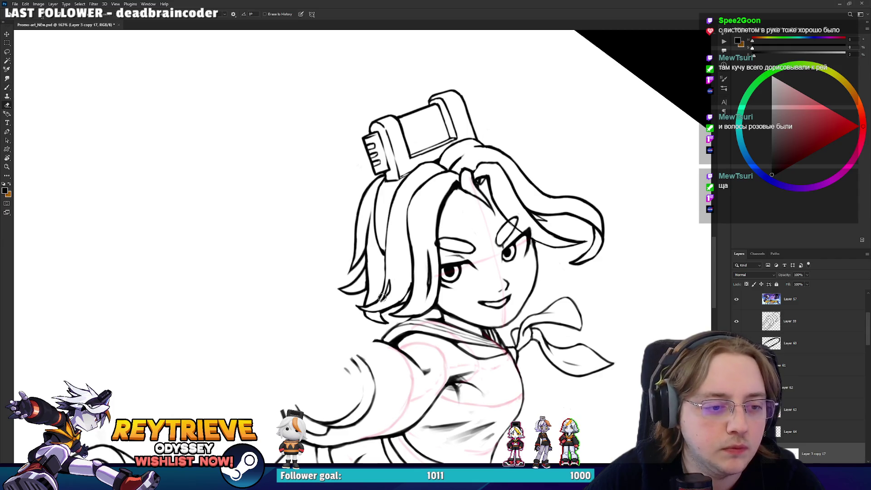
{"action": "key", "text": "b"}
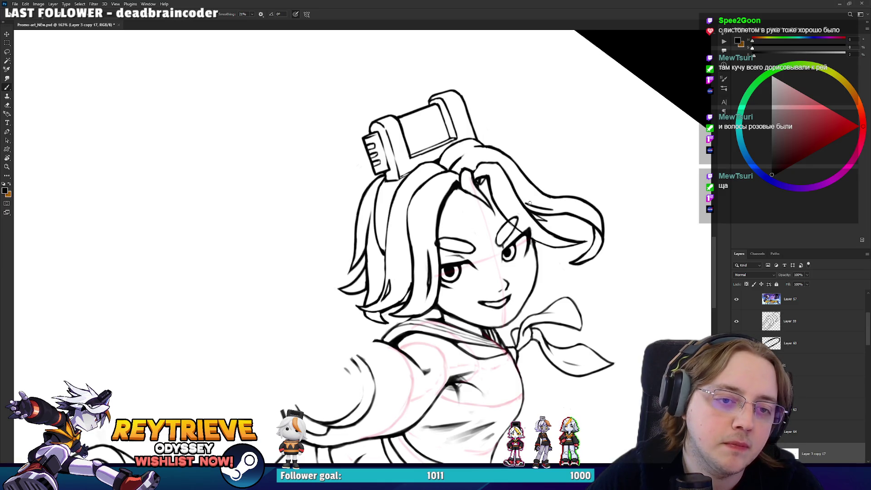
{"action": "key", "text": "ctrl+z"}
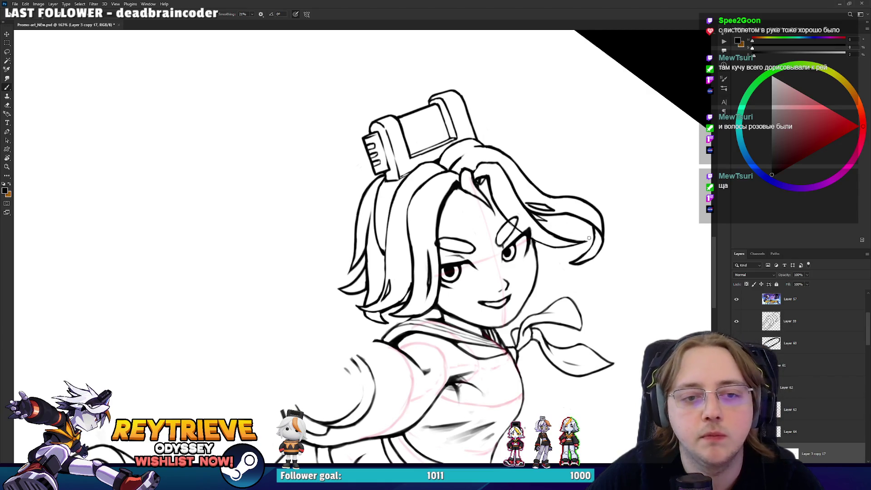
{"action": "key", "text": "e"}
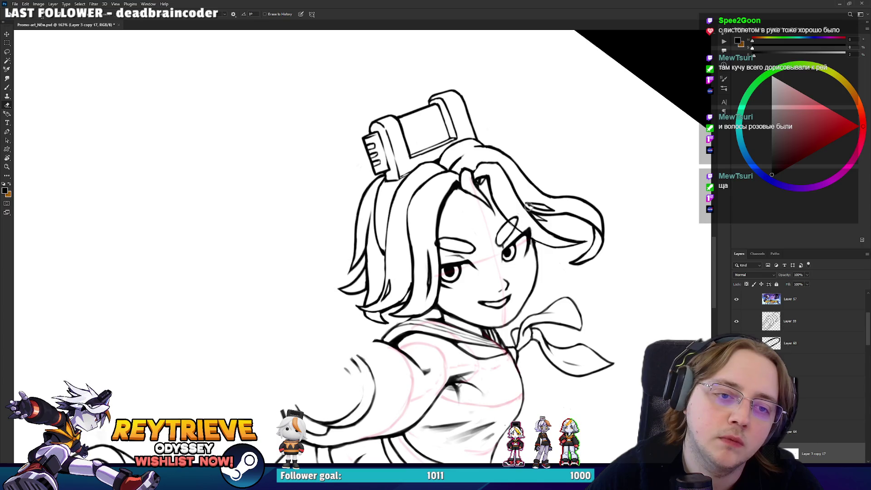
{"action": "key", "text": "b"}
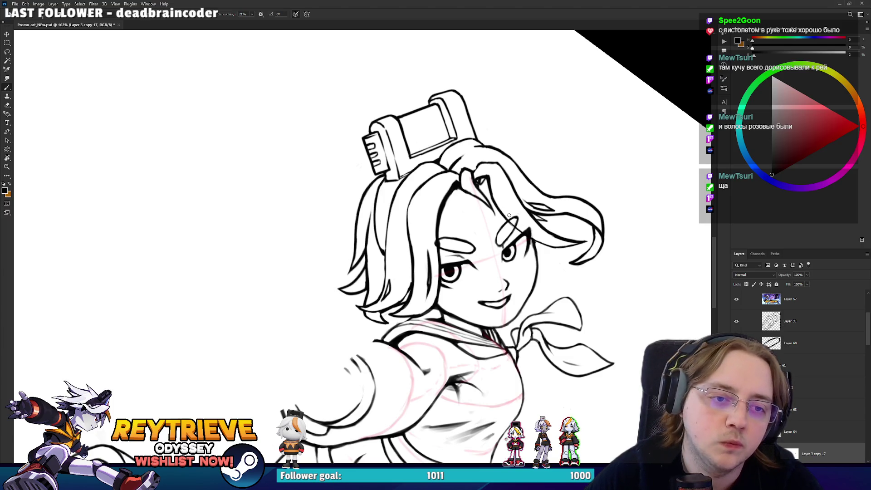
Draw a dark hair-strand line beside the face and erase part of it
{"action": "left_click_drag", "start_coordinate": [498, 186], "coordinate": [514, 221]}
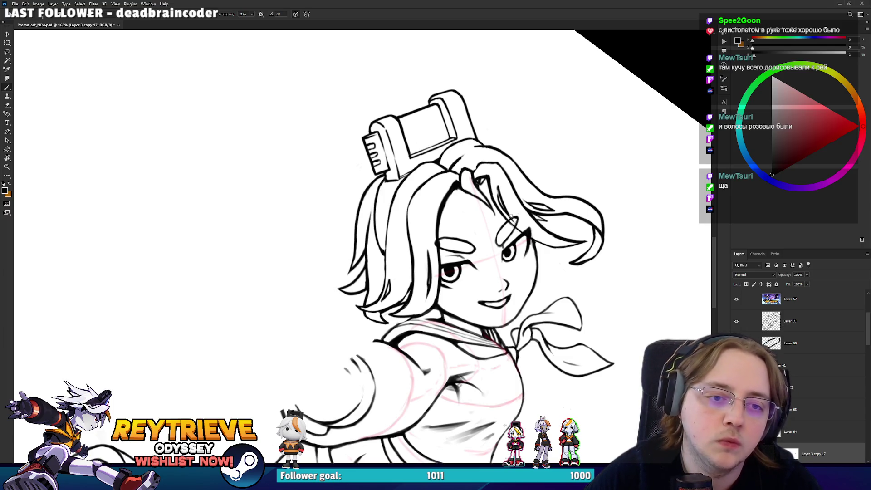
{"action": "key", "text": "e"}
{"action": "key", "text": "b"}
{"action": "key", "text": "e"}
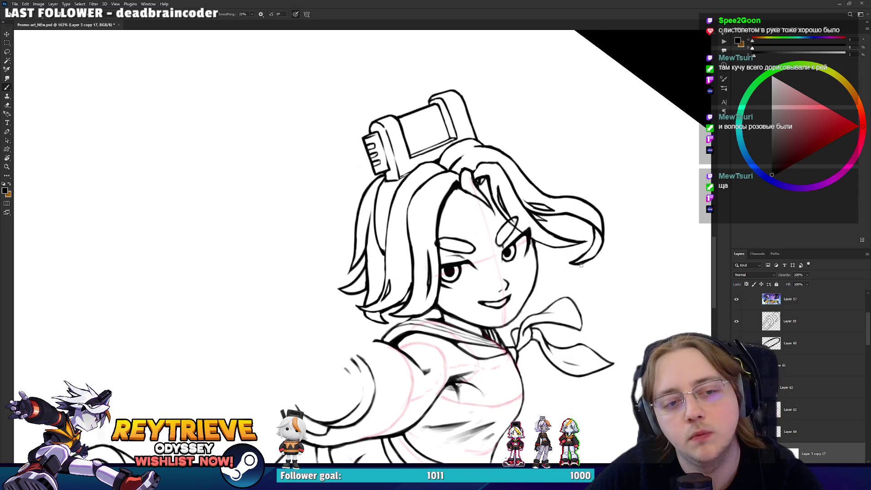
{"action": "left_click_drag", "start_coordinate": [522, 220], "coordinate": [497, 187]}
{"action": "key", "text": "b"}
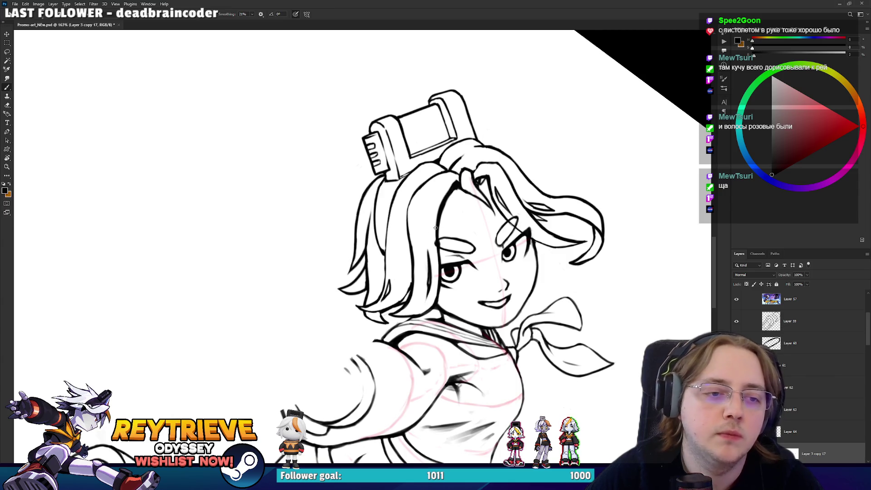
Replace a thin stroke with a new thin line along the hair strand
{"action": "key", "text": "e"}
{"action": "key", "text": "b"}
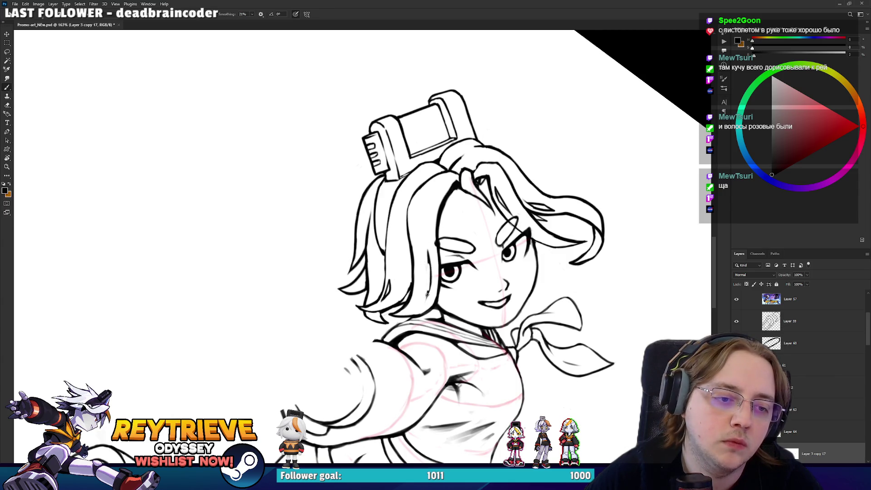
{"action": "key", "text": "ctrl+z"}
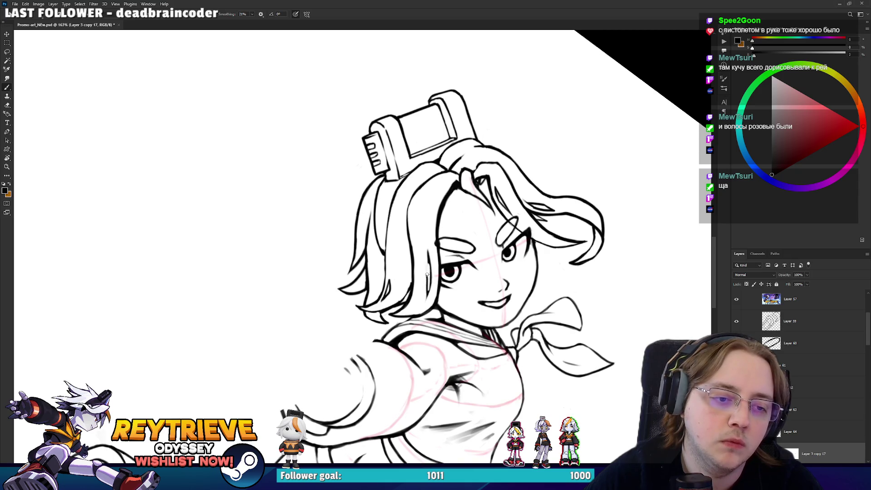
{"action": "left_click_drag", "start_coordinate": [426, 244], "coordinate": [426, 275]}
{"action": "key", "text": "e"}
{"action": "key", "text": "b"}
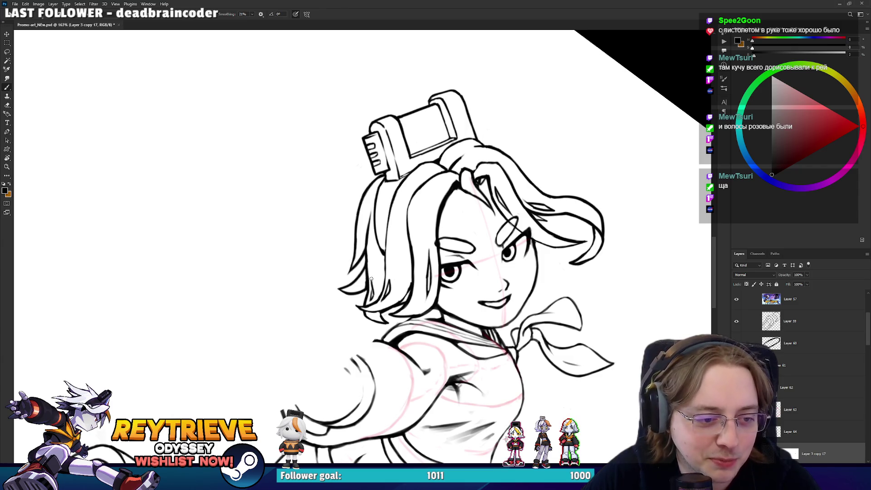
{"action": "key", "text": "e"}
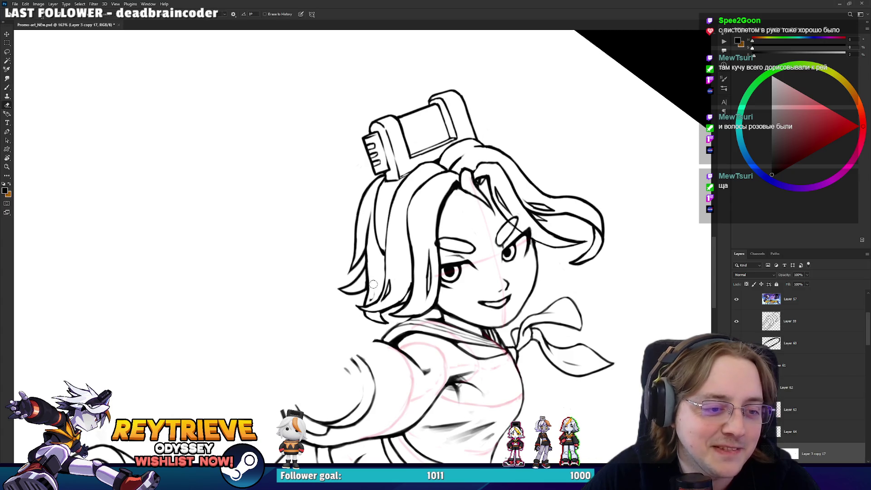
{"action": "key", "text": "h"}
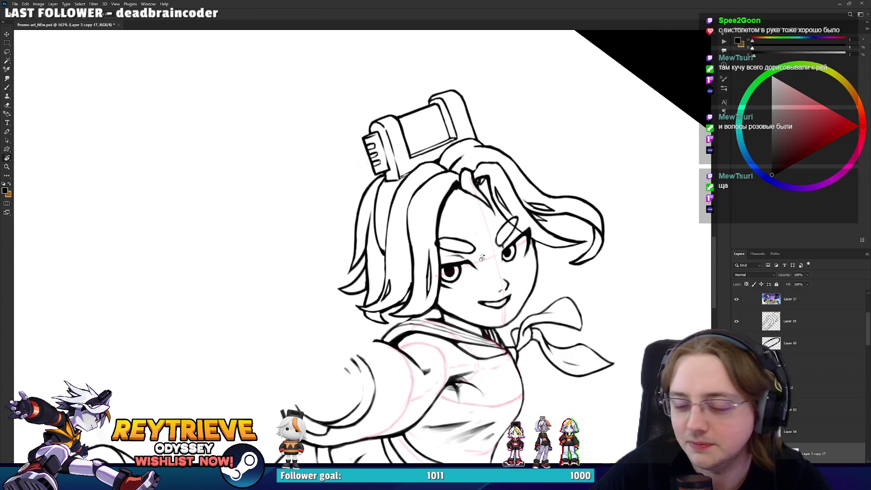
{"action": "key", "text": "b"}
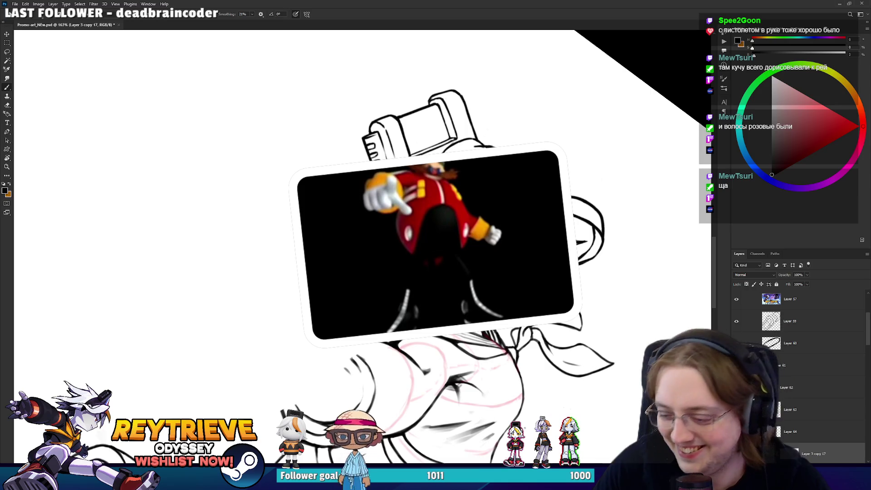
{"action": "mouse_move", "coordinate": [618, 194]}
{"action": "left_mouse_down"}
{"action": "mouse_move", "coordinate": [581, 210]}
{"action": "mouse_move", "coordinate": [562, 254]}
{"action": "left_mouse_up"}
{"action": "key", "text": "e"}
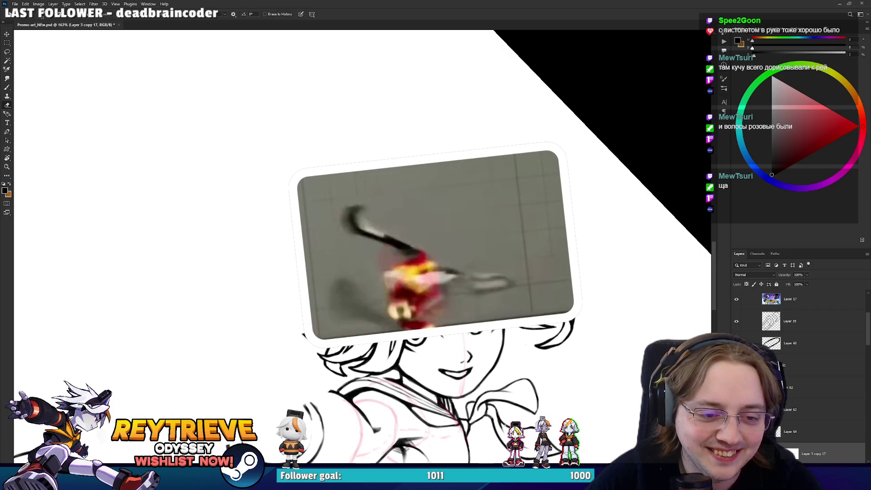
{"action": "key", "text": "b"}
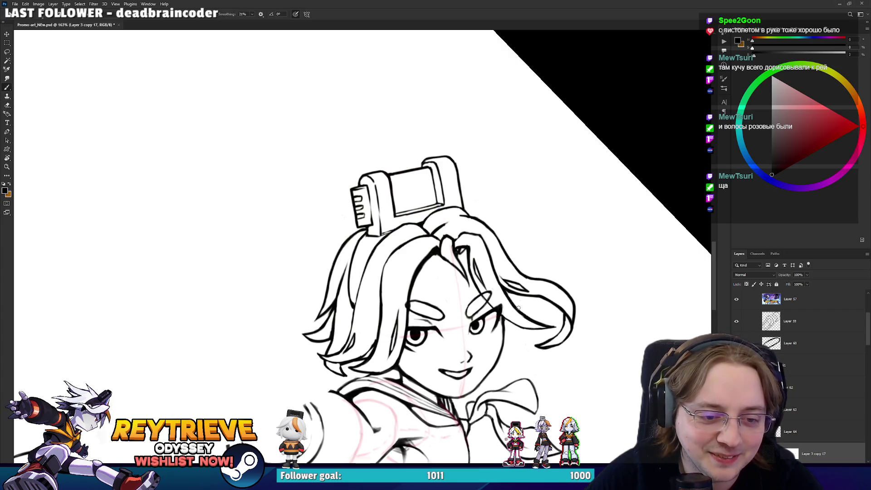
Rotate the view counter-clockwise and erase part of a stray hair-strand line atop the head
{"action": "key", "text": "r"}
{"action": "left_click_drag", "start_coordinate": [514, 305], "coordinate": [531, 168]}
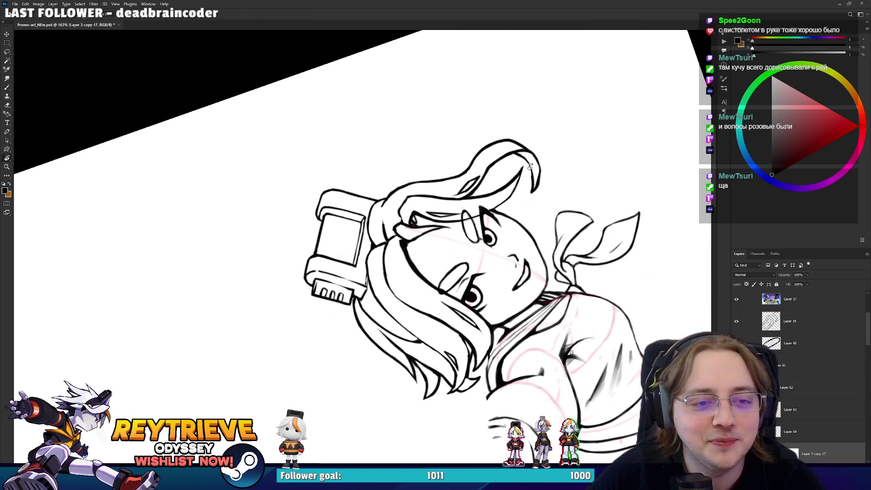
{"action": "key", "text": "b"}
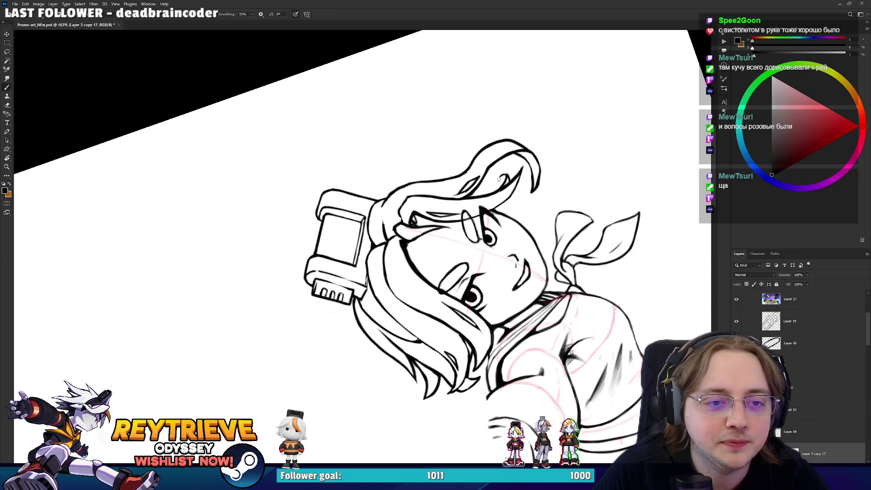
{"action": "key", "text": "e"}
{"action": "left_click_drag", "start_coordinate": [515, 172], "coordinate": [522, 181]}
{"action": "key", "text": "b"}
{"action": "key", "text": "e"}
Finish erasing stray hair lines from a new angle and zoom out to the whole figure
{"action": "key", "text": "r"}
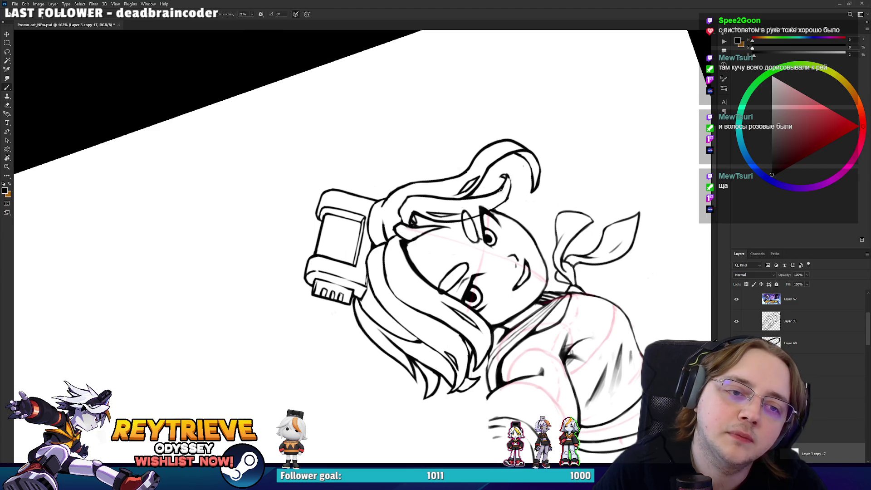
{"action": "mouse_move", "coordinate": [508, 186]}
{"action": "left_mouse_down"}
{"action": "mouse_move", "coordinate": [471, 305]}
{"action": "mouse_move", "coordinate": [433, 279]}
{"action": "left_mouse_up"}
{"action": "key", "text": "b"}
{"action": "key", "text": "e"}
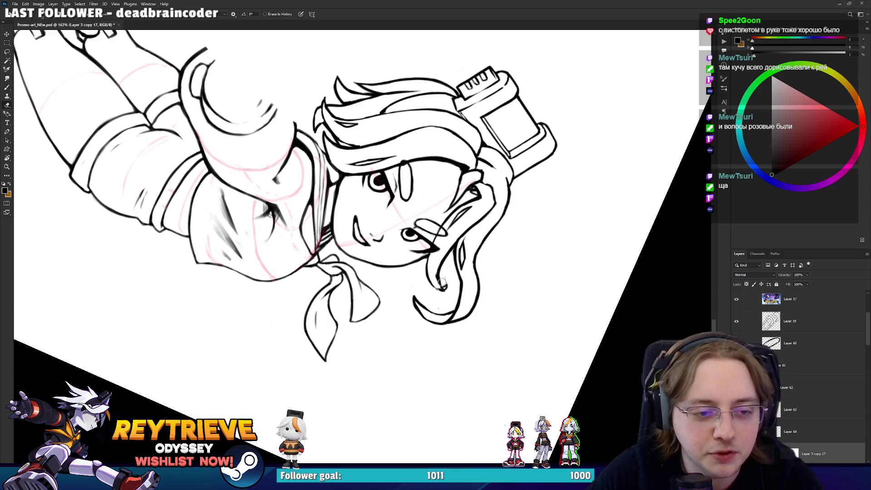
{"action": "key", "text": "b"}
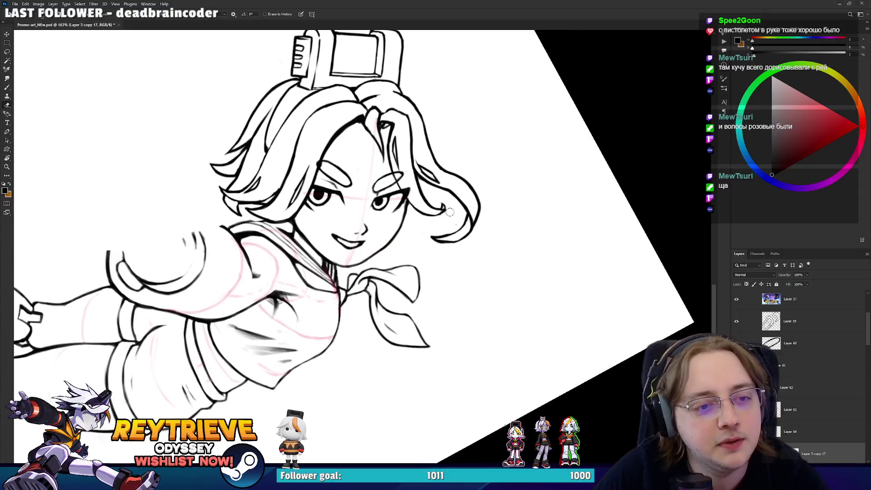
{"action": "key", "text": "e"}
{"action": "scroll", "coordinate": [468, 156], "scroll_direction": "down", "scroll_amount": 4}
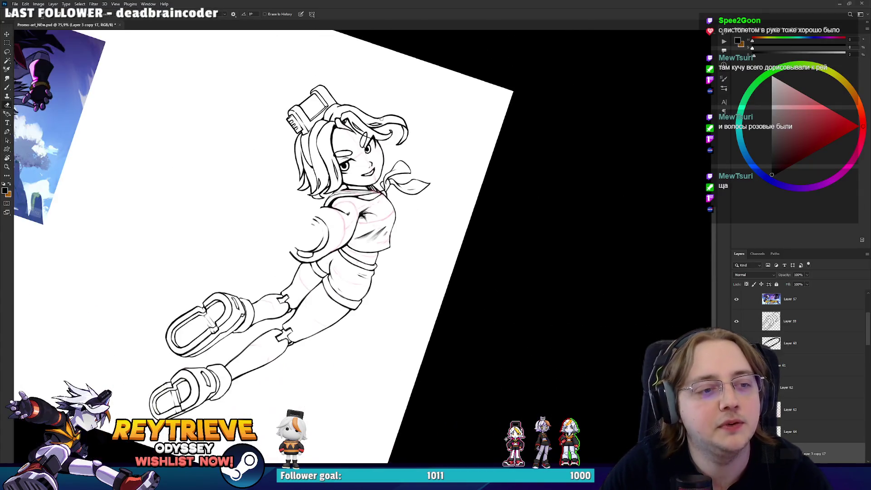
{"action": "key", "text": "r"}
{"action": "key", "text": "Escape"}
{"action": "left_click_drag", "start_coordinate": [368, 155], "coordinate": [468, 155]}
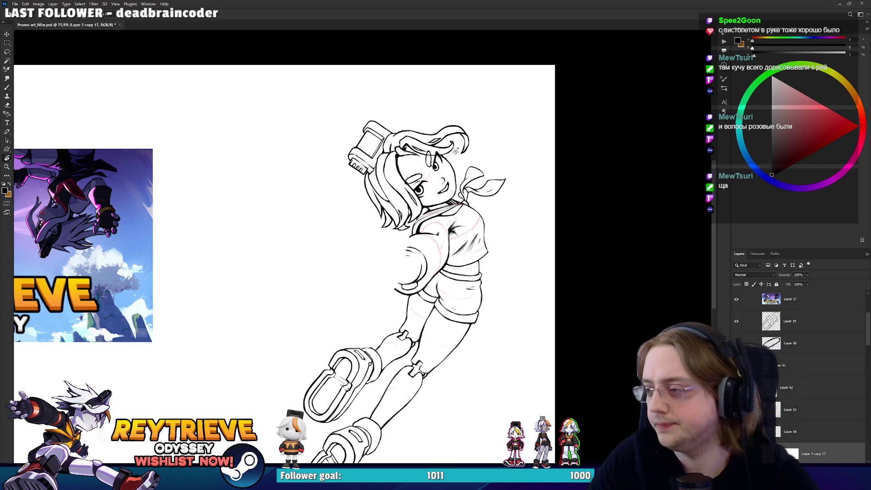
{"action": "scroll", "coordinate": [417, 132], "scroll_direction": "up", "scroll_amount": 5}
{"action": "key", "text": "b"}
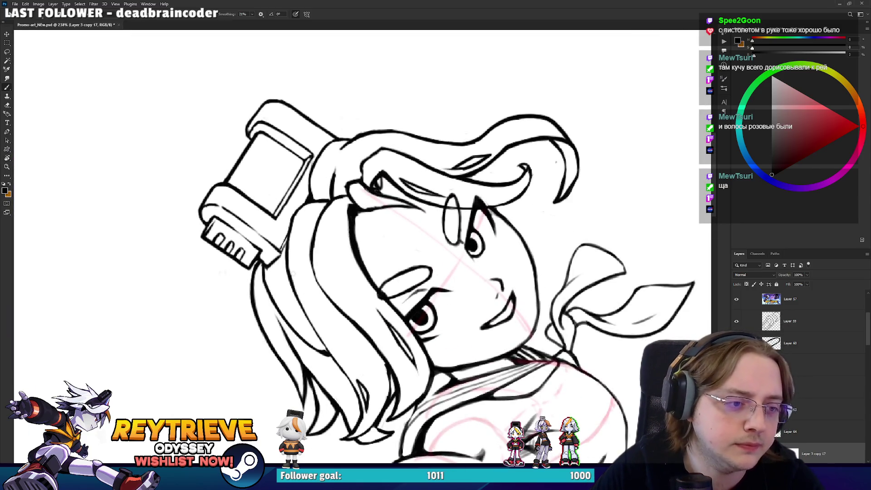
{"action": "key", "text": "e"}
{"action": "mouse_move", "coordinate": [294, 265]}
{"action": "left_mouse_down"}
{"action": "mouse_move", "coordinate": [373, 188]}
{"action": "mouse_move", "coordinate": [418, 202]}
{"action": "mouse_move", "coordinate": [409, 188]}
{"action": "left_mouse_up"}
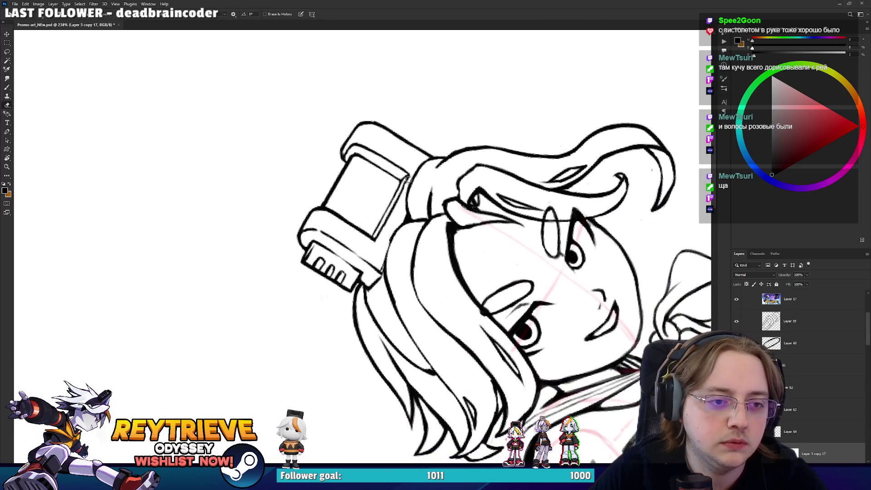
{"action": "key", "text": "b"}
{"action": "left_click_drag", "start_coordinate": [409, 177], "coordinate": [403, 190]}
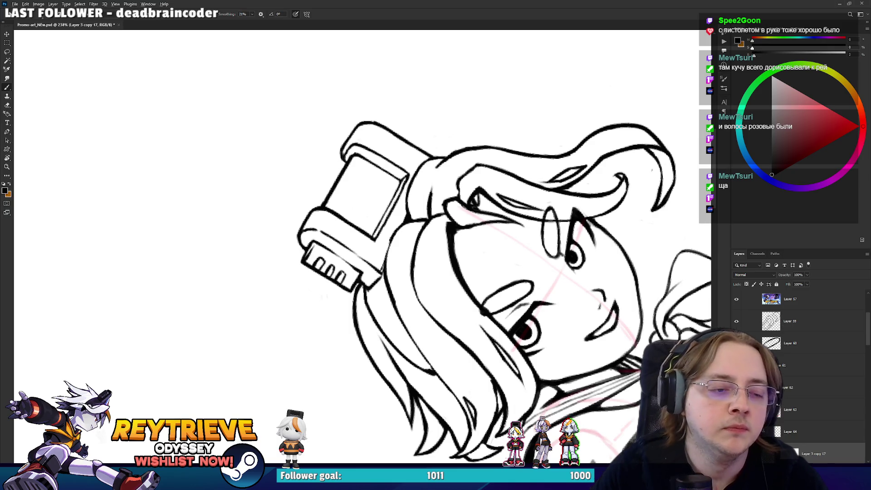
{"action": "scroll", "coordinate": [406, 181], "scroll_direction": "down", "scroll_amount": 5}
{"action": "mouse_move", "coordinate": [453, 227]}
{"action": "left_mouse_down"}
{"action": "mouse_move", "coordinate": [521, 195]}
{"action": "mouse_move", "coordinate": [554, 209]}
{"action": "left_mouse_up"}
{"action": "scroll", "coordinate": [543, 197], "scroll_direction": "down", "scroll_amount": 3}
{"action": "scroll", "coordinate": [543, 197], "scroll_direction": "up", "scroll_amount": 3}
{"action": "key", "text": "r"}
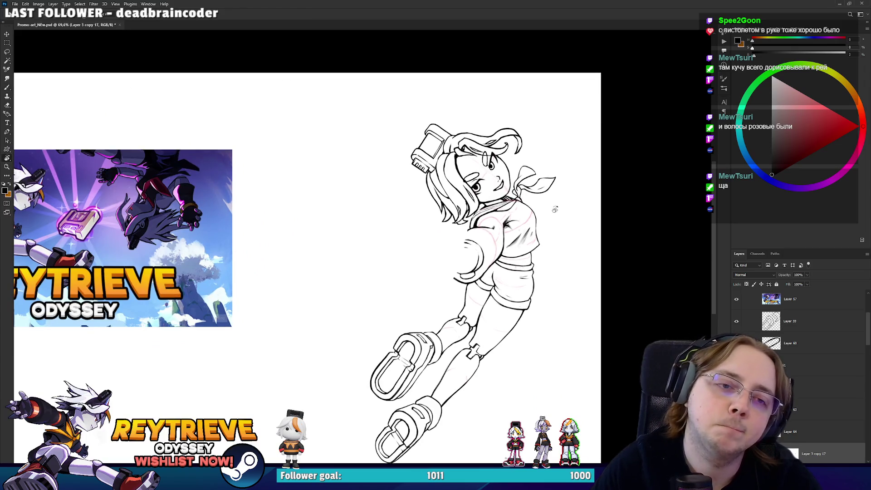
{"action": "scroll", "coordinate": [517, 136], "scroll_direction": "up", "scroll_amount": 5}
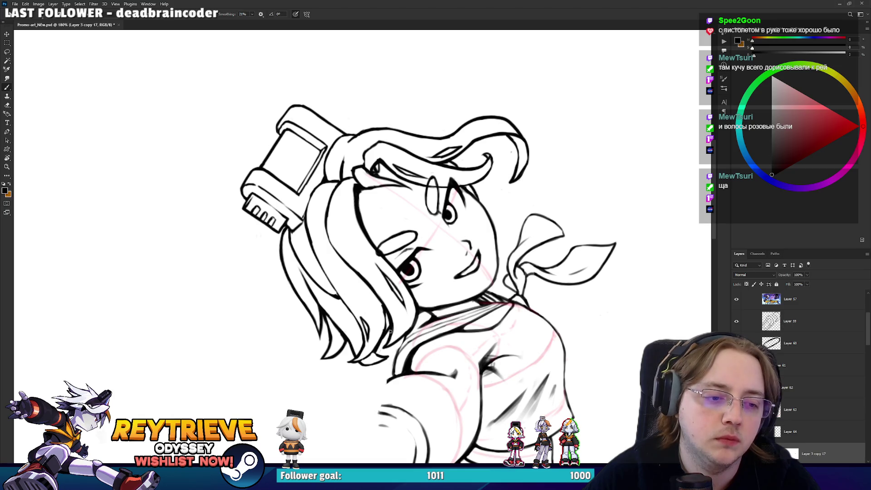
{"action": "key", "text": "r"}
{"action": "left_click_drag", "start_coordinate": [385, 326], "coordinate": [411, 319]}
{"action": "key", "text": "e"}
{"action": "key", "text": "b"}
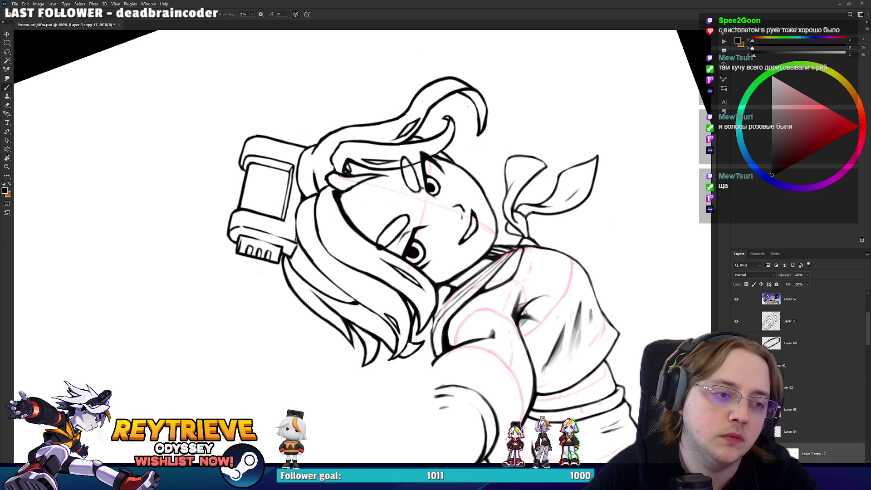
{"action": "key", "text": "r"}
{"action": "scroll", "coordinate": [434, 191], "scroll_direction": "up", "scroll_amount": 3}
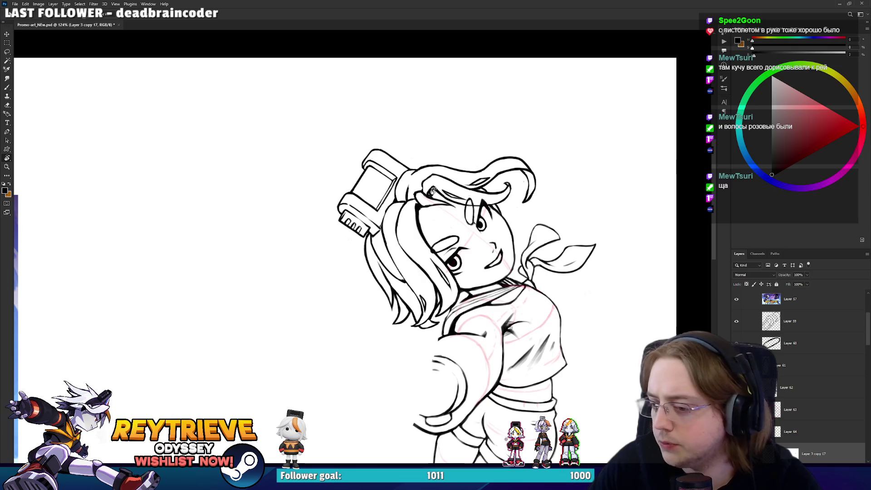
{"action": "scroll", "coordinate": [433, 190], "scroll_direction": "up", "scroll_amount": 2}
{"action": "mouse_move", "coordinate": [468, 248]}
{"action": "left_mouse_down"}
{"action": "mouse_move", "coordinate": [487, 264]}
{"action": "mouse_move", "coordinate": [476, 240]}
{"action": "left_mouse_up"}
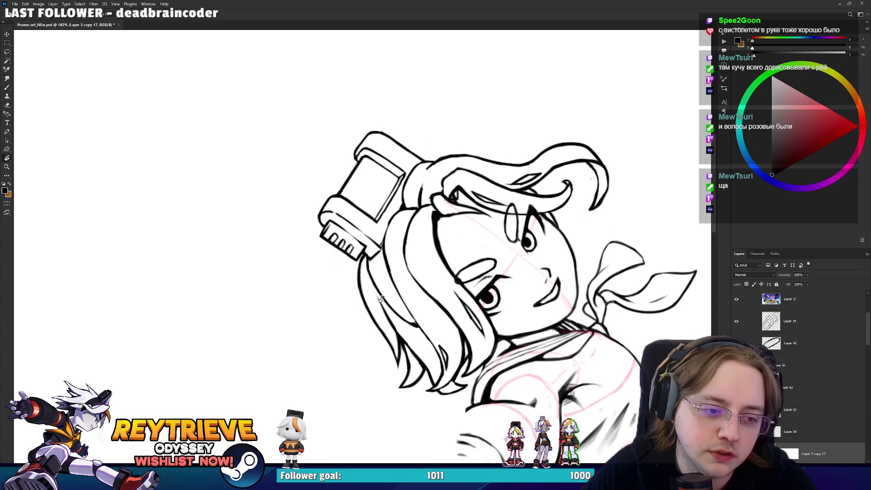
{"action": "left_click_drag", "start_coordinate": [379, 297], "coordinate": [370, 303]}
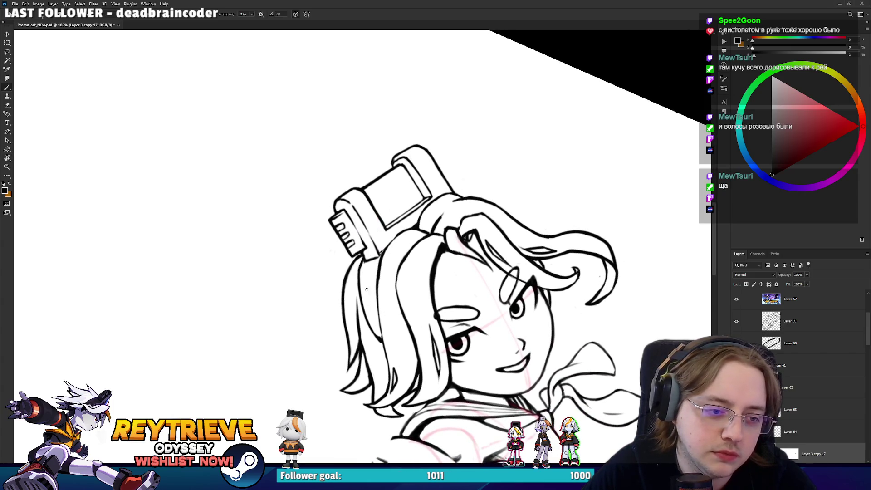
{"action": "key", "text": "r"}
{"action": "left_click_drag", "start_coordinate": [366, 272], "coordinate": [380, 253]}
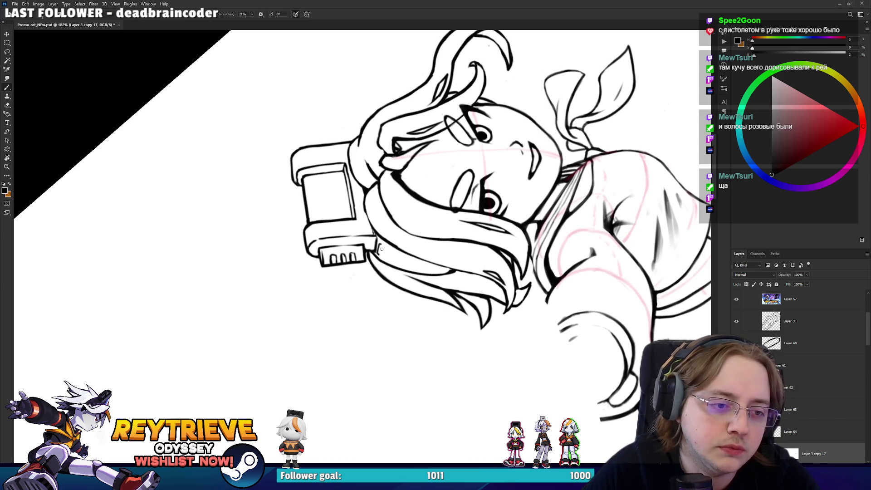
{"action": "key", "text": "r"}
{"action": "left_click_drag", "start_coordinate": [381, 245], "coordinate": [363, 247]}
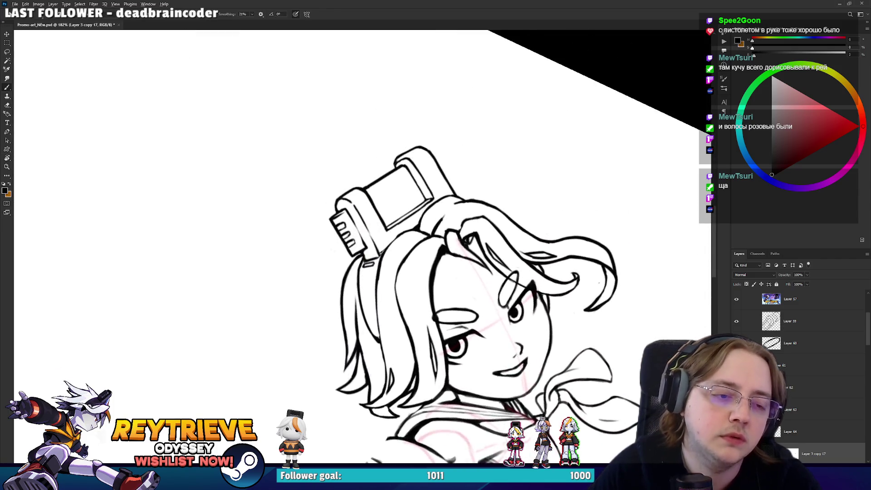
{"action": "scroll", "coordinate": [363, 247], "scroll_direction": "down", "scroll_amount": 5}
{"action": "scroll", "coordinate": [431, 223], "scroll_direction": "up", "scroll_amount": 2}
{"action": "scroll", "coordinate": [416, 216], "scroll_direction": "up", "scroll_amount": 3}
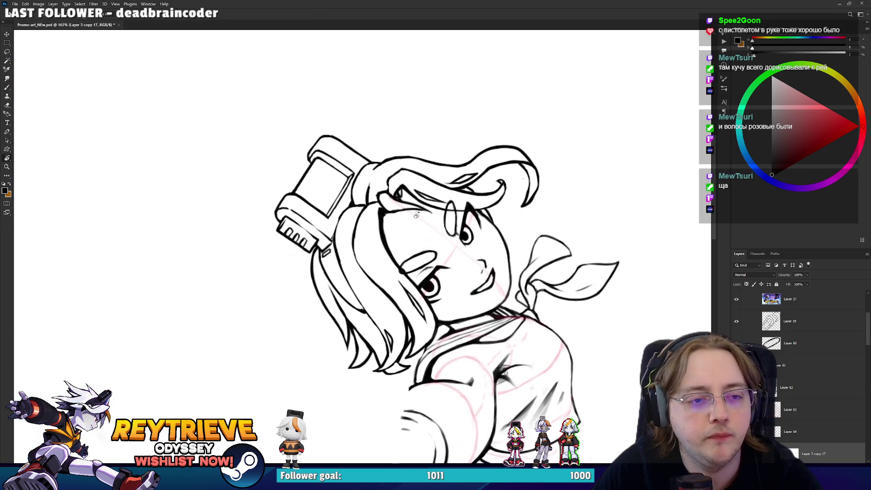
{"action": "scroll", "coordinate": [416, 216], "scroll_direction": "up", "scroll_amount": 1}
{"action": "left_click_drag", "start_coordinate": [416, 216], "coordinate": [412, 225]}
{"action": "key", "text": "b"}
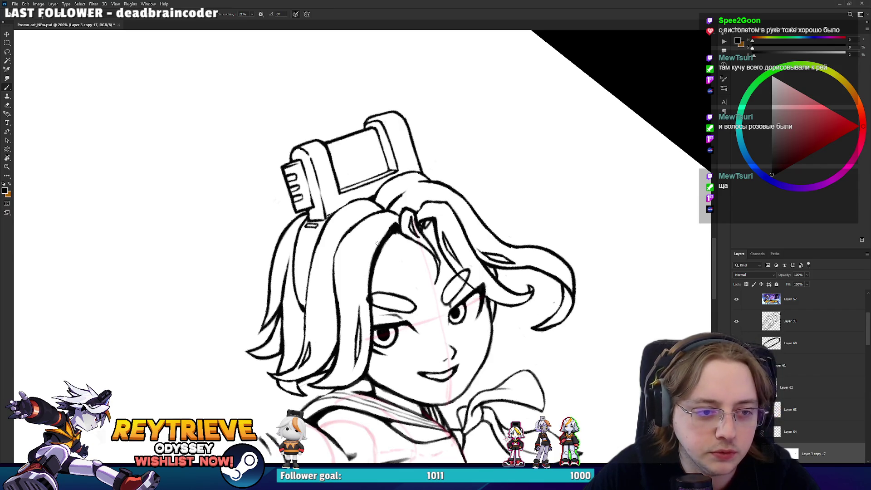
{"action": "left_click_drag", "start_coordinate": [382, 247], "coordinate": [420, 194]}
Create a new empty layer and ink a curved hair strand left of the face
{"action": "key", "text": "ctrl+shift+alt+n"}
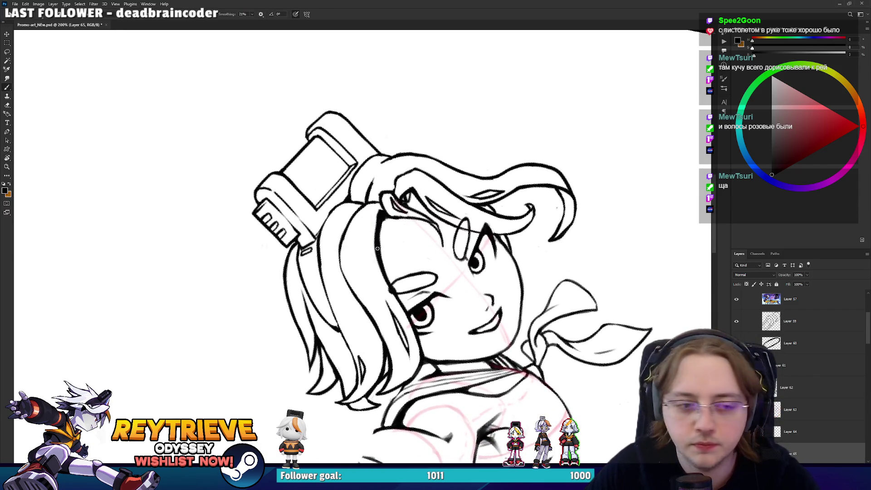
{"action": "left_click_drag", "start_coordinate": [360, 262], "coordinate": [388, 191]}
{"action": "key", "text": "ctrl+z"}
{"action": "mouse_move", "coordinate": [395, 303]}
{"action": "left_mouse_down"}
{"action": "mouse_move", "coordinate": [384, 203]}
{"action": "mouse_move", "coordinate": [363, 249]}
{"action": "left_mouse_up"}
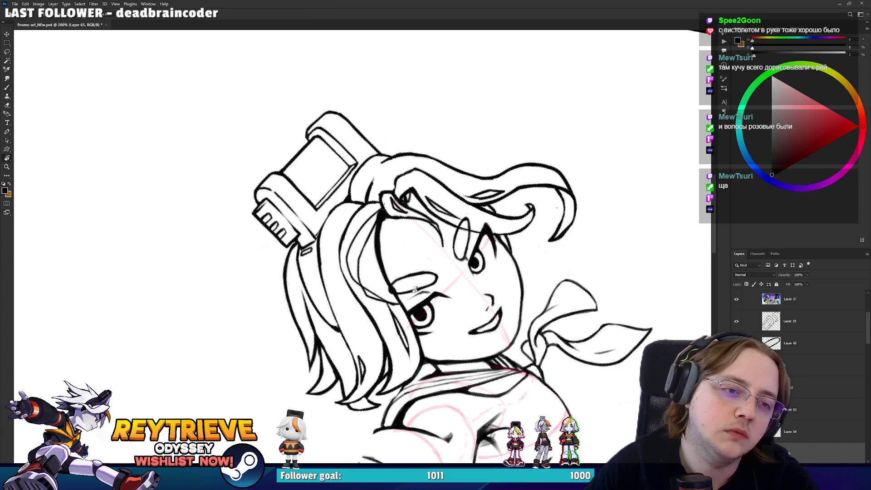
{"action": "left_click_drag", "start_coordinate": [390, 290], "coordinate": [386, 306]}
{"action": "key", "text": "e"}
{"action": "key", "text": "b"}
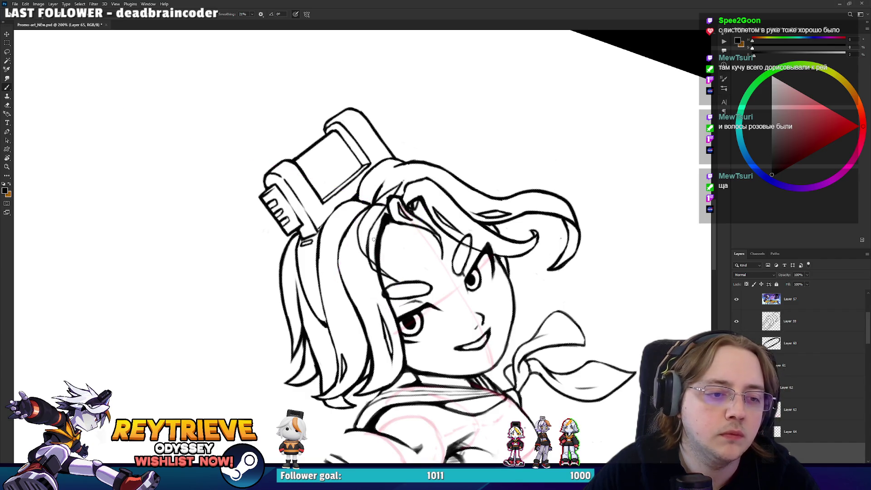
Try a curve at the hair's left edge from a tilted view, then undo it
{"action": "key", "text": "r"}
{"action": "left_click_drag", "start_coordinate": [360, 261], "coordinate": [425, 194]}
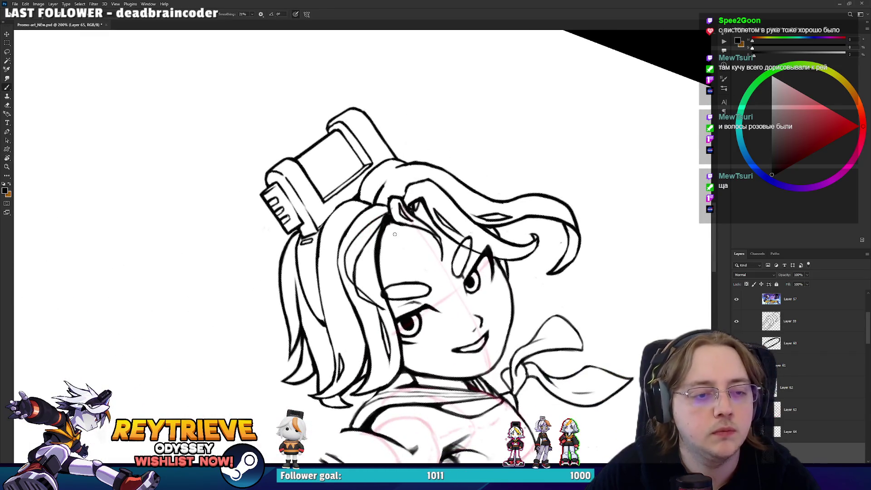
{"action": "left_click_drag", "start_coordinate": [263, 312], "coordinate": [284, 341]}
{"action": "key", "text": "ctrl+z"}
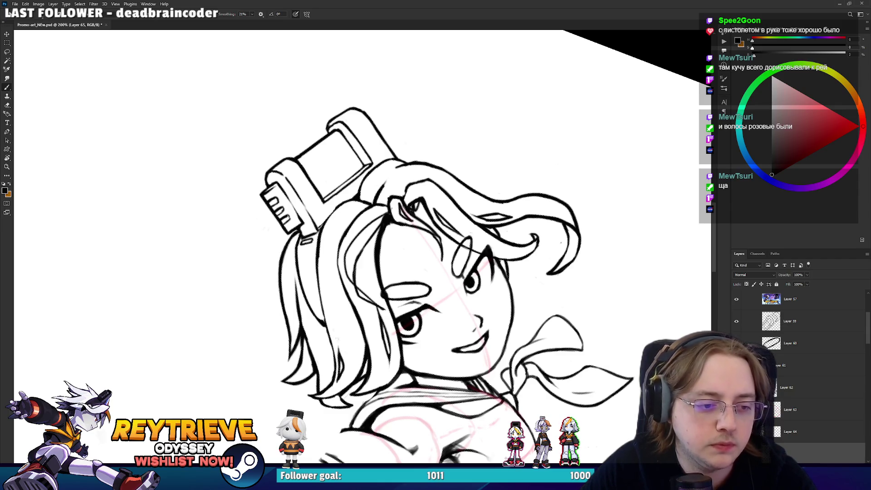
{"action": "scroll", "coordinate": [345, 254], "scroll_direction": "down", "scroll_amount": 3}
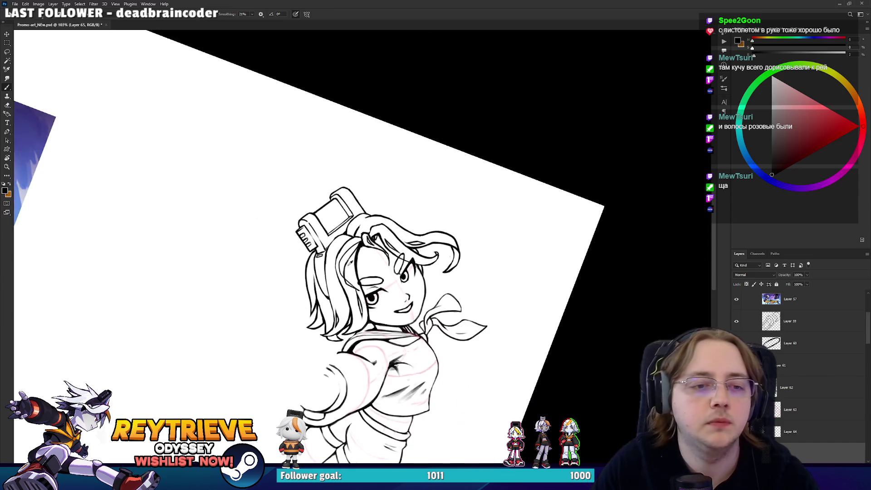
{"action": "scroll", "coordinate": [345, 254], "scroll_direction": "down", "scroll_amount": 2}
{"action": "scroll", "coordinate": [344, 254], "scroll_direction": "down", "scroll_amount": 2}
{"action": "scroll", "coordinate": [345, 254], "scroll_direction": "up", "scroll_amount": 2}
Level the view around the face and reset the canvas rotation to unrotated
{"action": "key", "text": "r"}
{"action": "left_click_drag", "start_coordinate": [358, 270], "coordinate": [391, 275]}
{"action": "scroll", "coordinate": [384, 286], "scroll_direction": "up", "scroll_amount": 4}
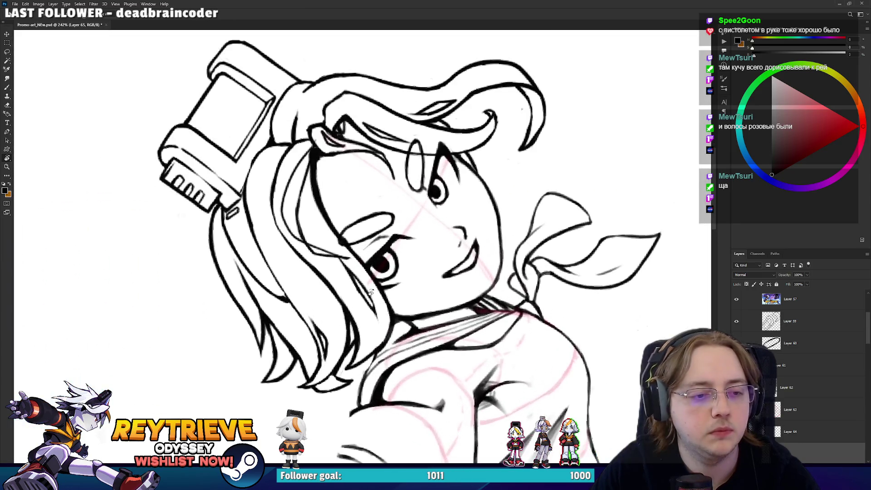
{"action": "key", "text": "b"}
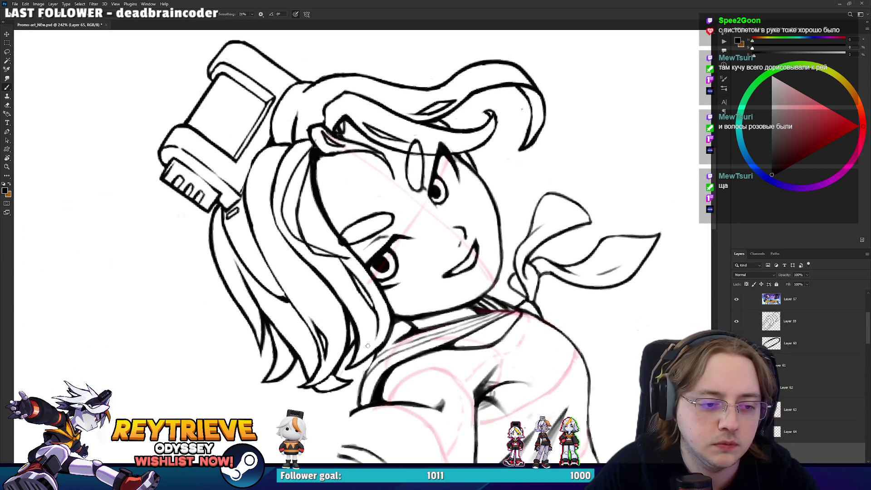
{"action": "left_click_drag", "start_coordinate": [357, 268], "coordinate": [371, 290]}
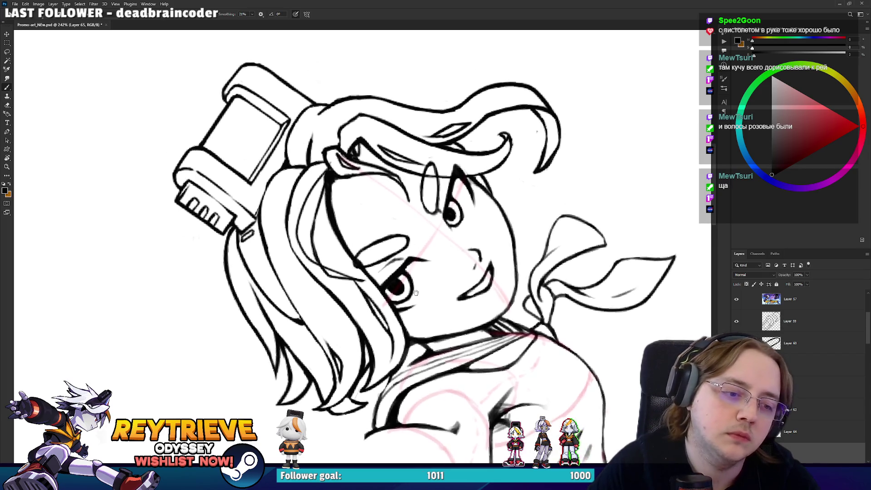
{"action": "key", "text": "e"}
{"action": "key", "text": "r"}
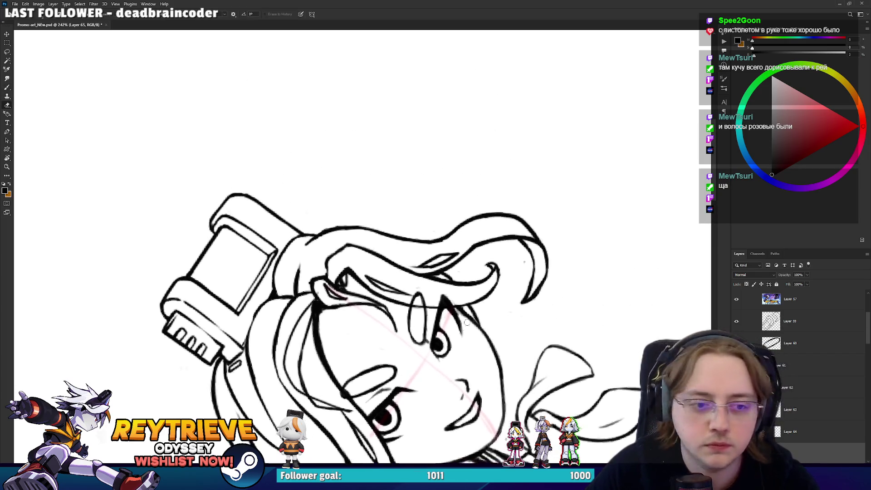
{"action": "left_click_drag", "start_coordinate": [386, 375], "coordinate": [415, 402]}
{"action": "key", "text": "b"}
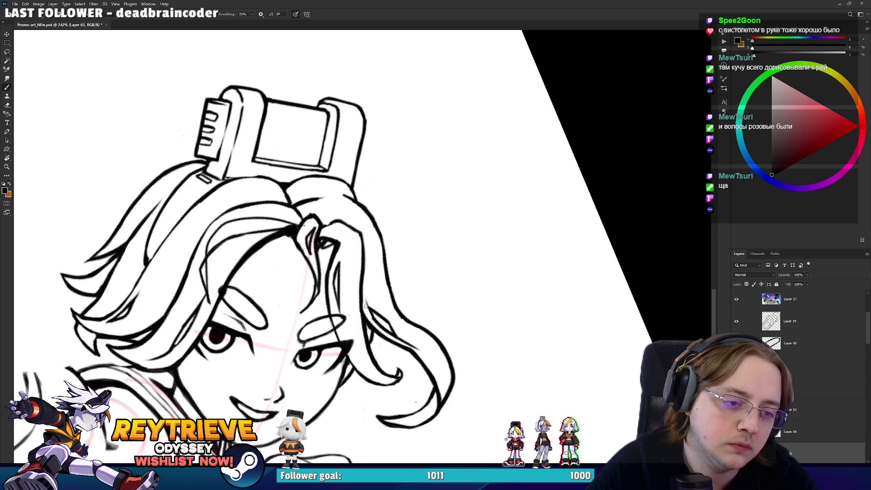
{"action": "key", "text": "r"}
{"action": "left_click_drag", "start_coordinate": [379, 246], "coordinate": [402, 228]}
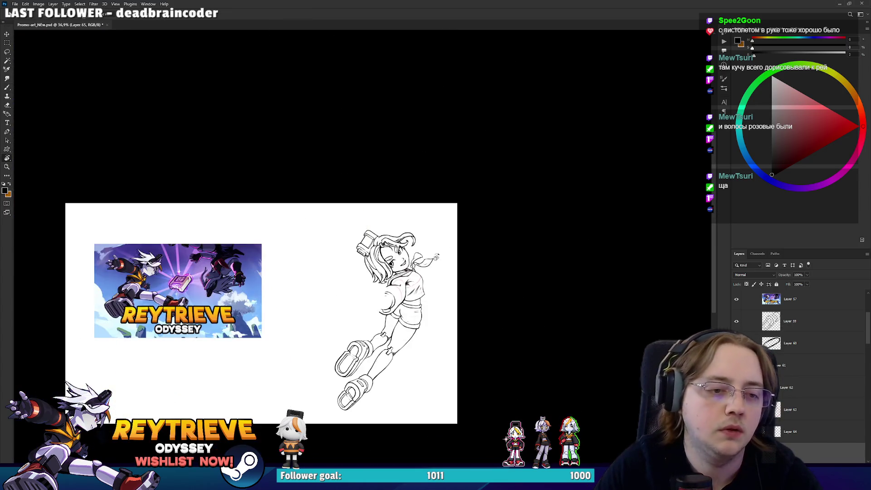
{"action": "scroll", "coordinate": [438, 256], "scroll_direction": "up", "scroll_amount": 5}
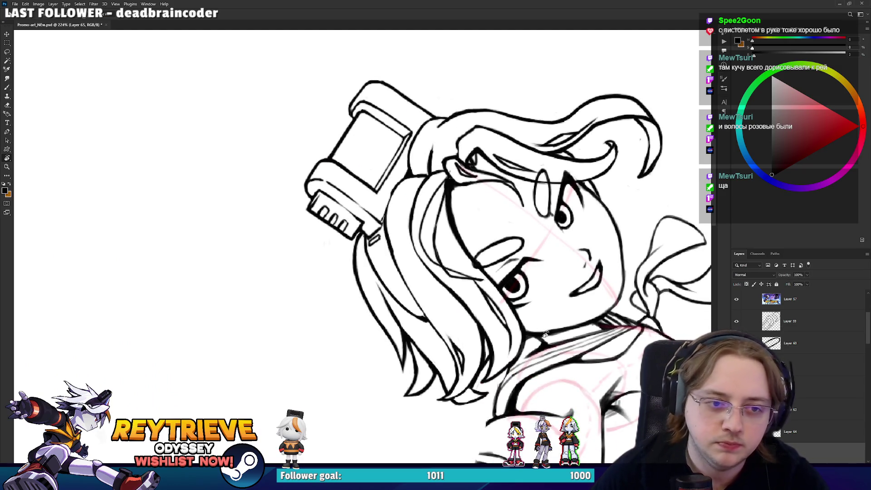
Lasso the hair strand beside the face and lift it onto its own layer
{"action": "key", "text": "l"}
{"action": "left_click_drag", "start_coordinate": [460, 184], "coordinate": [418, 263]}
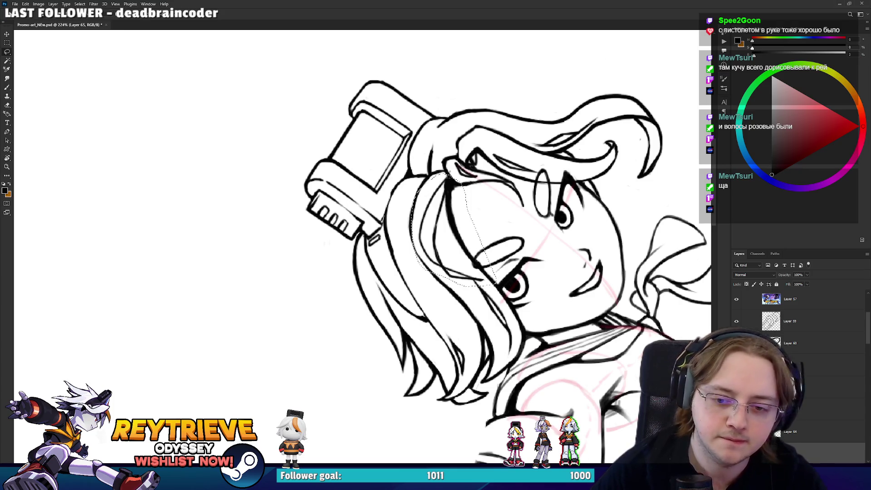
{"action": "left_click_drag", "start_coordinate": [488, 288], "coordinate": [490, 286]}
{"action": "key", "text": "ctrl+v"}
{"action": "scroll", "coordinate": [590, 387], "scroll_direction": "up", "scroll_amount": 1}
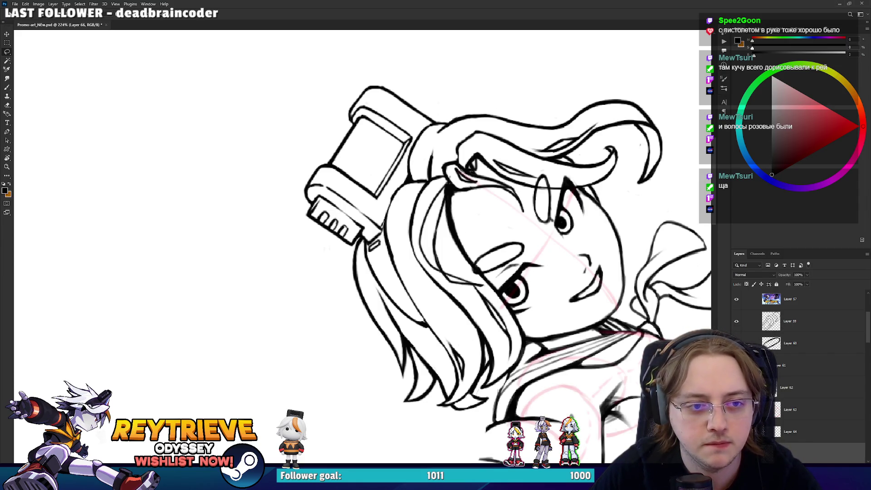
{"action": "scroll", "coordinate": [798, 368], "scroll_direction": "down", "scroll_amount": 1}
Ink a flyaway strand curving off the left of the hair with a second line alongside
{"action": "key", "text": "b"}
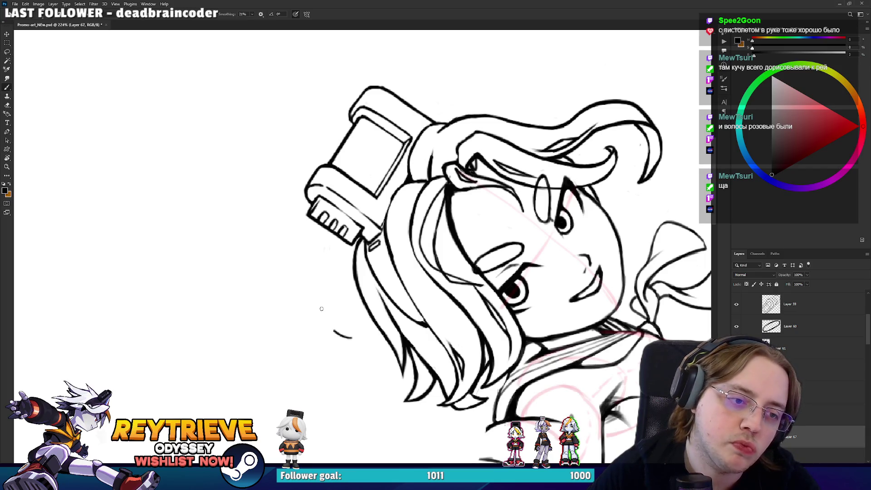
{"action": "key", "text": "ctrl+z"}
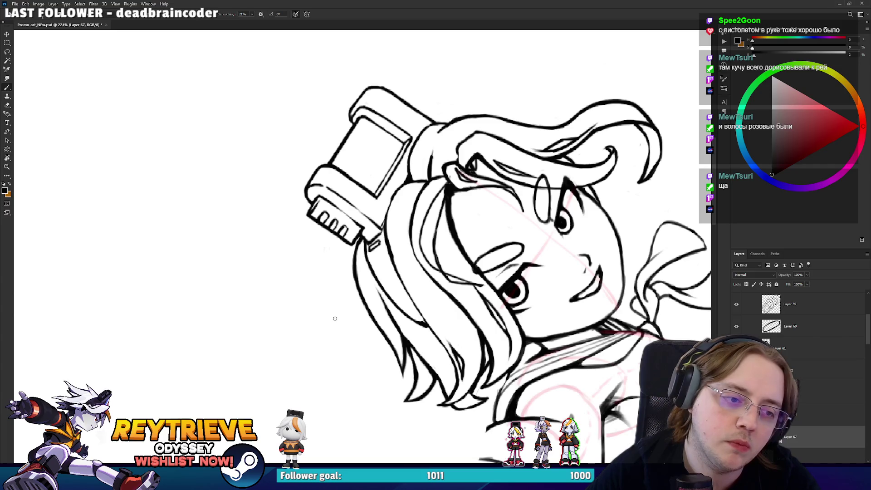
{"action": "left_click_drag", "start_coordinate": [343, 328], "coordinate": [359, 237]}
{"action": "left_click_drag", "start_coordinate": [343, 327], "coordinate": [334, 260]}
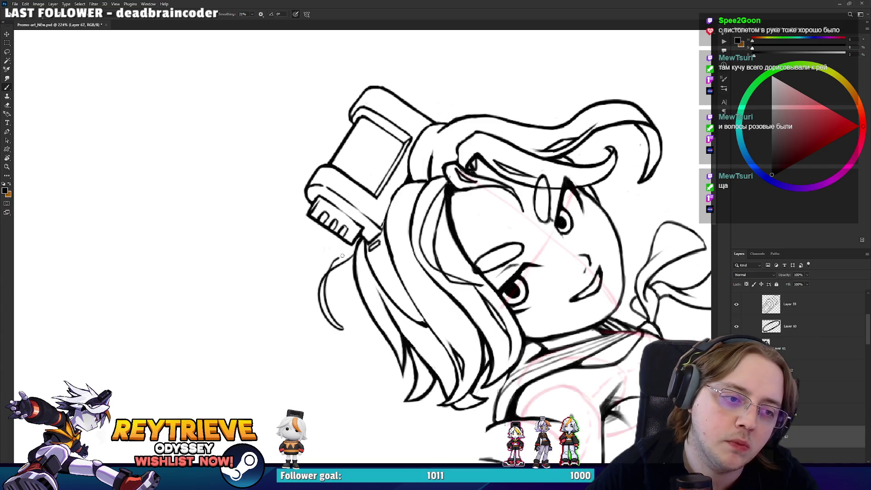
{"action": "key", "text": "r"}
{"action": "left_click_drag", "start_coordinate": [359, 230], "coordinate": [348, 294]}
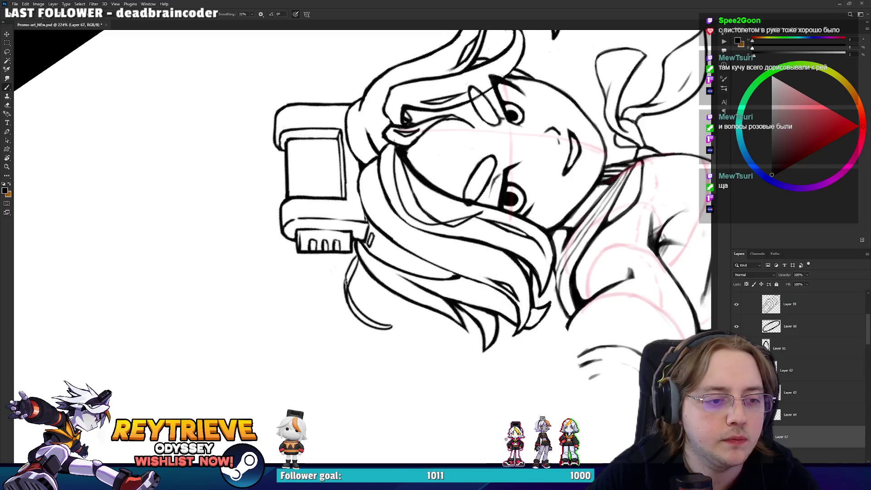
Trim the tail of the flyaway hair strand with the eraser
{"action": "key", "text": "e"}
{"action": "key", "text": "b"}
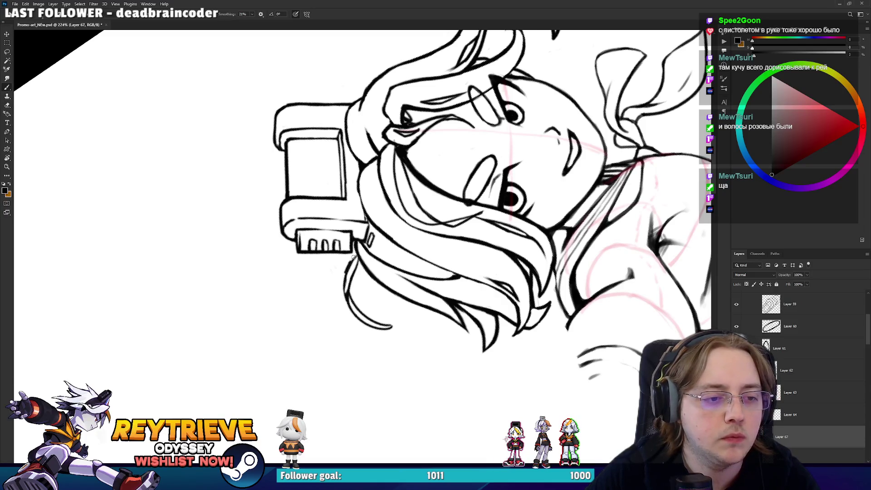
{"action": "key", "text": "r"}
{"action": "left_click_drag", "start_coordinate": [363, 258], "coordinate": [320, 323]}
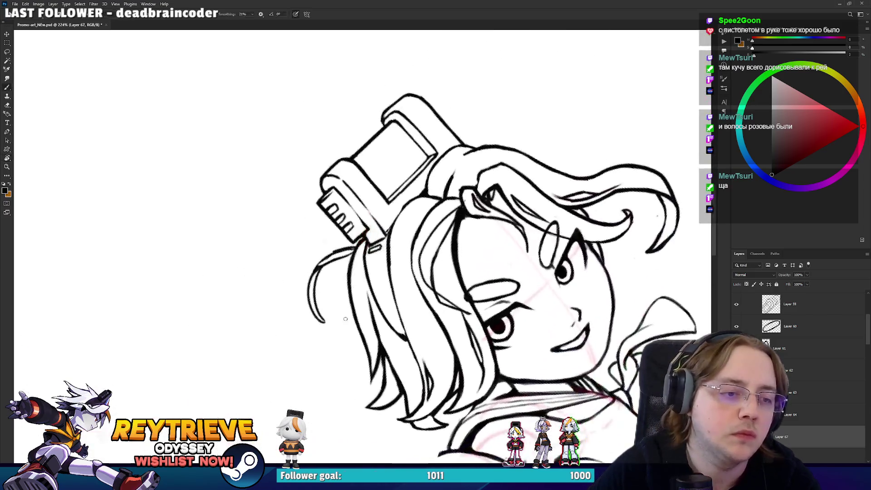
{"action": "key", "text": "e"}
{"action": "left_click_drag", "start_coordinate": [312, 336], "coordinate": [316, 332]}
{"action": "key", "text": "b"}
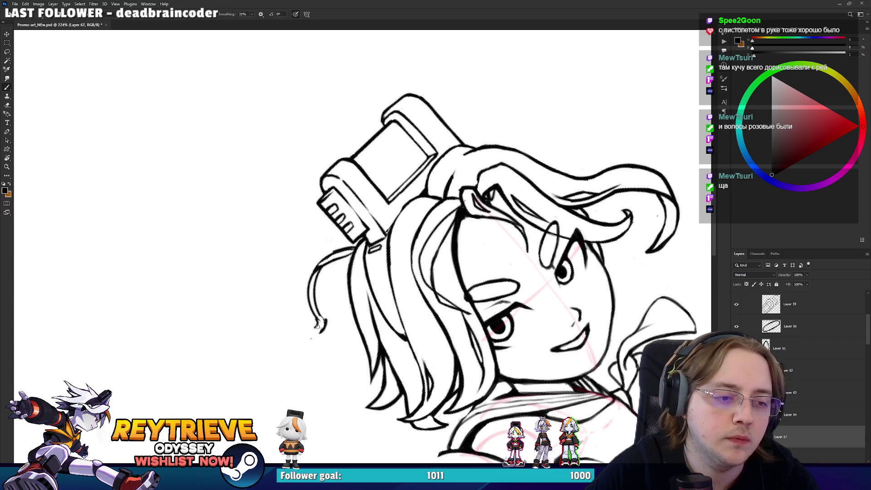
{"action": "key", "text": "e"}
{"action": "key", "text": "b"}
{"action": "scroll", "coordinate": [325, 310], "scroll_direction": "down", "scroll_amount": 5}
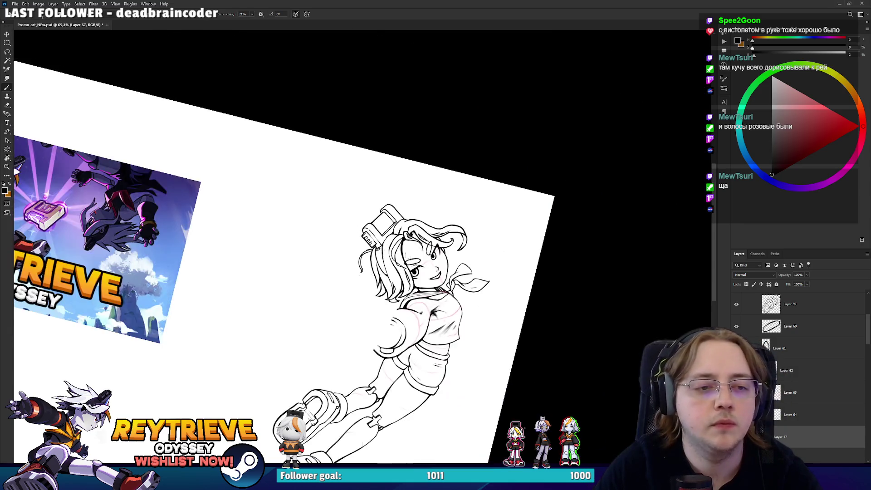
Zoom into the girl's head and rotate the view around it
{"action": "scroll", "coordinate": [385, 249], "scroll_direction": "up", "scroll_amount": 2}
{"action": "scroll", "coordinate": [377, 248], "scroll_direction": "up", "scroll_amount": 2}
{"action": "scroll", "coordinate": [369, 247], "scroll_direction": "up", "scroll_amount": 2}
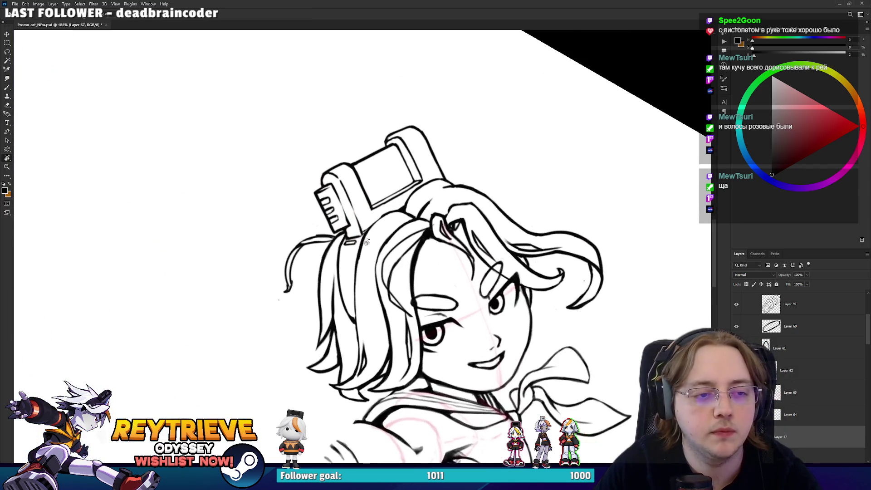
{"action": "scroll", "coordinate": [368, 247], "scroll_direction": "up", "scroll_amount": 1}
{"action": "left_click_drag", "start_coordinate": [369, 247], "coordinate": [360, 212]}
{"action": "key", "text": "e"}
{"action": "key", "text": "b"}
{"action": "key", "text": "r"}
{"action": "mouse_move", "coordinate": [349, 187]}
{"action": "left_mouse_down"}
{"action": "mouse_move", "coordinate": [317, 227]}
{"action": "mouse_move", "coordinate": [345, 272]}
{"action": "left_mouse_up"}
Shift the current layer's head strokes slightly down and to the right with the Move tool
{"action": "scroll", "coordinate": [318, 227], "scroll_direction": "down", "scroll_amount": 3}
{"action": "scroll", "coordinate": [354, 245], "scroll_direction": "up", "scroll_amount": 3}
{"action": "scroll", "coordinate": [345, 325], "scroll_direction": "up", "scroll_amount": 2}
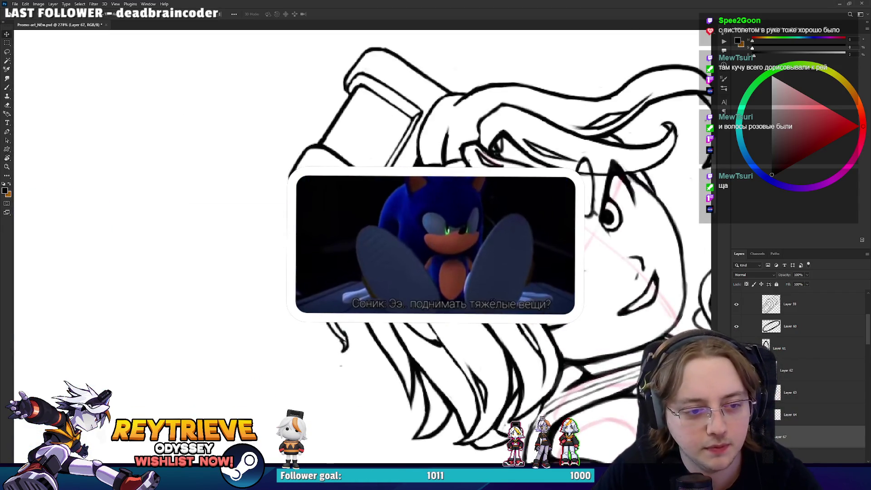
{"action": "key", "text": "e"}
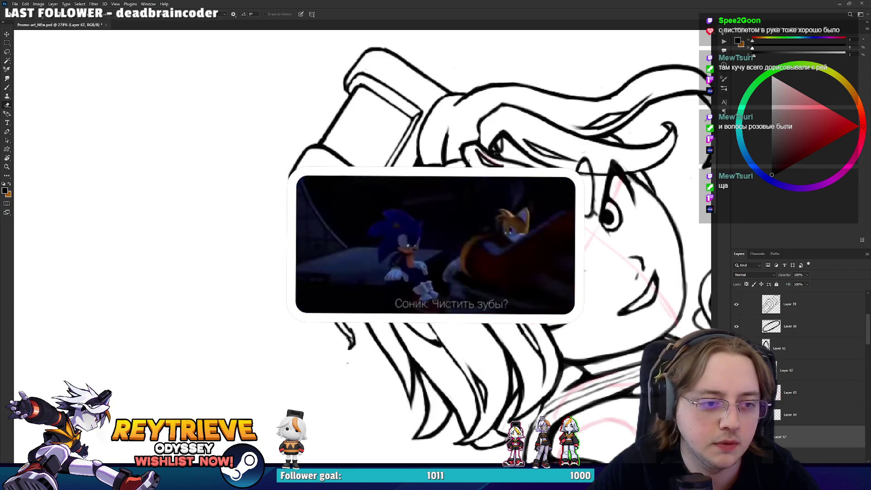
{"action": "key", "text": "v"}
{"action": "left_click_drag", "start_coordinate": [345, 236], "coordinate": [356, 249]}
Merge the newest hair strokes on Layer 67 down into Layer 66
{"action": "key", "text": "e"}
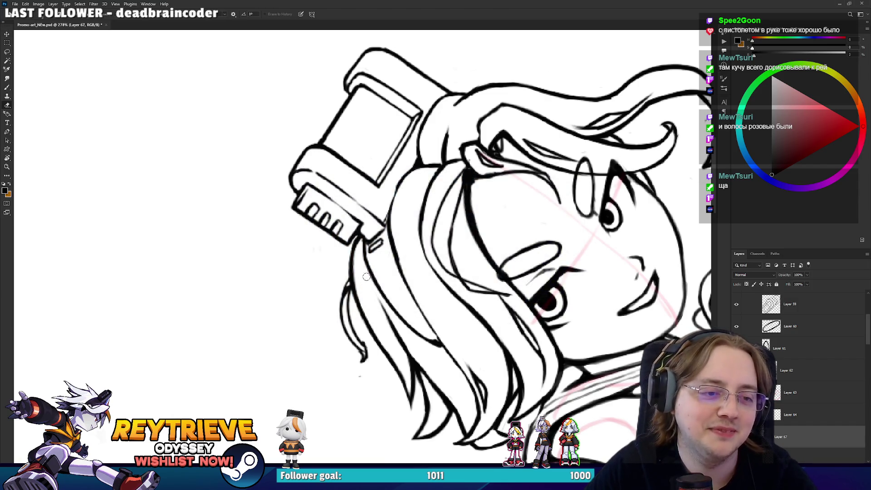
{"action": "scroll", "coordinate": [432, 123], "scroll_direction": "down", "scroll_amount": 3}
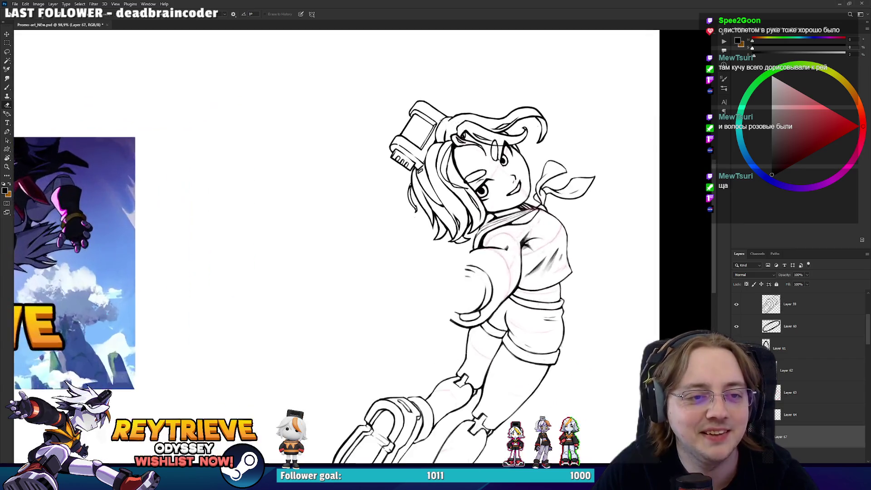
{"action": "key", "text": "Delete"}
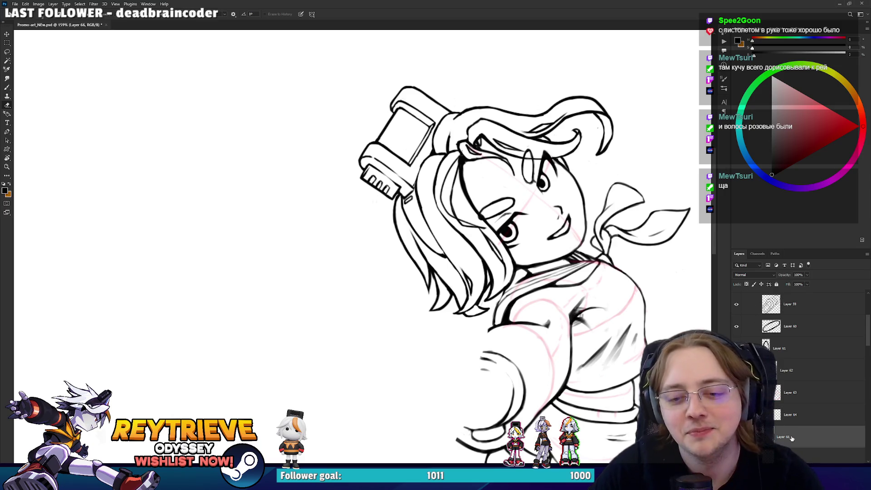
{"action": "scroll", "coordinate": [501, 91], "scroll_direction": "up", "scroll_amount": 3}
Shift the head's merged linework slightly down and to the right
{"action": "key", "text": "b"}
{"action": "scroll", "coordinate": [502, 92], "scroll_direction": "up", "scroll_amount": 1}
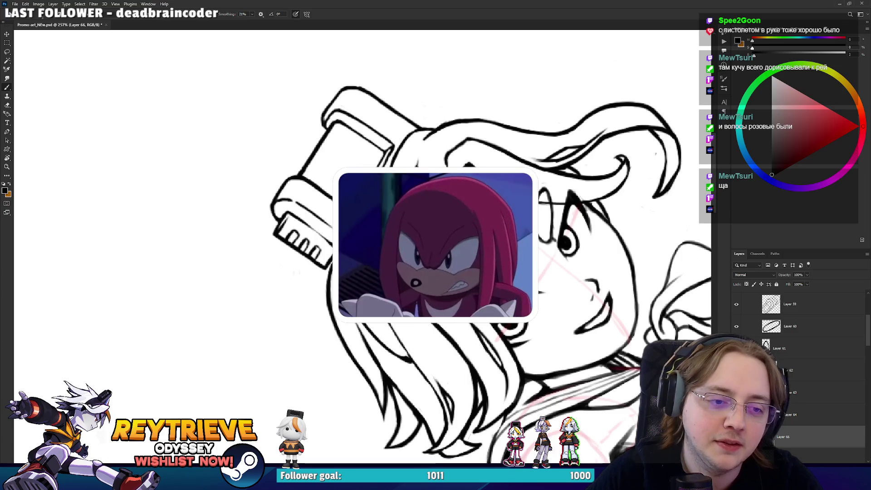
{"action": "key", "text": "e"}
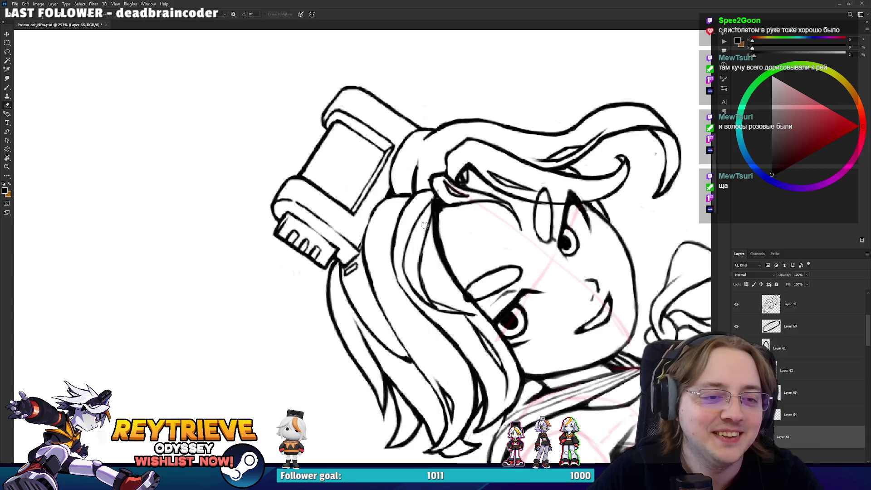
{"action": "left_click_drag", "start_coordinate": [429, 217], "coordinate": [438, 214]}
Rotate the canvas view until the console sits upright, then begin transforming the hair strand
{"action": "key", "text": "r"}
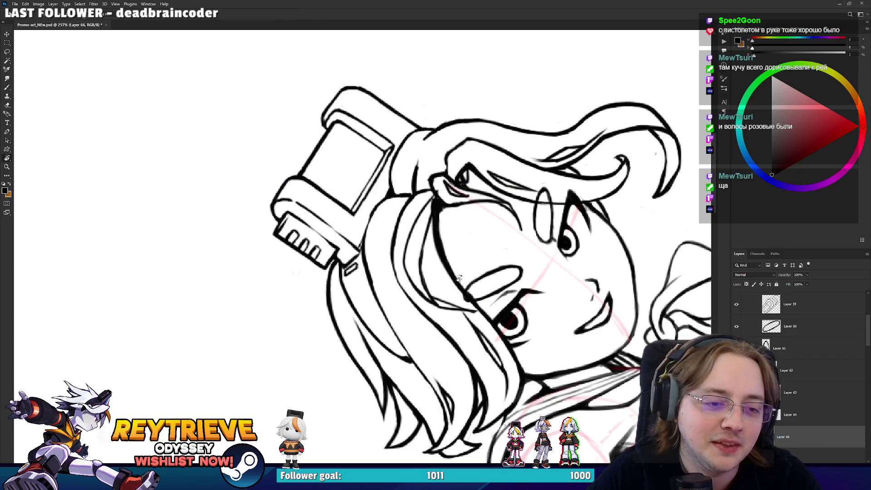
{"action": "left_click_drag", "start_coordinate": [442, 270], "coordinate": [442, 335]}
{"action": "key", "text": "b"}
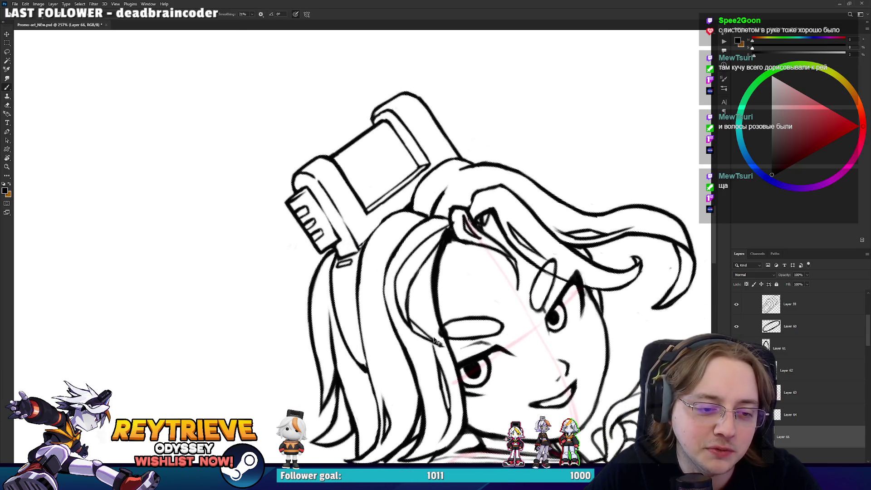
{"action": "key", "text": "e"}
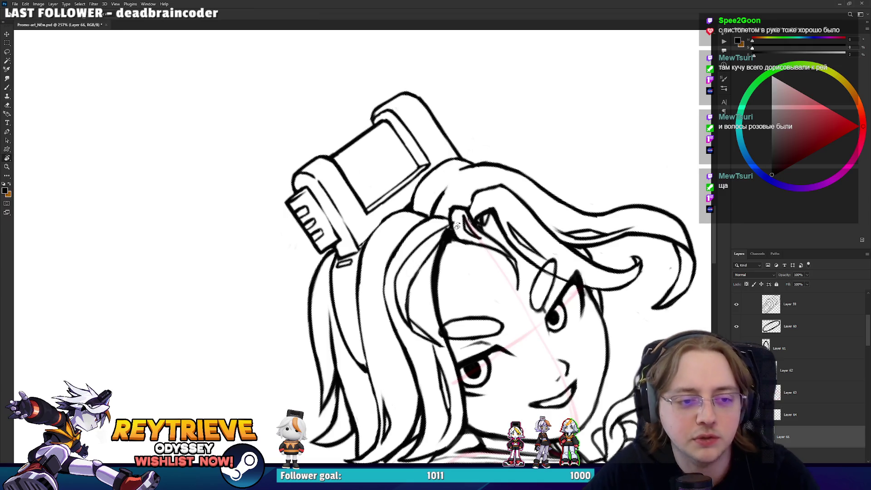
{"action": "key", "text": "r"}
{"action": "left_click_drag", "start_coordinate": [446, 238], "coordinate": [435, 259]}
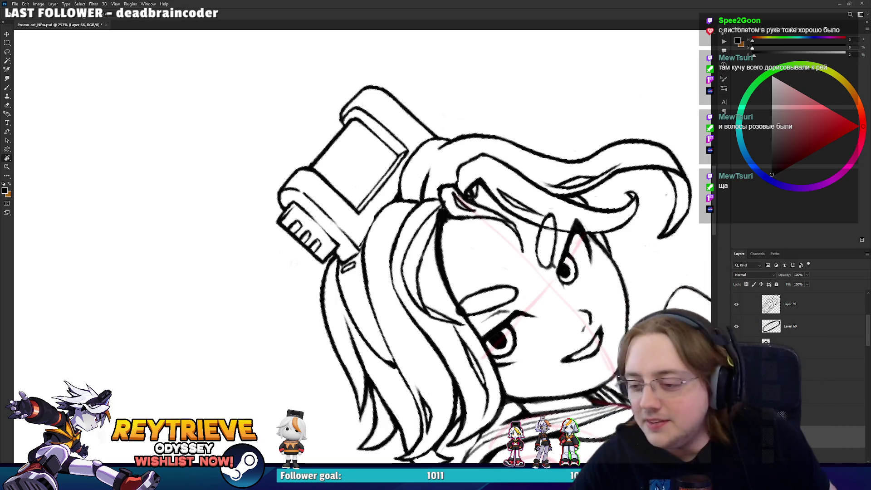
{"action": "left_click_drag", "start_coordinate": [424, 294], "coordinate": [484, 358]}
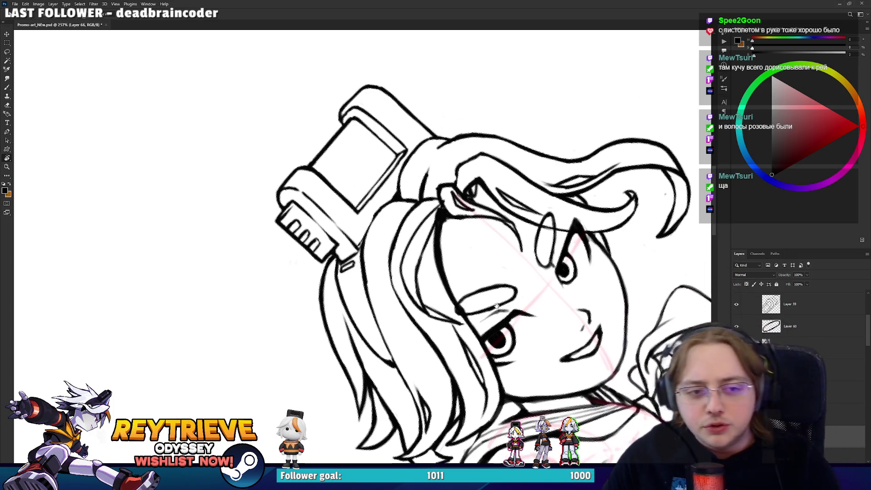
{"action": "key", "text": "ctrl+t"}
Rotate the antenna hair strand upward onto the head and apply the transform
{"action": "mouse_move", "coordinate": [453, 291]}
{"action": "left_mouse_down"}
{"action": "mouse_move", "coordinate": [494, 259]}
{"action": "mouse_move", "coordinate": [507, 229]}
{"action": "left_mouse_up"}
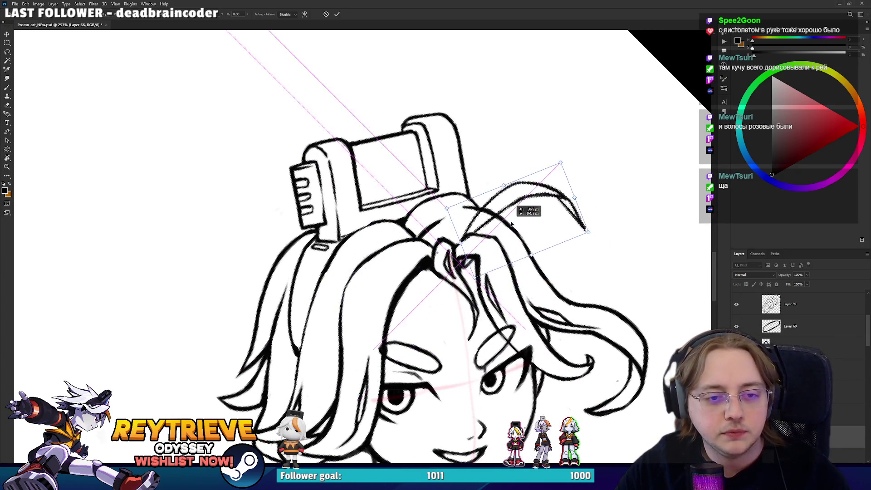
{"action": "key", "text": "Return"}
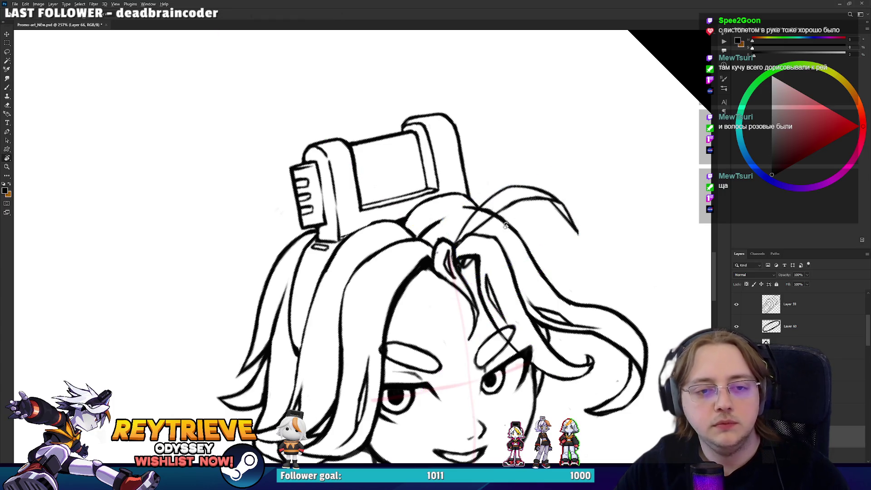
{"action": "key", "text": "r"}
{"action": "left_click_drag", "start_coordinate": [499, 272], "coordinate": [447, 117]}
{"action": "scroll", "coordinate": [447, 117], "scroll_direction": "up", "scroll_amount": 5}
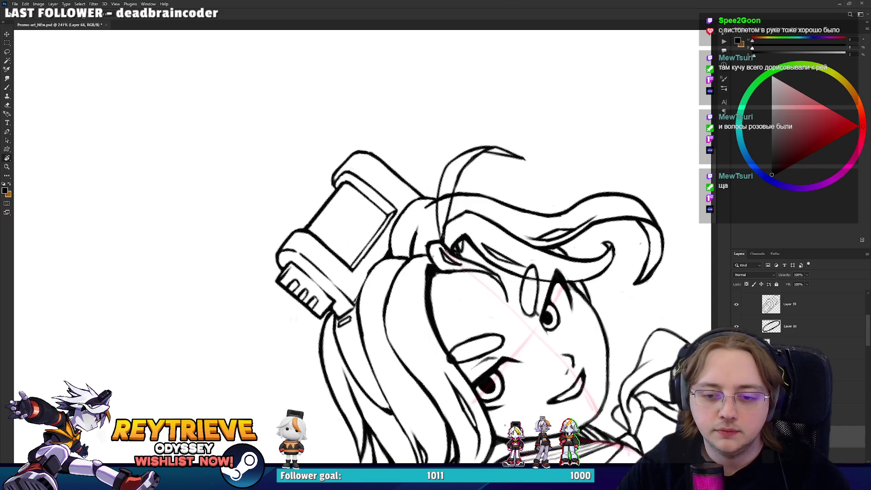
Erase the stray lines near the antenna strand on Layer 3 copy 17
{"action": "key", "text": "alt+bracketright"}
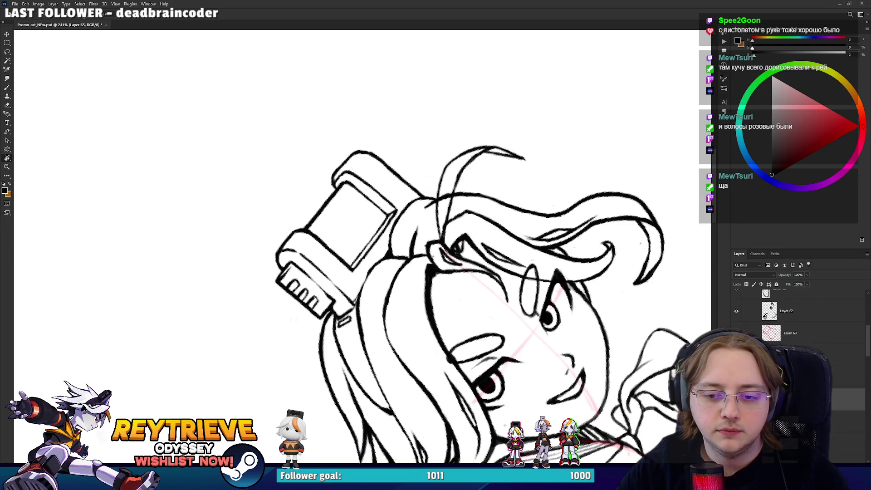
{"action": "key", "text": "alt+bracketleft"}
{"action": "key", "text": "e"}
{"action": "left_click_drag", "start_coordinate": [436, 200], "coordinate": [448, 186]}
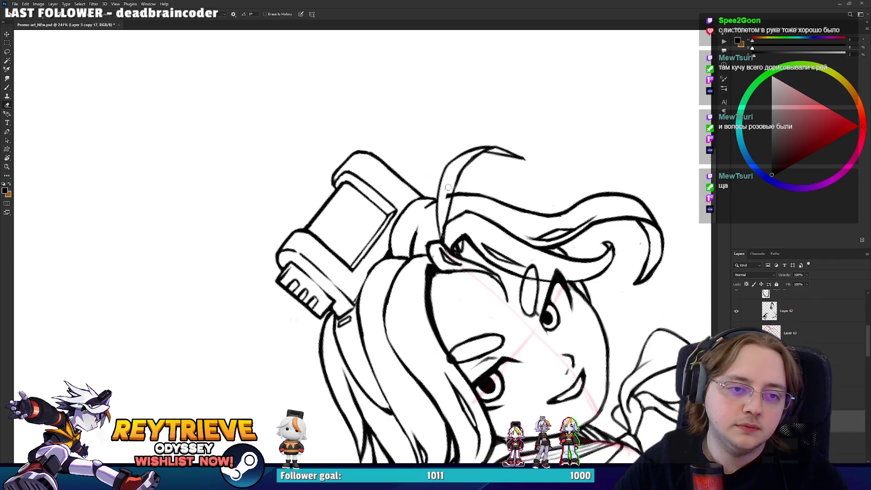
Nudge the antenna and hair strokes up-left and reselect Layer 3 copy 17
{"action": "left_click_drag", "start_coordinate": [512, 255], "coordinate": [505, 254]}
{"action": "key", "text": "e"}
{"action": "key", "text": "b"}
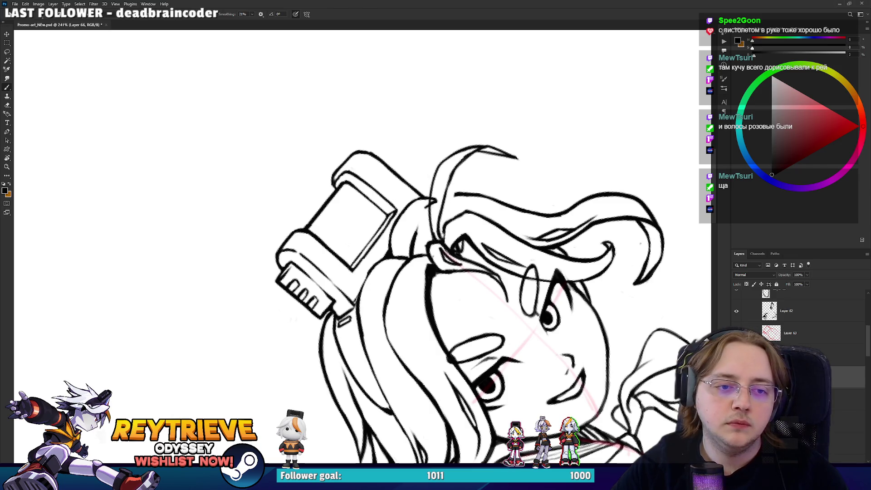
{"action": "key", "text": "e"}
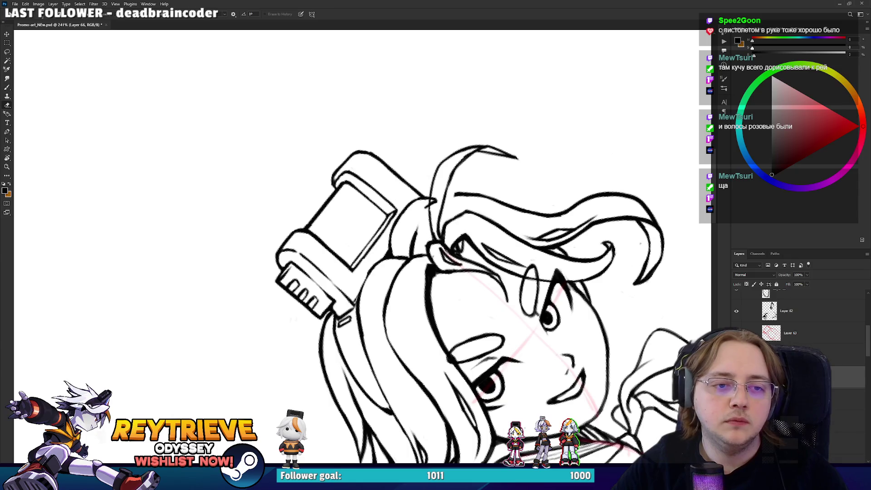
{"action": "left_click", "coordinate": [798, 420]}
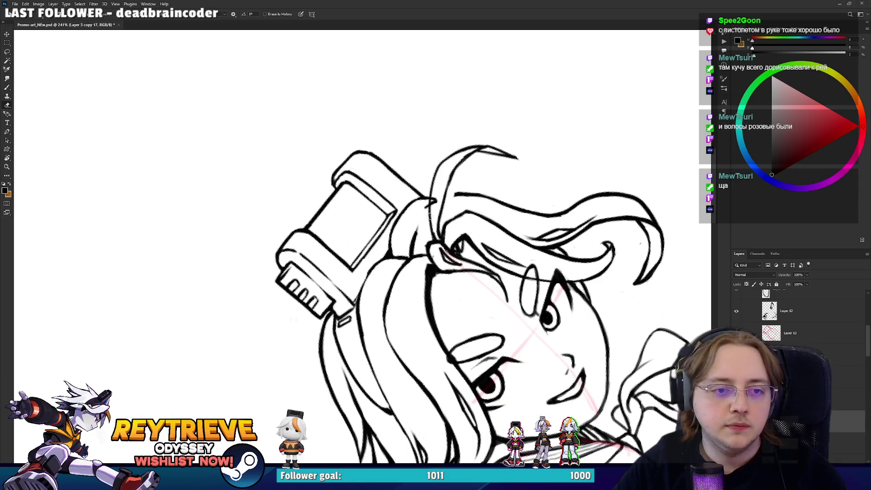
{"action": "left_click_drag", "start_coordinate": [451, 183], "coordinate": [454, 303]}
Replace a thin hair stroke with a new strand drawn over the top of the head
{"action": "key", "text": "b"}
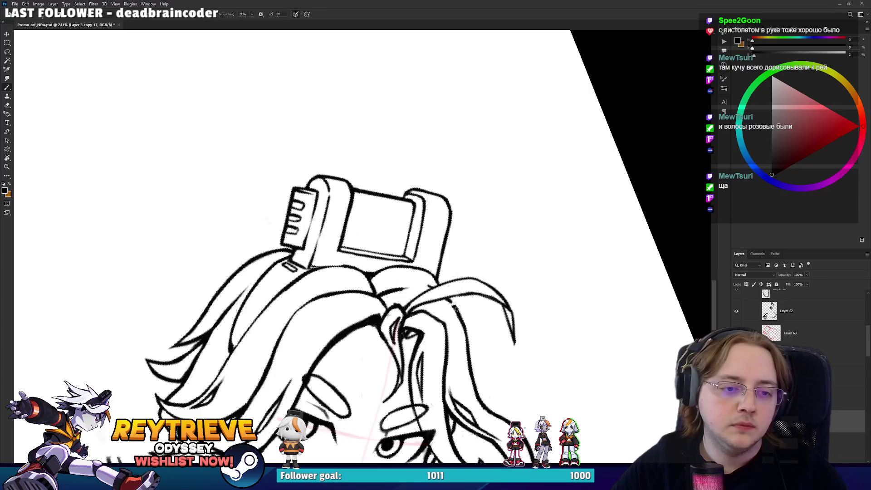
{"action": "key", "text": "ctrl+0"}
{"action": "key", "text": "r"}
{"action": "left_click_drag", "start_coordinate": [454, 303], "coordinate": [449, 181]}
{"action": "scroll", "coordinate": [449, 182], "scroll_direction": "up", "scroll_amount": 1}
{"action": "scroll", "coordinate": [447, 179], "scroll_direction": "up", "scroll_amount": 1}
{"action": "scroll", "coordinate": [440, 167], "scroll_direction": "up", "scroll_amount": 2}
{"action": "scroll", "coordinate": [431, 156], "scroll_direction": "up", "scroll_amount": 1}
{"action": "scroll", "coordinate": [431, 156], "scroll_direction": "up", "scroll_amount": 1}
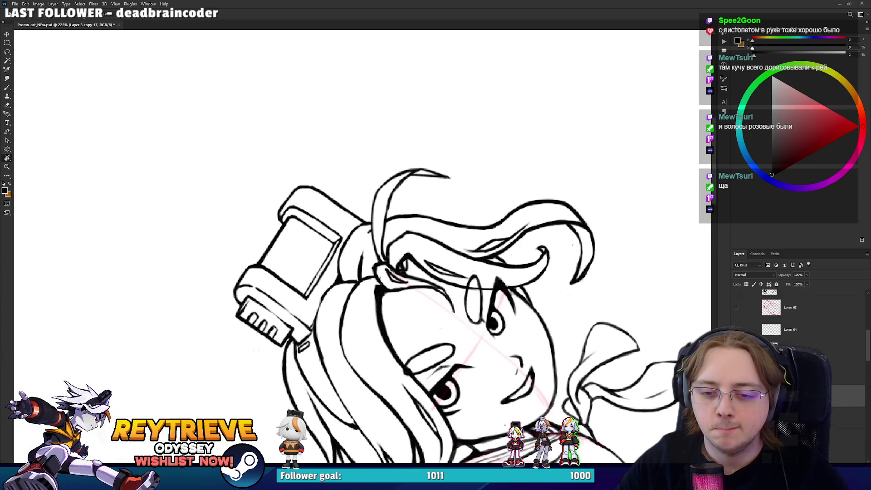
{"action": "left_click_drag", "start_coordinate": [431, 156], "coordinate": [413, 137]}
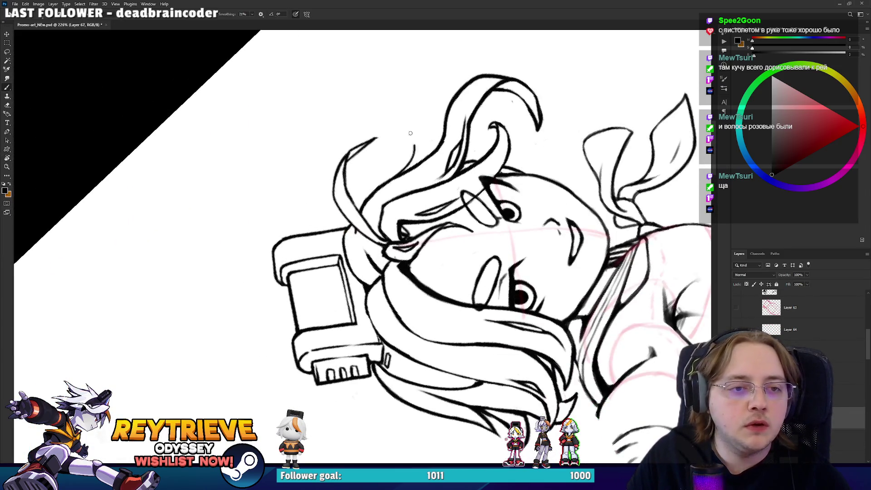
{"action": "key", "text": "ctrl+z"}
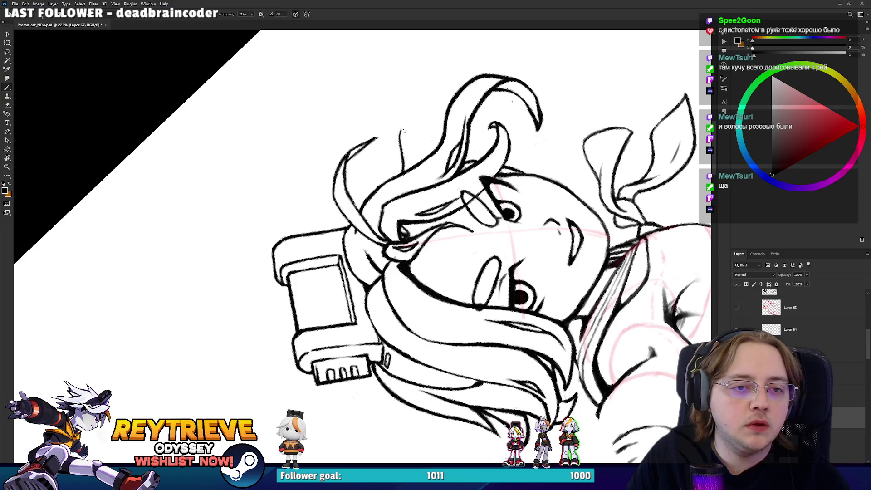
{"action": "left_click_drag", "start_coordinate": [392, 177], "coordinate": [417, 117]}
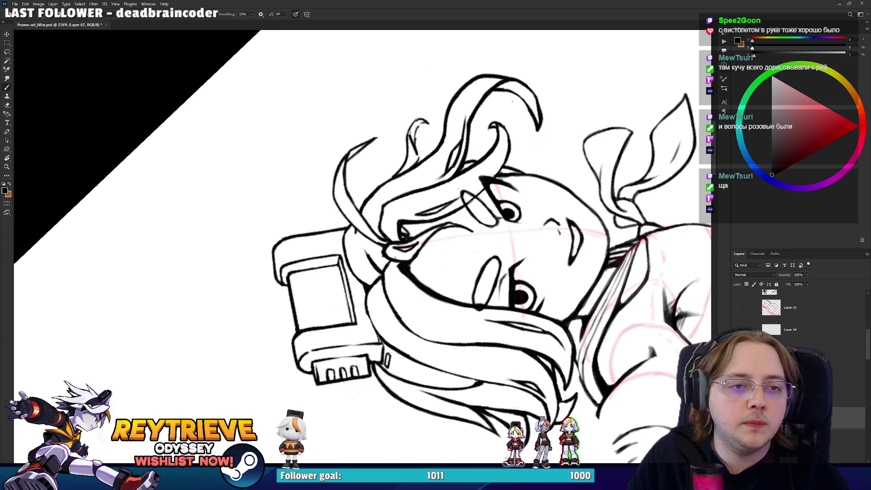
Touch up the face-framing hair strands with eraser and brush at the opposite view angle
{"action": "left_click_drag", "start_coordinate": [426, 123], "coordinate": [360, 376]}
{"action": "key", "text": "e"}
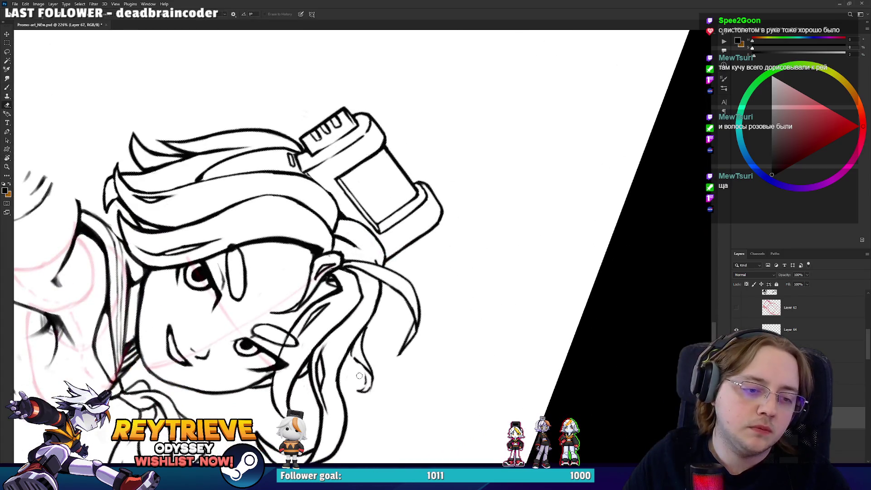
{"action": "key", "text": "b"}
{"action": "key", "text": "e"}
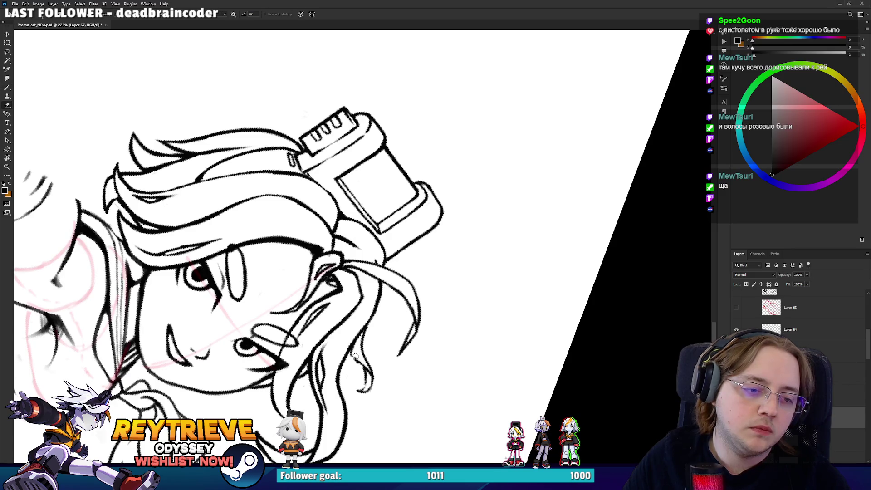
{"action": "key", "text": "b"}
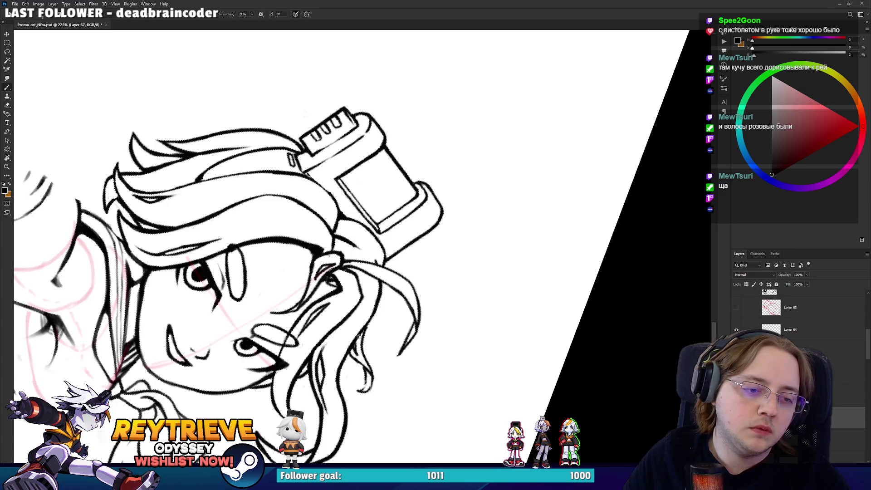
{"action": "mouse_move", "coordinate": [358, 336]}
{"action": "left_mouse_down"}
{"action": "mouse_move", "coordinate": [499, 256]}
{"action": "mouse_move", "coordinate": [402, 310]}
{"action": "left_mouse_up"}
{"action": "key", "text": "e"}
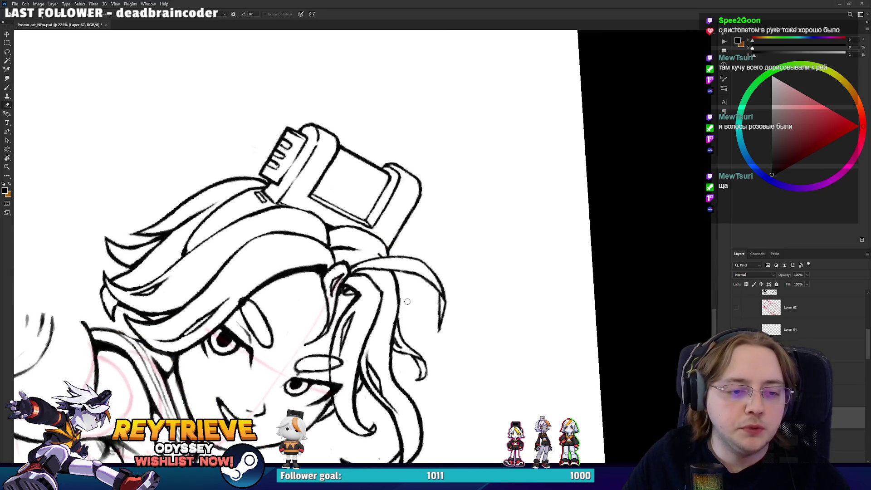
Finish refining the hair ink at a tilted angle, turning the view back toward upright
{"action": "mouse_move", "coordinate": [424, 322]}
{"action": "left_mouse_down"}
{"action": "mouse_move", "coordinate": [381, 318]}
{"action": "mouse_move", "coordinate": [413, 230]}
{"action": "mouse_move", "coordinate": [386, 220]}
{"action": "mouse_move", "coordinate": [317, 221]}
{"action": "left_mouse_up"}
{"action": "key", "text": "r"}
{"action": "key", "text": "r"}
{"action": "key", "text": "b"}
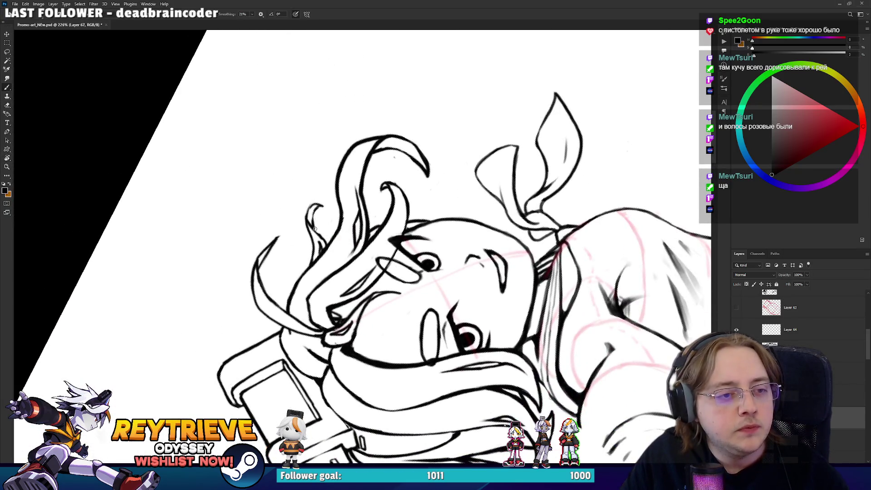
{"action": "key", "text": "e"}
{"action": "key", "text": "b"}
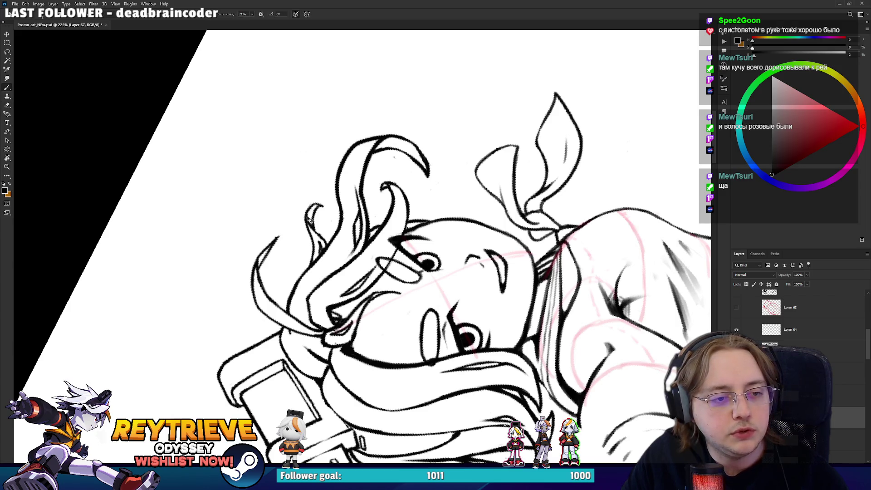
{"action": "key", "text": "e"}
{"action": "mouse_move", "coordinate": [317, 204]}
{"action": "left_mouse_down"}
{"action": "mouse_move", "coordinate": [398, 38]}
{"action": "mouse_move", "coordinate": [357, 187]}
{"action": "left_mouse_up"}
{"action": "scroll", "coordinate": [398, 38], "scroll_direction": "down", "scroll_amount": 3}
Move a hair stroke into place with the Move tool
{"action": "key", "text": "r"}
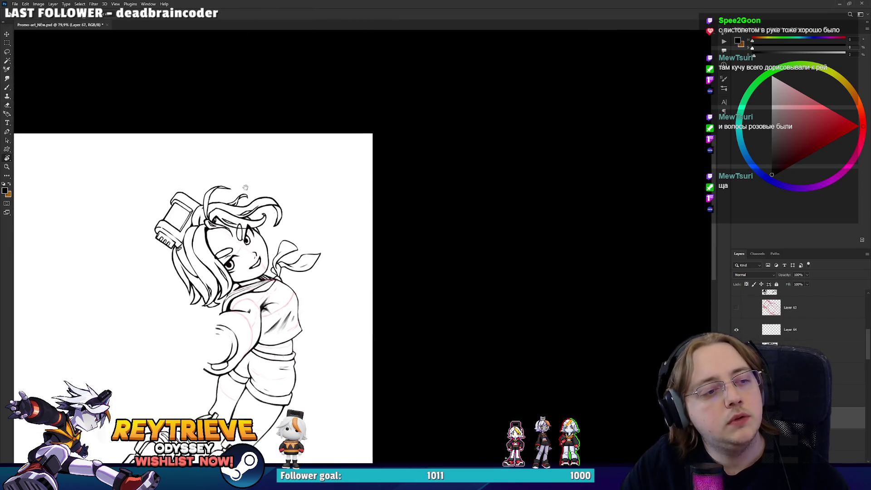
{"action": "scroll", "coordinate": [357, 187], "scroll_direction": "down", "scroll_amount": 2}
{"action": "scroll", "coordinate": [357, 186], "scroll_direction": "up", "scroll_amount": 5}
{"action": "key", "text": "v"}
{"action": "mouse_move", "coordinate": [417, 194]}
{"action": "left_mouse_down"}
{"action": "mouse_move", "coordinate": [431, 206]}
{"action": "mouse_move", "coordinate": [362, 195]}
{"action": "mouse_move", "coordinate": [347, 227]}
{"action": "mouse_move", "coordinate": [325, 224]}
{"action": "left_mouse_up"}
{"action": "key", "text": "r"}
Touch up the face ink, then zoom in on the girl's head with the view level
{"action": "key", "text": "b"}
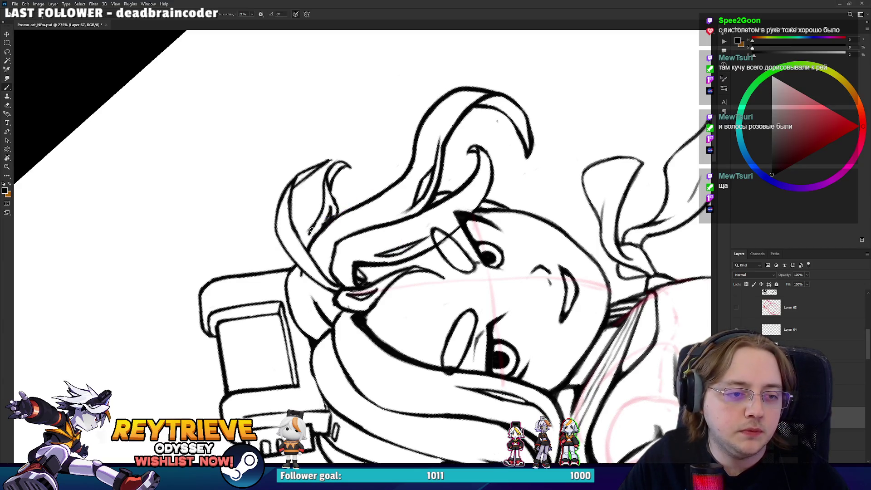
{"action": "key", "text": "r"}
{"action": "mouse_move", "coordinate": [365, 184]}
{"action": "left_mouse_down"}
{"action": "mouse_move", "coordinate": [421, 249]}
{"action": "mouse_move", "coordinate": [506, 178]}
{"action": "left_mouse_up"}
{"action": "key", "text": "e"}
{"action": "scroll", "coordinate": [421, 249], "scroll_direction": "down", "scroll_amount": 5}
{"action": "key", "text": "r"}
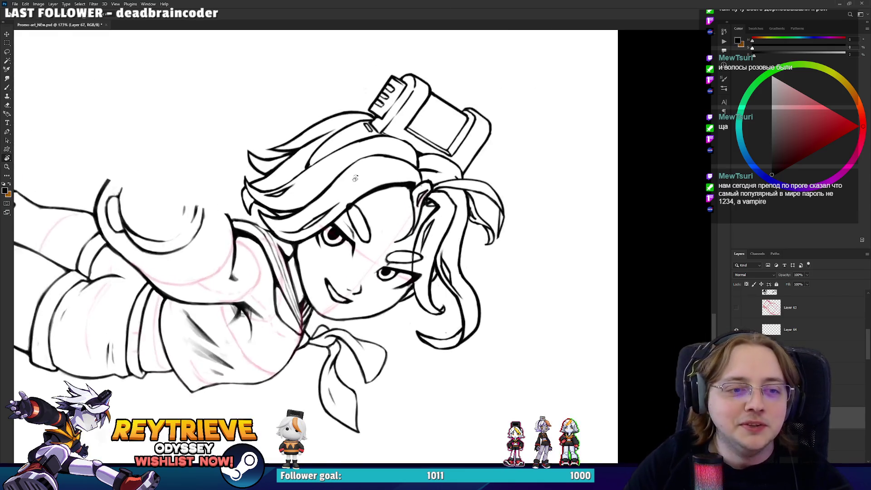
{"action": "left_click_drag", "start_coordinate": [349, 136], "coordinate": [491, 245]}
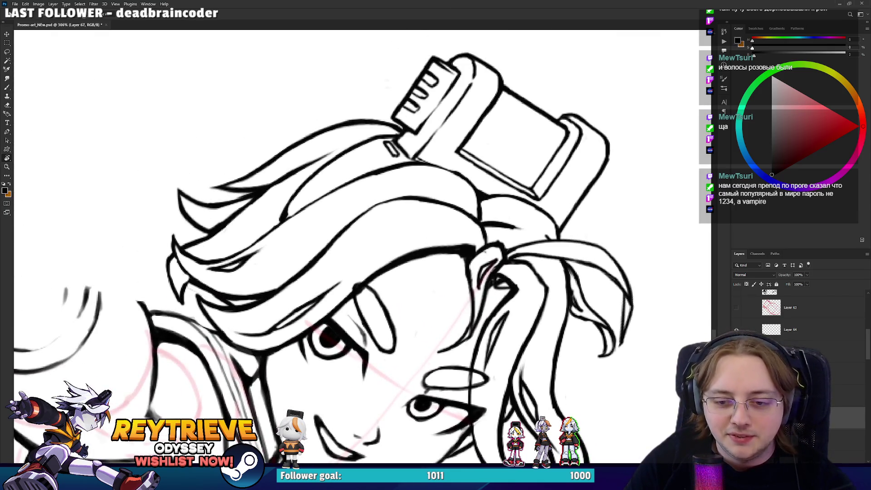
{"action": "mouse_move", "coordinate": [491, 245]}
{"action": "left_mouse_down"}
{"action": "mouse_move", "coordinate": [536, 122]}
{"action": "mouse_move", "coordinate": [475, 222]}
{"action": "mouse_move", "coordinate": [527, 259]}
{"action": "left_mouse_up"}
{"action": "key", "text": "e"}
{"action": "scroll", "coordinate": [476, 218], "scroll_direction": "down", "scroll_amount": 5}
{"action": "key", "text": "r"}
{"action": "scroll", "coordinate": [475, 222], "scroll_direction": "up", "scroll_amount": 3}
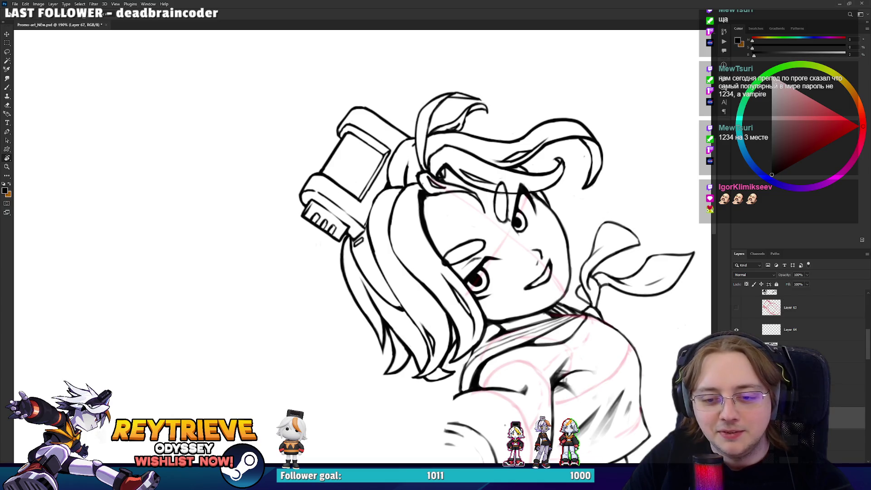
Rotate a copy of the top hair strand onto the lower-left hair and commit it
{"action": "key", "text": "ctrl+t"}
{"action": "left_click_drag", "start_coordinate": [567, 194], "coordinate": [513, 247]}
{"action": "scroll", "coordinate": [513, 247], "scroll_direction": "up", "scroll_amount": 3}
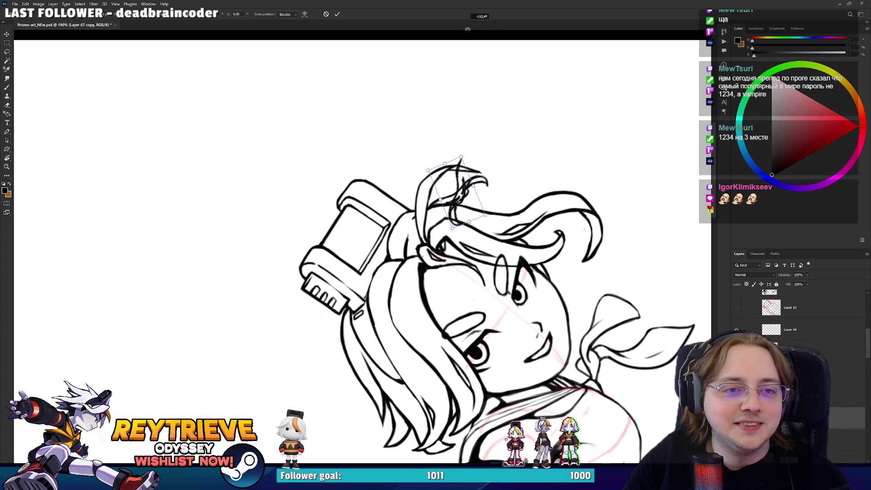
{"action": "left_click_drag", "start_coordinate": [453, 190], "coordinate": [352, 374]}
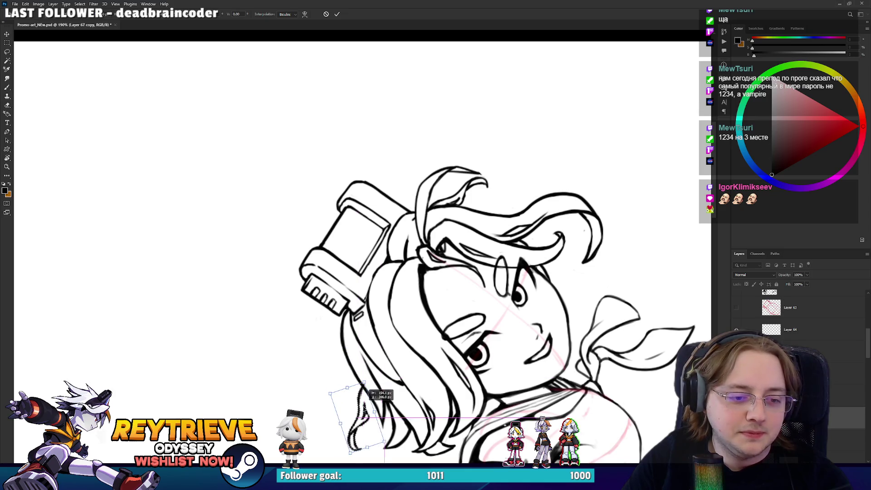
{"action": "left_click_drag", "start_coordinate": [390, 431], "coordinate": [381, 415]}
{"action": "left_click_drag", "start_coordinate": [380, 374], "coordinate": [383, 399]}
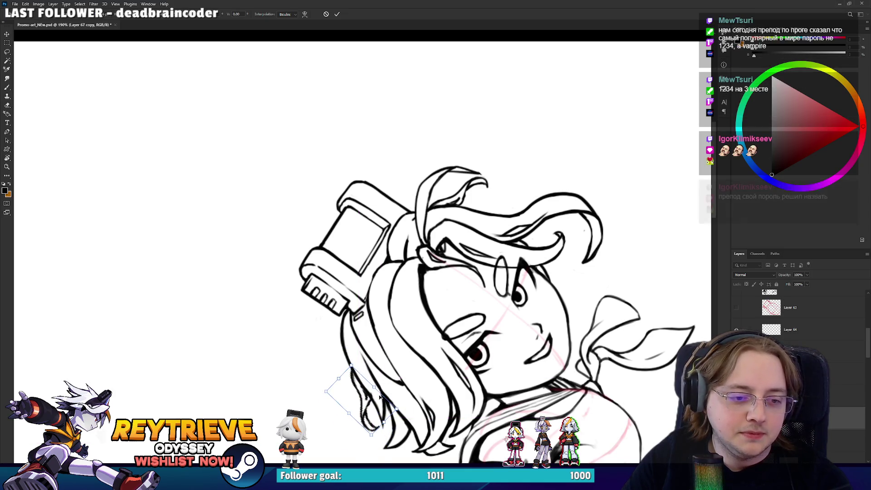
{"action": "key", "text": "Return"}
{"action": "scroll", "coordinate": [360, 373], "scroll_direction": "up", "scroll_amount": 3}
Clean up the new hair lock's ink with eraser and brush
{"action": "key", "text": "e"}
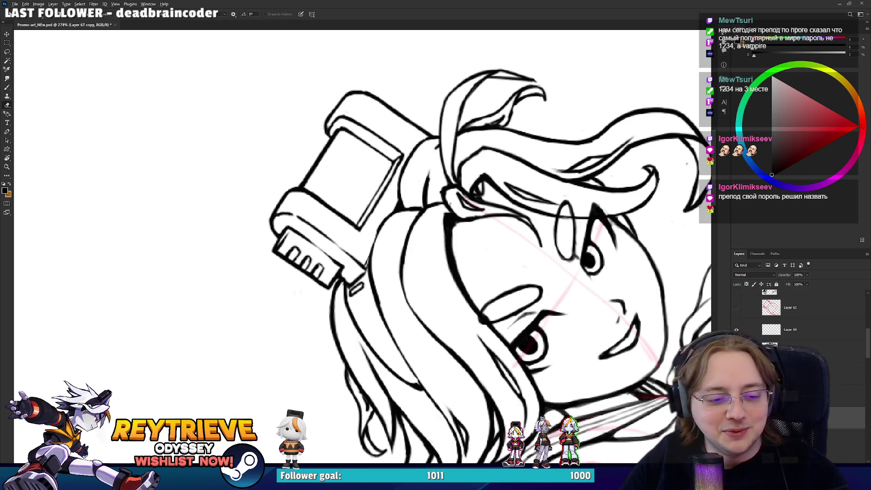
{"action": "scroll", "coordinate": [511, 212], "scroll_direction": "down", "scroll_amount": 5}
{"action": "scroll", "coordinate": [512, 212], "scroll_direction": "up", "scroll_amount": 3}
{"action": "scroll", "coordinate": [511, 212], "scroll_direction": "up", "scroll_amount": 2}
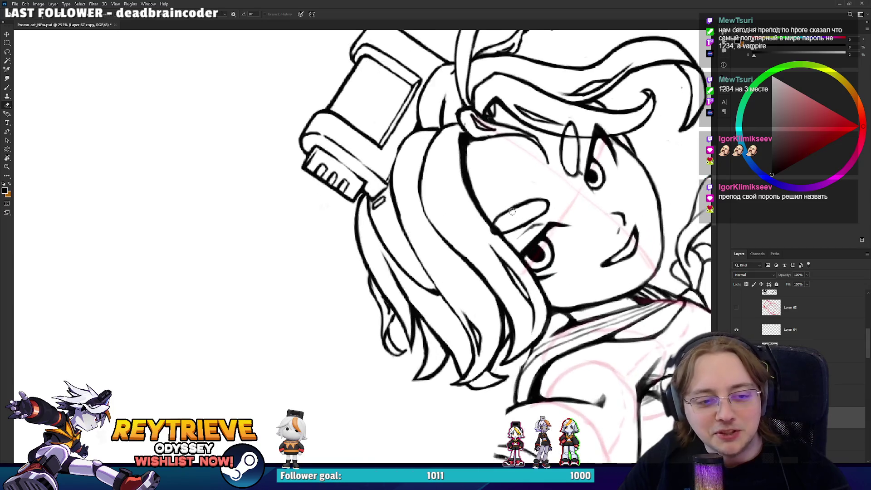
{"action": "scroll", "coordinate": [512, 212], "scroll_direction": "down", "scroll_amount": 4}
{"action": "scroll", "coordinate": [516, 209], "scroll_direction": "down", "scroll_amount": 2}
{"action": "scroll", "coordinate": [516, 209], "scroll_direction": "up", "scroll_amount": 4}
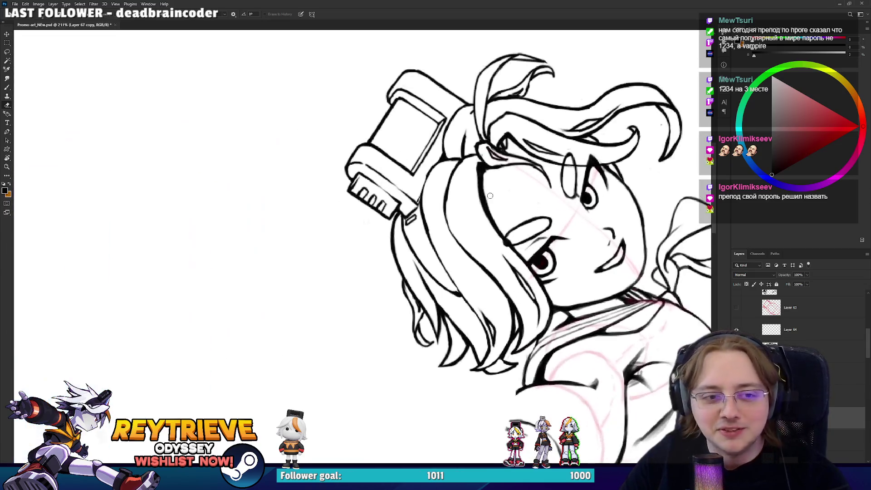
{"action": "scroll", "coordinate": [463, 198], "scroll_direction": "down", "scroll_amount": 1}
{"action": "scroll", "coordinate": [464, 198], "scroll_direction": "up", "scroll_amount": 2}
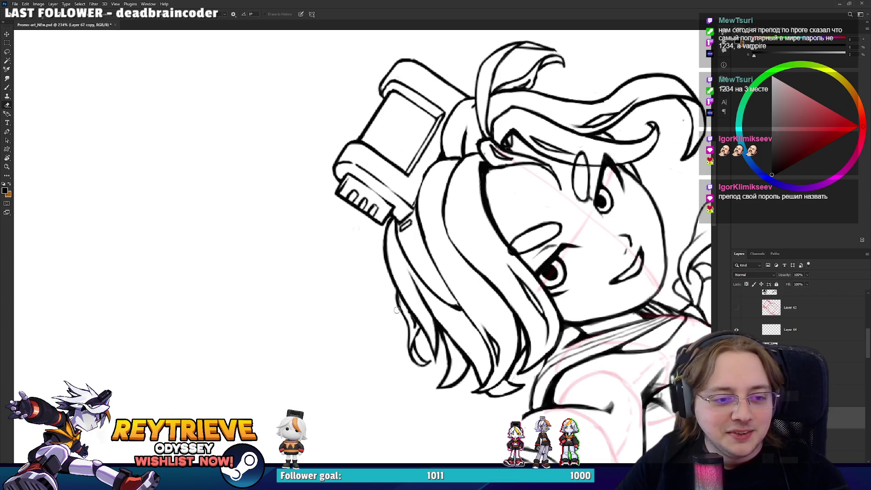
{"action": "key", "text": "b"}
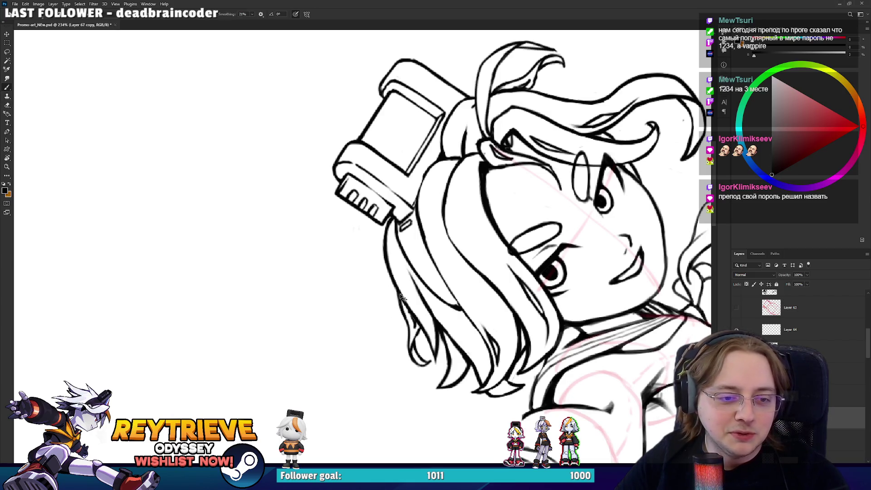
{"action": "scroll", "coordinate": [392, 298], "scroll_direction": "down", "scroll_amount": 1}
{"action": "scroll", "coordinate": [392, 298], "scroll_direction": "down", "scroll_amount": 3}
{"action": "scroll", "coordinate": [391, 298], "scroll_direction": "down", "scroll_amount": 1}
{"action": "scroll", "coordinate": [392, 299], "scroll_direction": "down", "scroll_amount": 1}
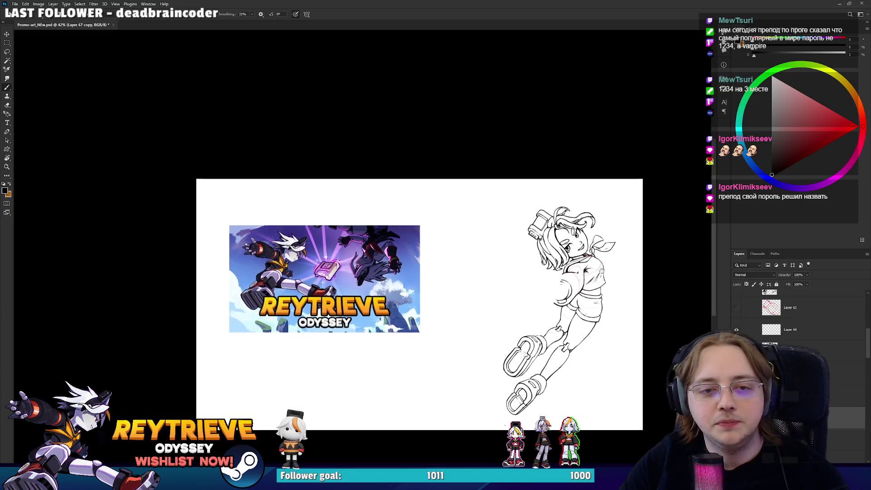
{"action": "scroll", "coordinate": [562, 227], "scroll_direction": "up", "scroll_amount": 3}
{"action": "scroll", "coordinate": [562, 226], "scroll_direction": "up", "scroll_amount": 3}
Move a hair piece slightly down and confirm its transform
{"action": "key", "text": "v"}
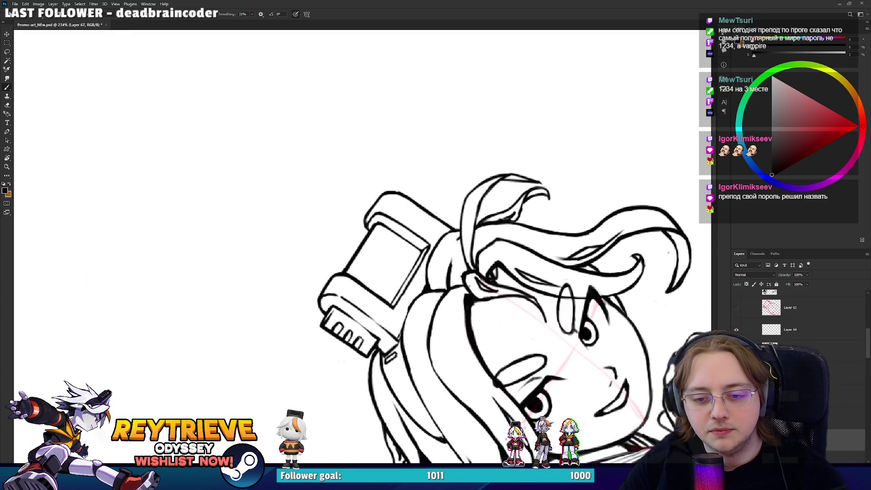
{"action": "mouse_move", "coordinate": [552, 219]}
{"action": "left_mouse_down"}
{"action": "mouse_move", "coordinate": [551, 240]}
{"action": "mouse_move", "coordinate": [542, 241]}
{"action": "mouse_move", "coordinate": [475, 113]}
{"action": "mouse_move", "coordinate": [521, 223]}
{"action": "left_mouse_up"}
{"action": "key", "text": "ctrl+t"}
{"action": "key", "text": "Return"}
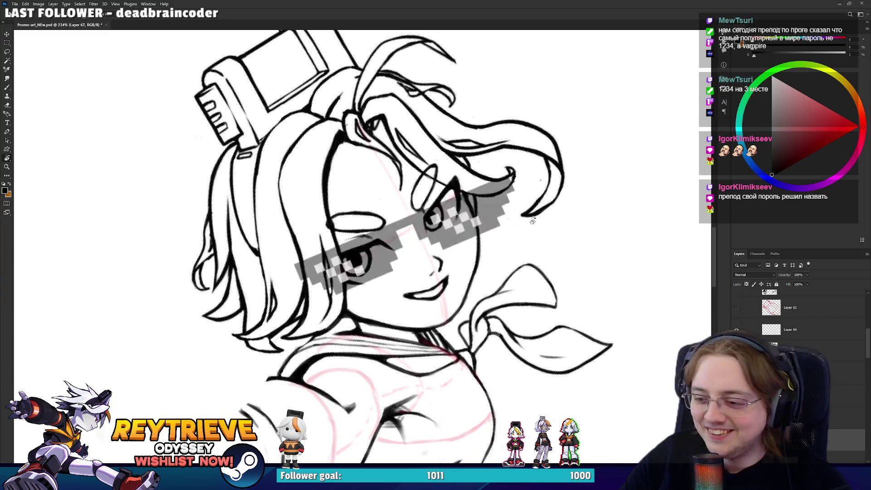
Refine the strands on top of the head, then level the view to show the whole canvas
{"action": "left_click_drag", "start_coordinate": [521, 223], "coordinate": [507, 330]}
{"action": "scroll", "coordinate": [508, 331], "scroll_direction": "up", "scroll_amount": 3}
{"action": "key", "text": "e"}
{"action": "mouse_move", "coordinate": [336, 205]}
{"action": "left_mouse_down"}
{"action": "mouse_move", "coordinate": [359, 243]}
{"action": "mouse_move", "coordinate": [285, 274]}
{"action": "left_mouse_up"}
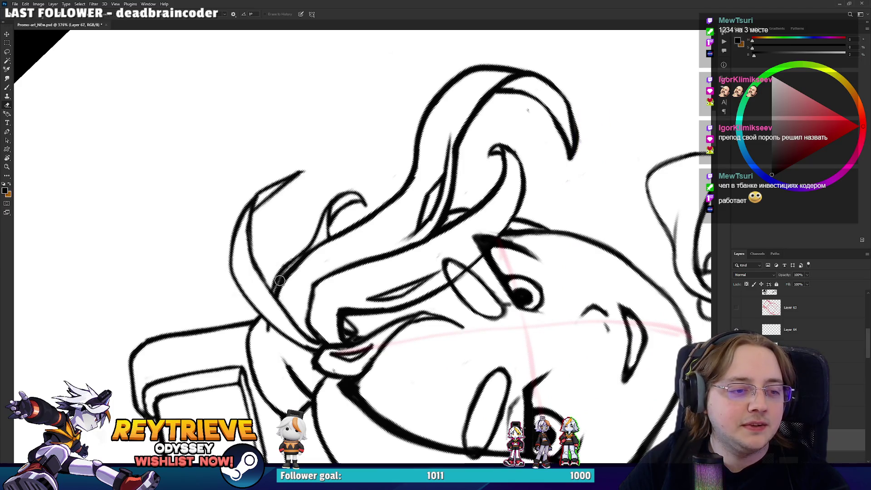
{"action": "key", "text": "b"}
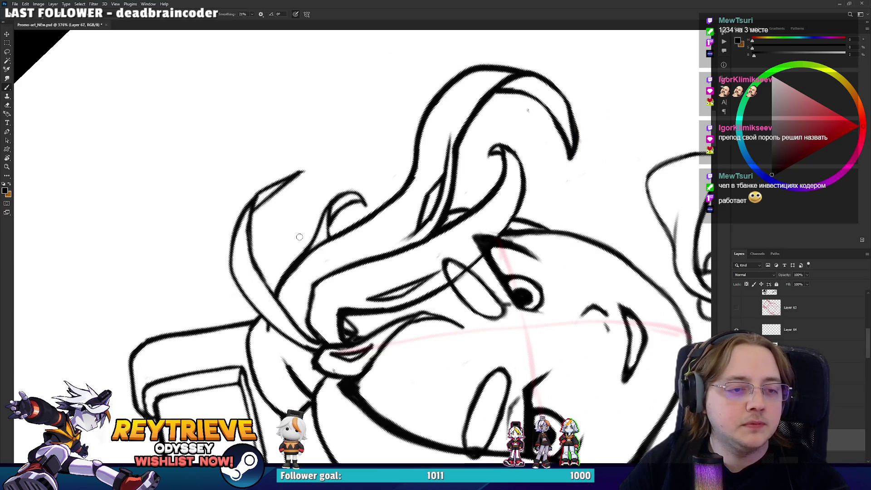
{"action": "scroll", "coordinate": [337, 180], "scroll_direction": "down", "scroll_amount": 9}
{"action": "key", "text": "r"}
{"action": "left_click_drag", "start_coordinate": [337, 180], "coordinate": [411, 294]}
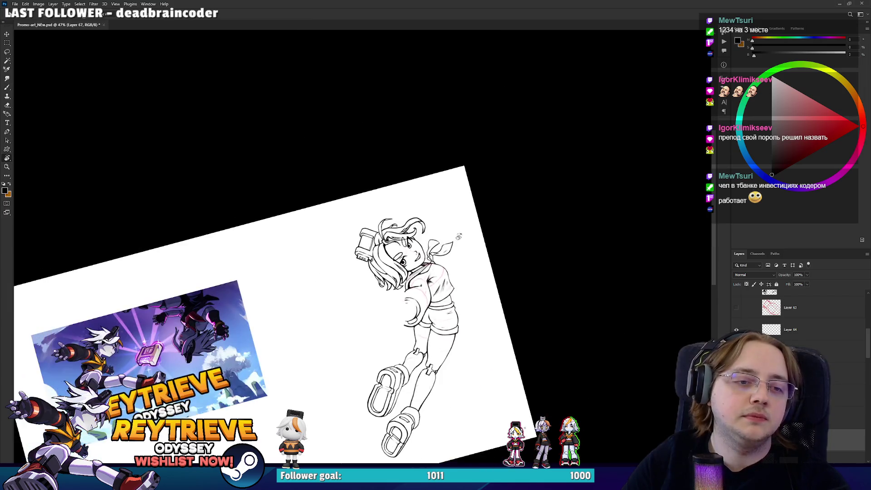
{"action": "scroll", "coordinate": [412, 294], "scroll_direction": "up", "scroll_amount": 1}
{"action": "scroll", "coordinate": [467, 278], "scroll_direction": "up", "scroll_amount": 1}
{"action": "scroll", "coordinate": [524, 266], "scroll_direction": "up", "scroll_amount": 1}
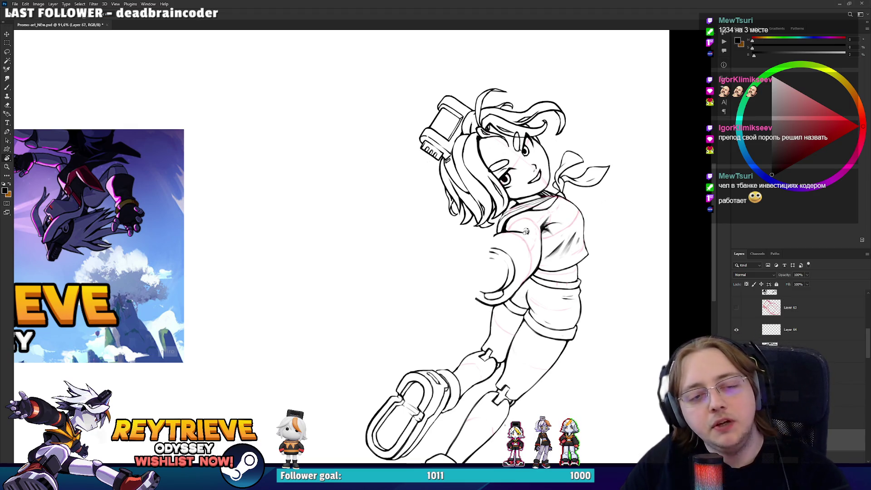
{"action": "scroll", "coordinate": [564, 78], "scroll_direction": "up", "scroll_amount": 2}
{"action": "scroll", "coordinate": [584, 157], "scroll_direction": "up", "scroll_amount": 2}
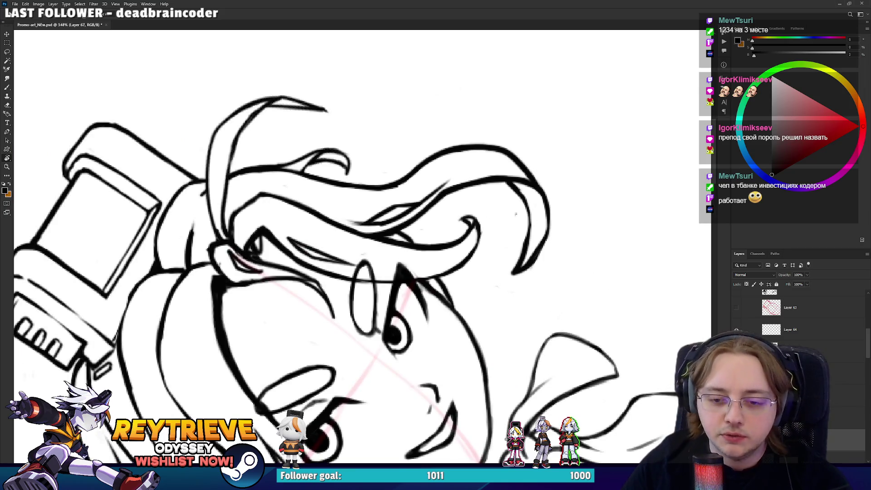
On Layer 3 copy 17, refine the top hair lines with brush and eraser at rotated angles
{"action": "left_click", "coordinate": [847, 396]}
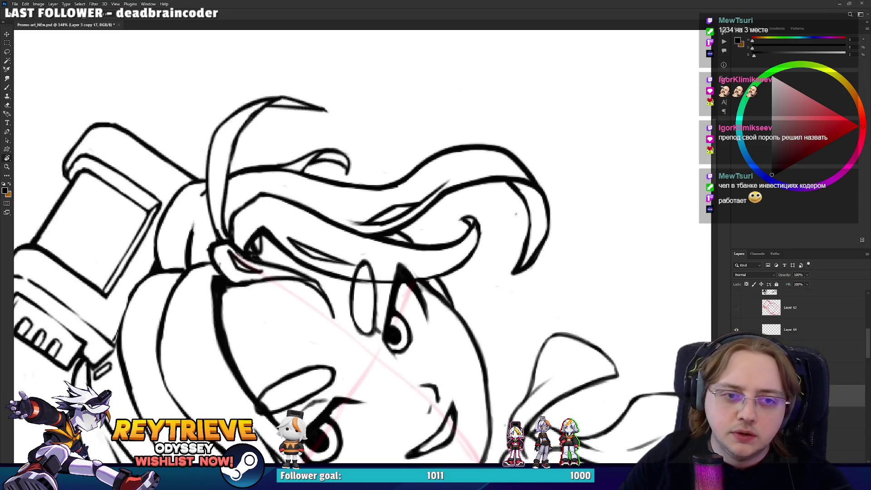
{"action": "left_click_drag", "start_coordinate": [516, 213], "coordinate": [520, 266]}
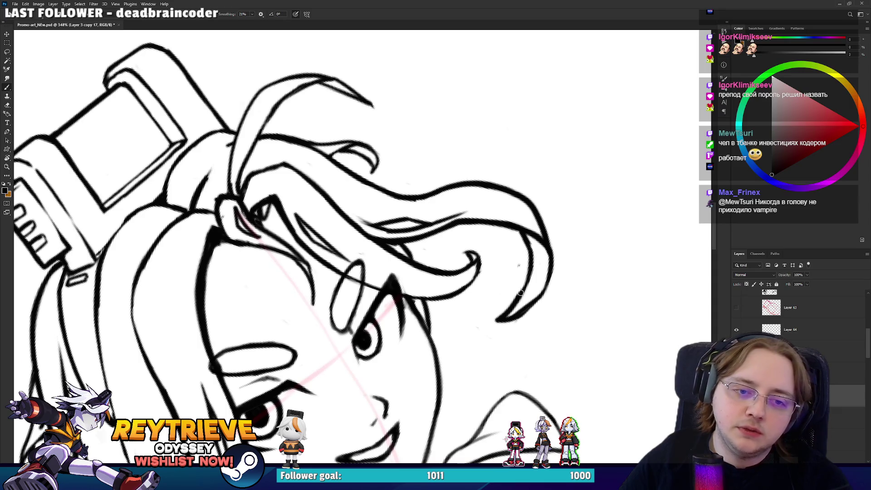
{"action": "mouse_move", "coordinate": [522, 290]}
{"action": "left_mouse_down"}
{"action": "mouse_move", "coordinate": [517, 241]}
{"action": "mouse_move", "coordinate": [510, 281]}
{"action": "mouse_move", "coordinate": [515, 242]}
{"action": "left_mouse_up"}
{"action": "key", "text": "e"}
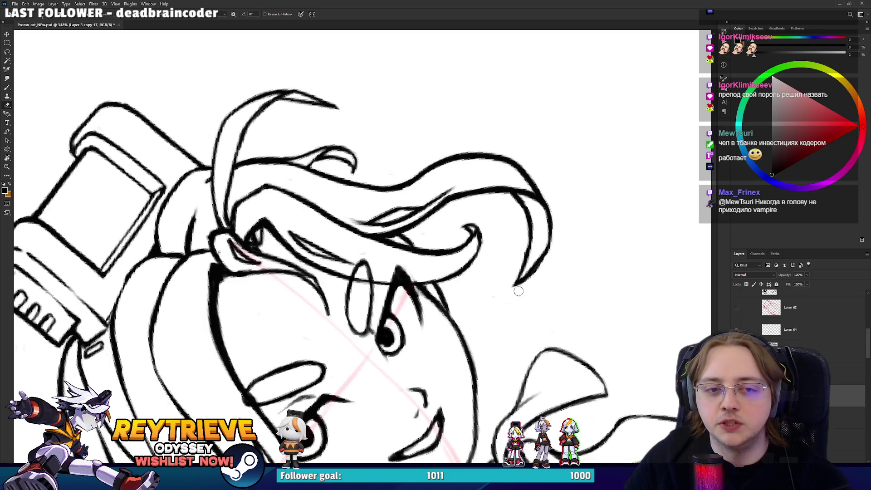
{"action": "mouse_move", "coordinate": [552, 254]}
{"action": "left_mouse_down"}
{"action": "mouse_move", "coordinate": [583, 254]}
{"action": "mouse_move", "coordinate": [522, 284]}
{"action": "left_mouse_up"}
{"action": "key", "text": "b"}
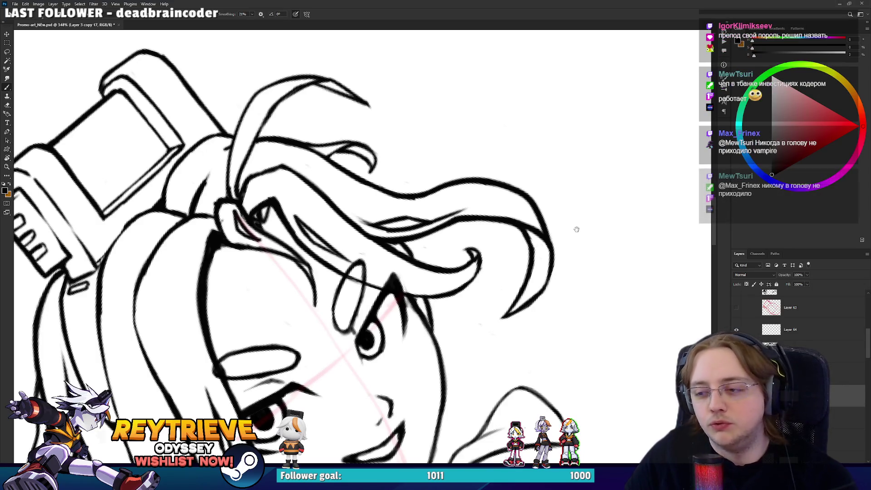
{"action": "left_click_drag", "start_coordinate": [548, 248], "coordinate": [544, 269]}
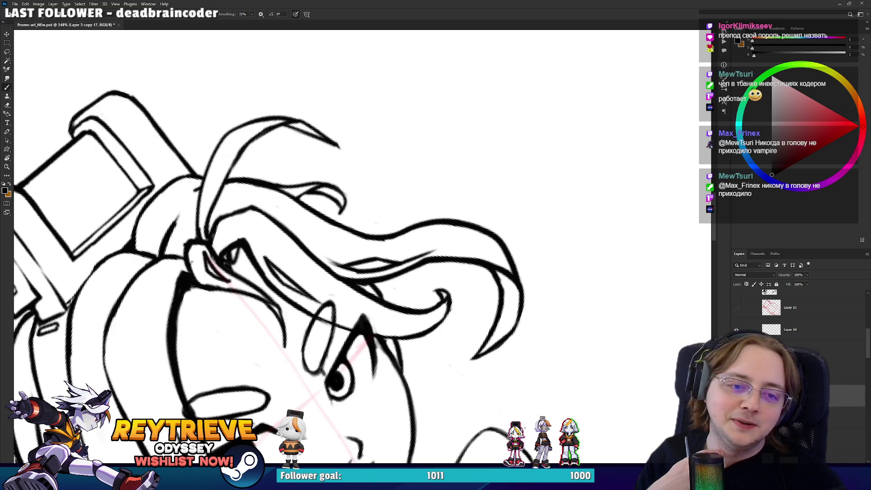
{"action": "key", "text": "e"}
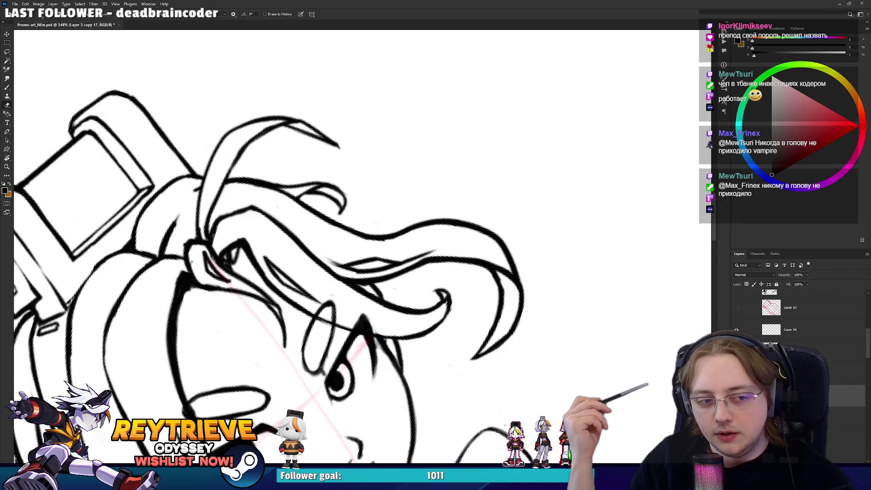
Show Layer 64 and clean up where the hair meets the console, then view the whole figure level
{"action": "left_click", "coordinate": [736, 330]}
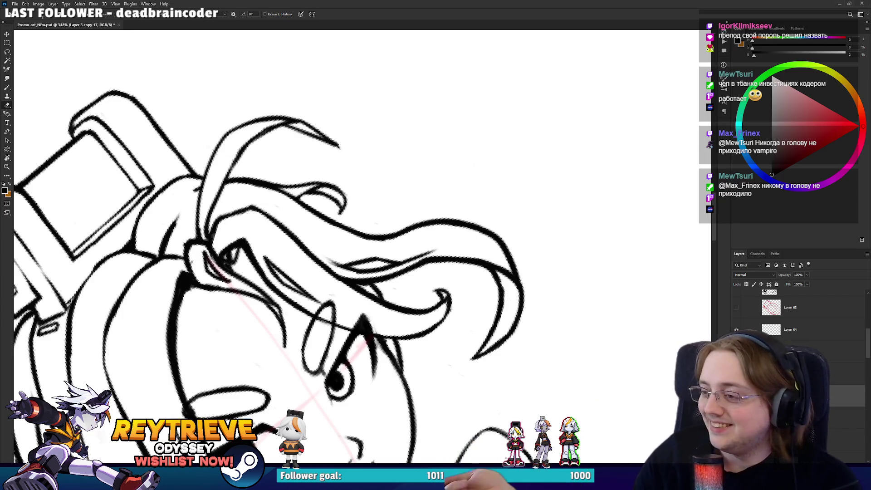
{"action": "left_click_drag", "start_coordinate": [363, 204], "coordinate": [318, 249]}
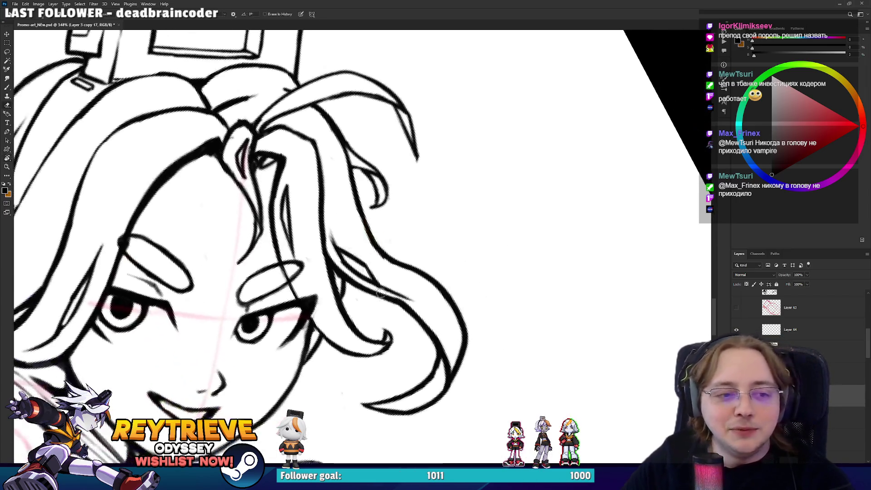
{"action": "mouse_move", "coordinate": [371, 246]}
{"action": "left_mouse_down"}
{"action": "mouse_move", "coordinate": [415, 280]}
{"action": "mouse_move", "coordinate": [359, 240]}
{"action": "left_mouse_up"}
{"action": "key", "text": "b"}
{"action": "key", "text": "e"}
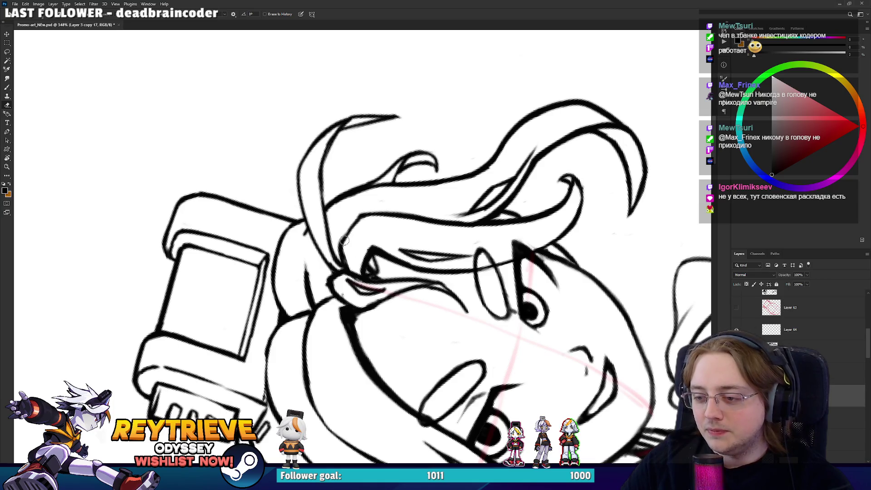
{"action": "key", "text": "b"}
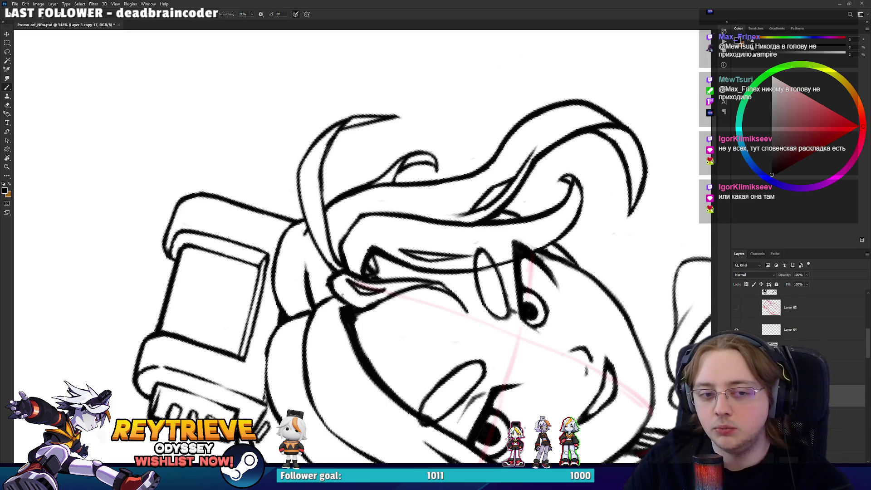
{"action": "left_click_drag", "start_coordinate": [468, 176], "coordinate": [454, 195]}
{"action": "key", "text": "e"}
{"action": "left_click_drag", "start_coordinate": [409, 234], "coordinate": [518, 312]}
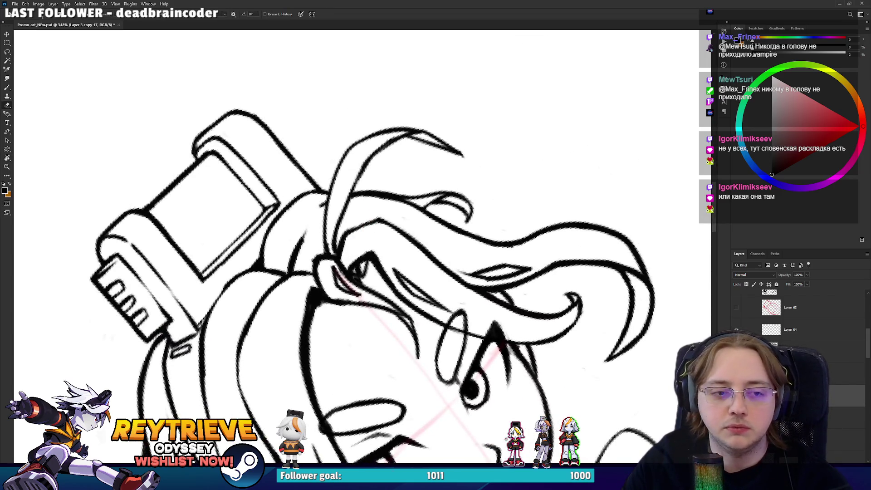
{"action": "key", "text": "ctrl+0"}
{"action": "key", "text": "r"}
{"action": "left_click_drag", "start_coordinate": [573, 322], "coordinate": [664, 344]}
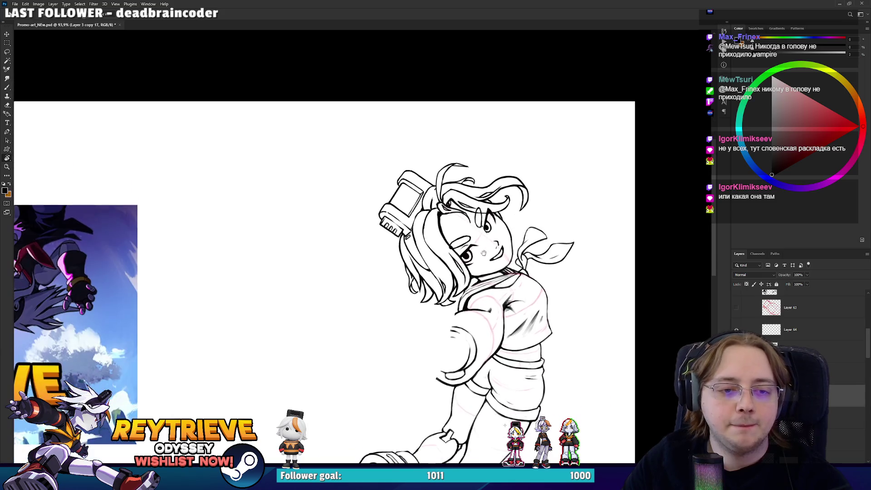
Add a new Layer 66 above Layer 65 and zoom in on the girl's face
{"action": "left_click", "coordinate": [798, 373]}
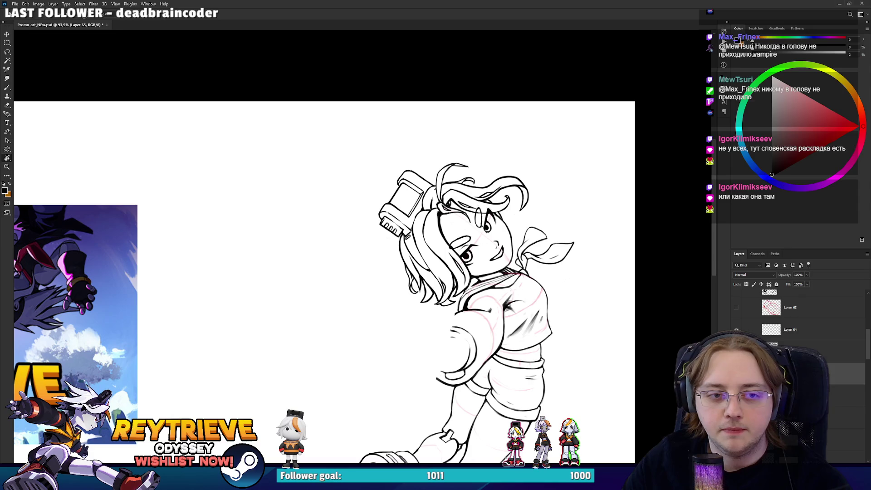
{"action": "key", "text": "ctrl+shift+alt+n"}
{"action": "scroll", "coordinate": [429, 169], "scroll_direction": "up", "scroll_amount": 2}
{"action": "scroll", "coordinate": [429, 169], "scroll_direction": "up", "scroll_amount": 2}
{"action": "scroll", "coordinate": [429, 168], "scroll_direction": "up", "scroll_amount": 2}
{"action": "left_click_drag", "start_coordinate": [429, 169], "coordinate": [463, 231]}
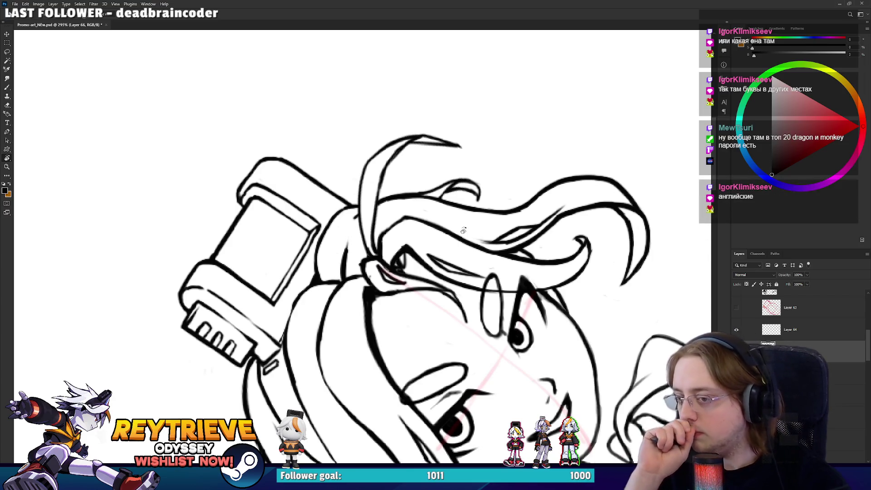
Ink dark accent strokes along the forelock beneath the console, rotating the canvas as needed
{"action": "key", "text": "b"}
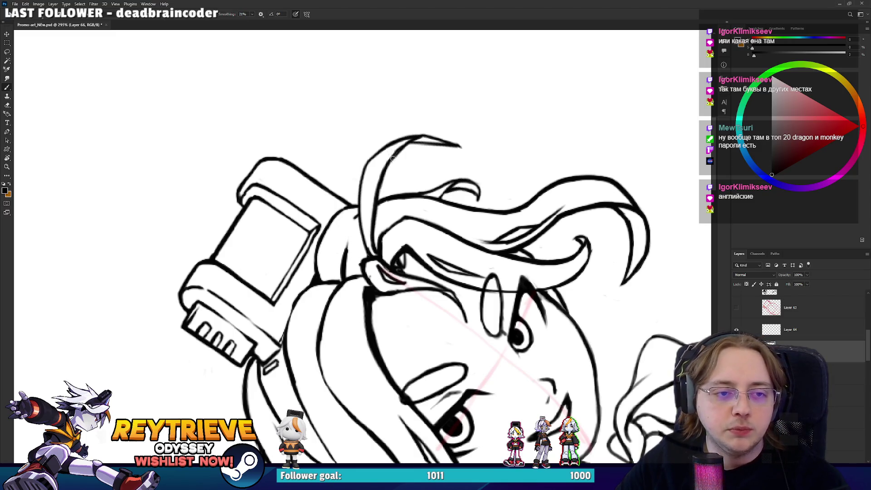
{"action": "key", "text": "r"}
{"action": "mouse_move", "coordinate": [416, 147]}
{"action": "left_mouse_down"}
{"action": "mouse_move", "coordinate": [362, 285]}
{"action": "mouse_move", "coordinate": [373, 228]}
{"action": "left_mouse_up"}
{"action": "key", "text": "r"}
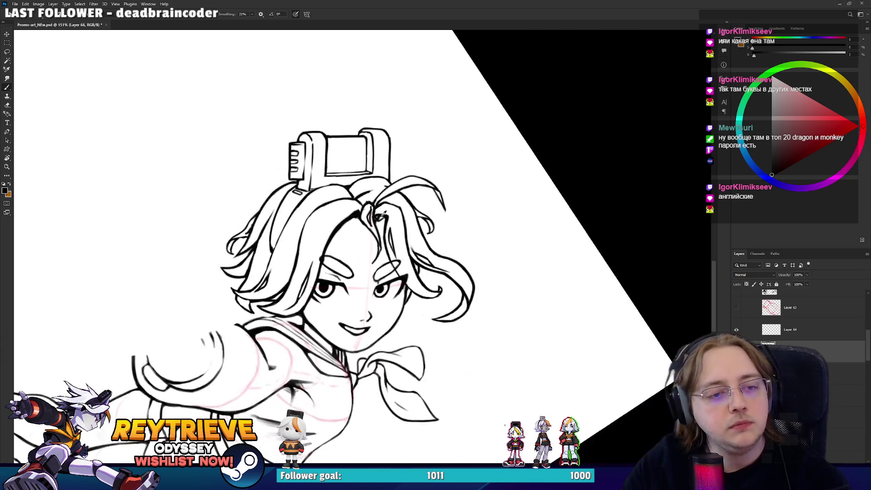
{"action": "left_click_drag", "start_coordinate": [356, 218], "coordinate": [325, 236]}
{"action": "scroll", "coordinate": [326, 236], "scroll_direction": "up", "scroll_amount": 2}
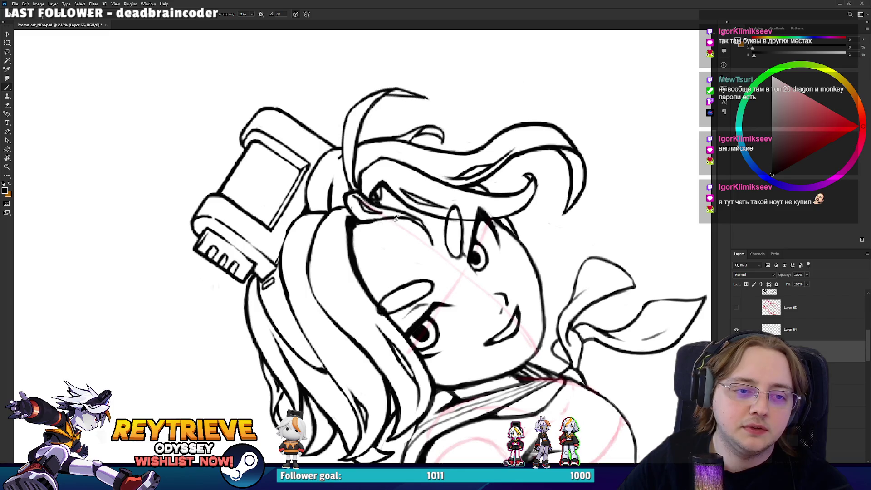
{"action": "left_click_drag", "start_coordinate": [390, 219], "coordinate": [366, 238]}
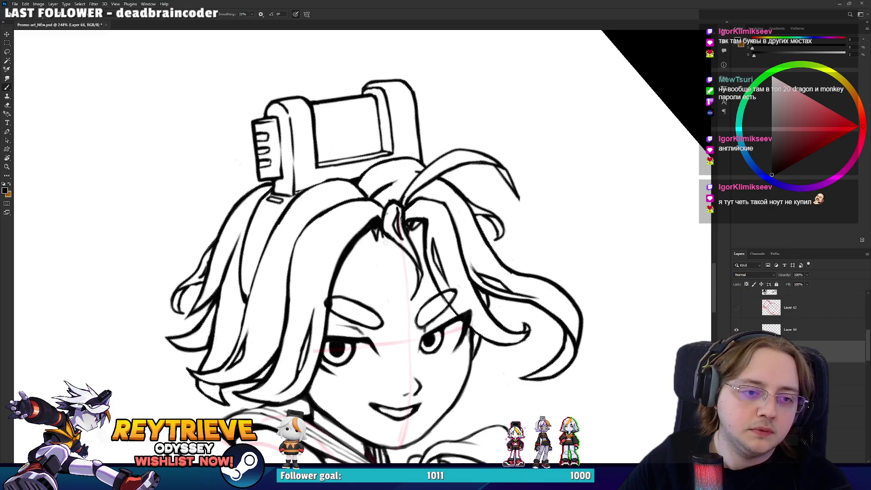
{"action": "key", "text": "e"}
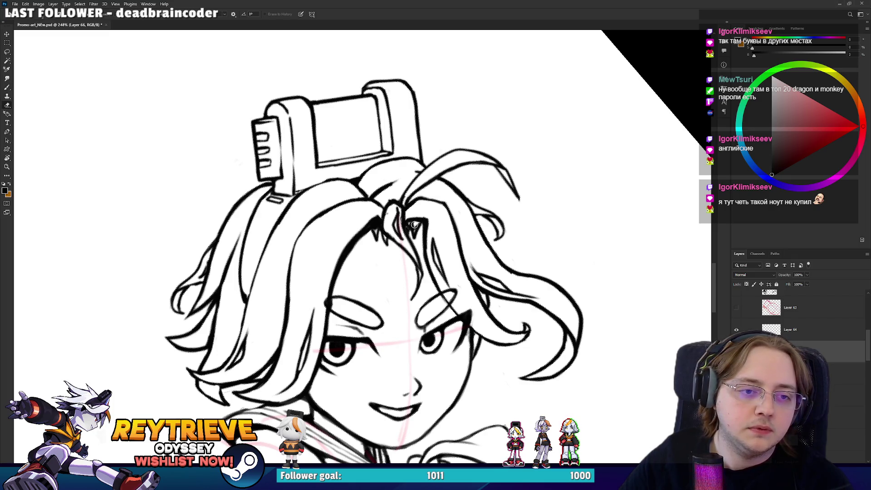
{"action": "key", "text": "b"}
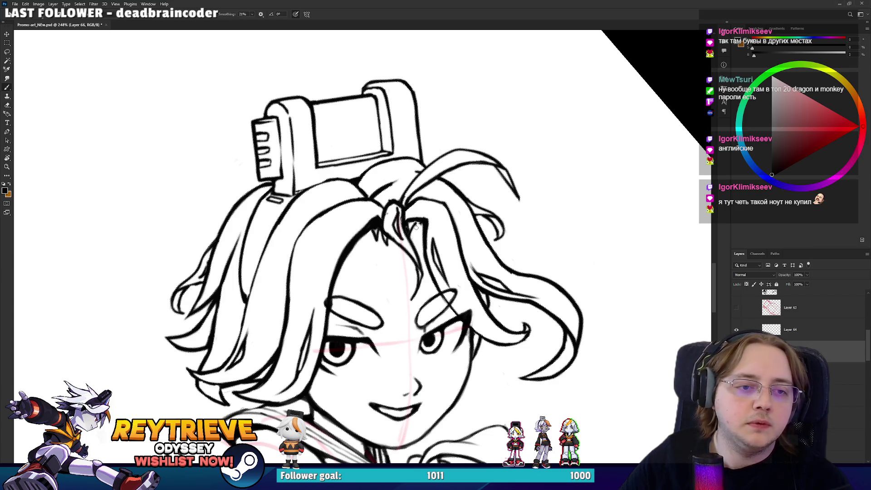
{"action": "scroll", "coordinate": [415, 205], "scroll_direction": "down", "scroll_amount": 3}
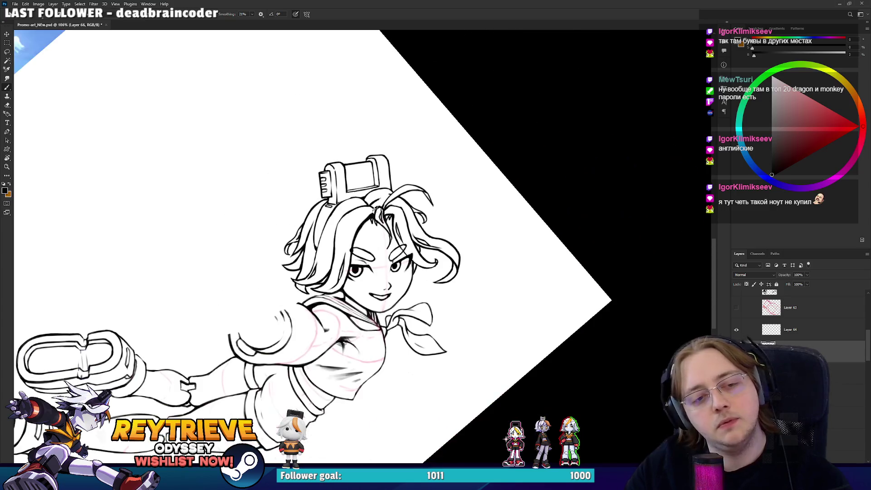
{"action": "scroll", "coordinate": [399, 208], "scroll_direction": "up", "scroll_amount": 2}
{"action": "scroll", "coordinate": [378, 212], "scroll_direction": "up", "scroll_amount": 2}
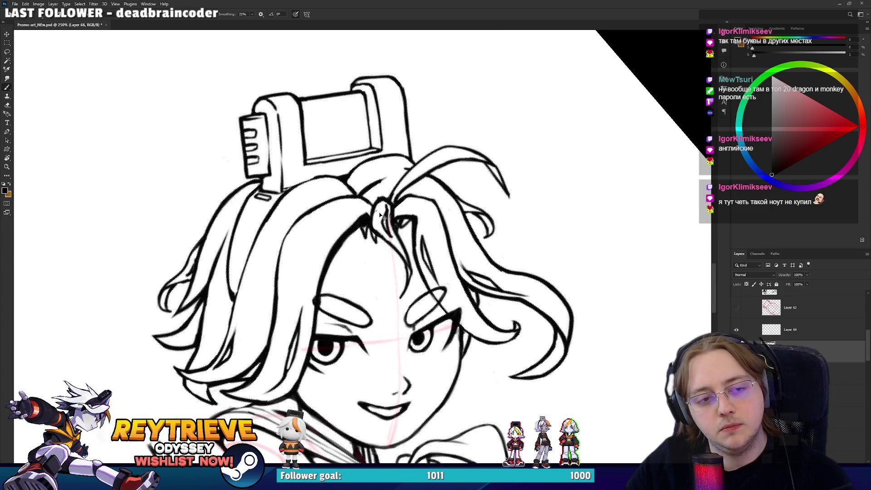
{"action": "scroll", "coordinate": [380, 215], "scroll_direction": "up", "scroll_amount": 2}
{"action": "scroll", "coordinate": [380, 215], "scroll_direction": "up", "scroll_amount": 2}
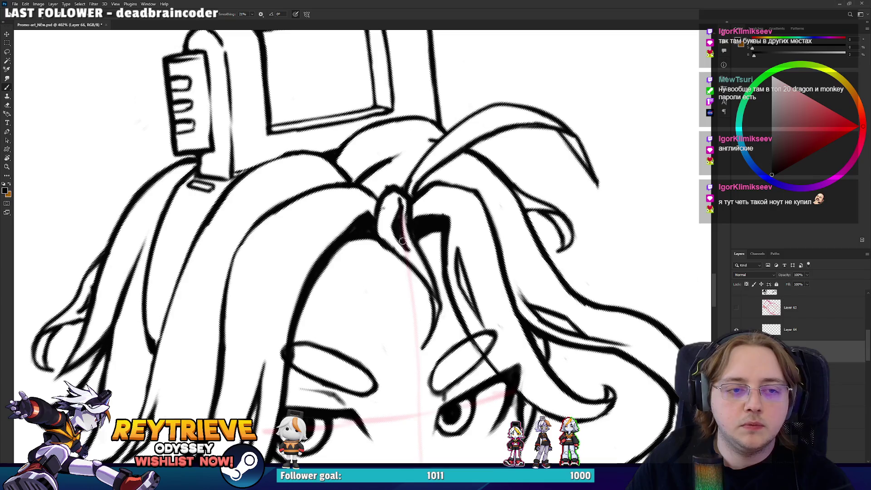
Refine the forelock and hairline accents with eraser and brush at a tilted view
{"action": "key", "text": "e"}
{"action": "key", "text": "r"}
{"action": "mouse_move", "coordinate": [391, 205]}
{"action": "left_mouse_down"}
{"action": "mouse_move", "coordinate": [455, 209]}
{"action": "mouse_move", "coordinate": [384, 224]}
{"action": "left_mouse_up"}
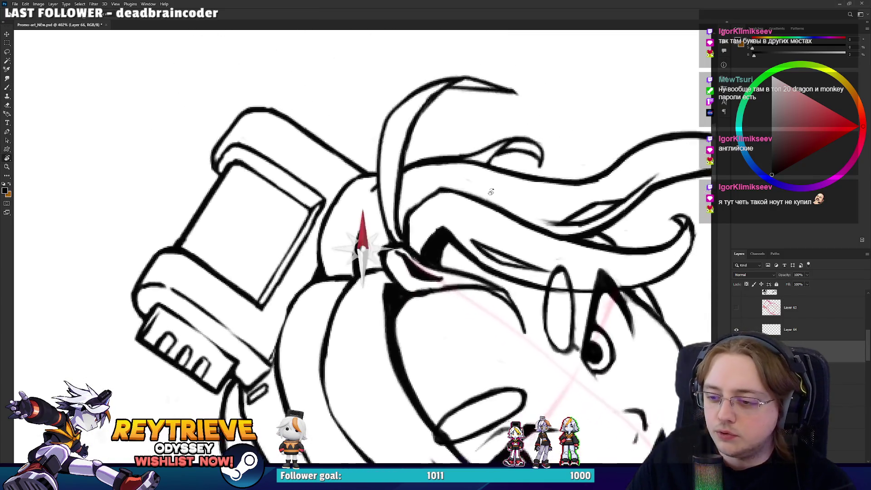
{"action": "key", "text": "e"}
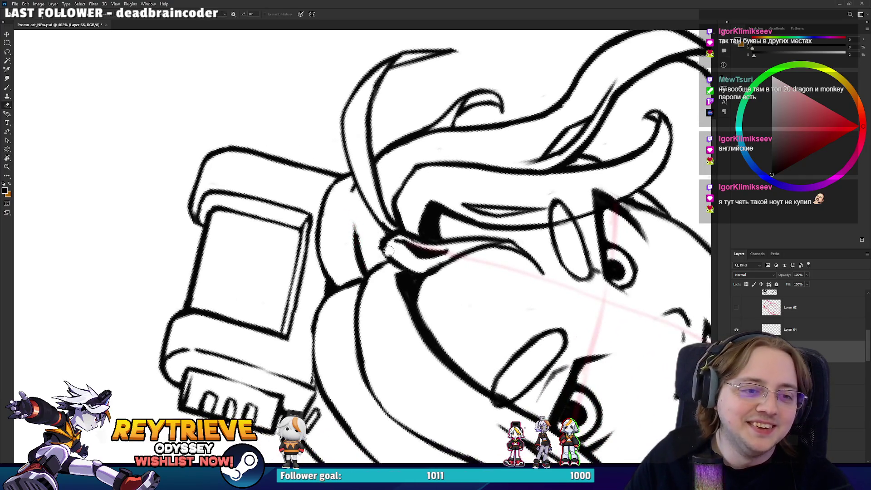
{"action": "key", "text": "b"}
{"action": "left_click_drag", "start_coordinate": [387, 252], "coordinate": [362, 280]}
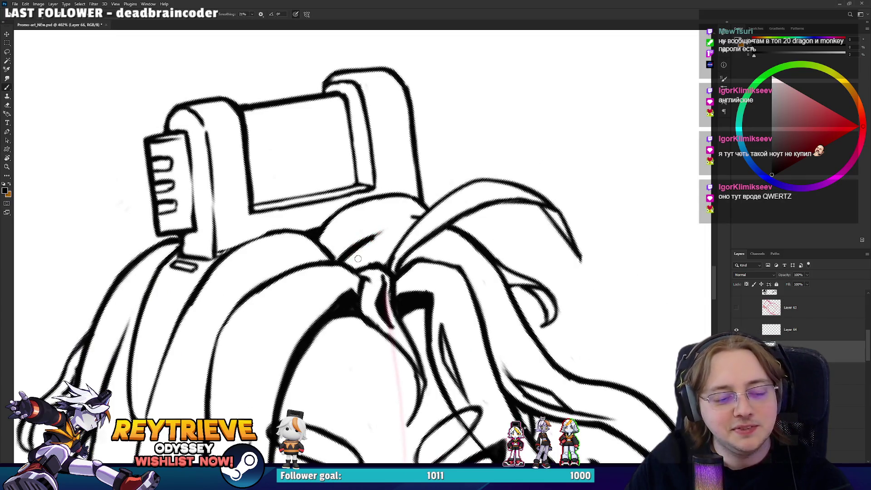
{"action": "scroll", "coordinate": [358, 259], "scroll_direction": "down", "scroll_amount": 5}
{"action": "scroll", "coordinate": [358, 334], "scroll_direction": "up", "scroll_amount": 3}
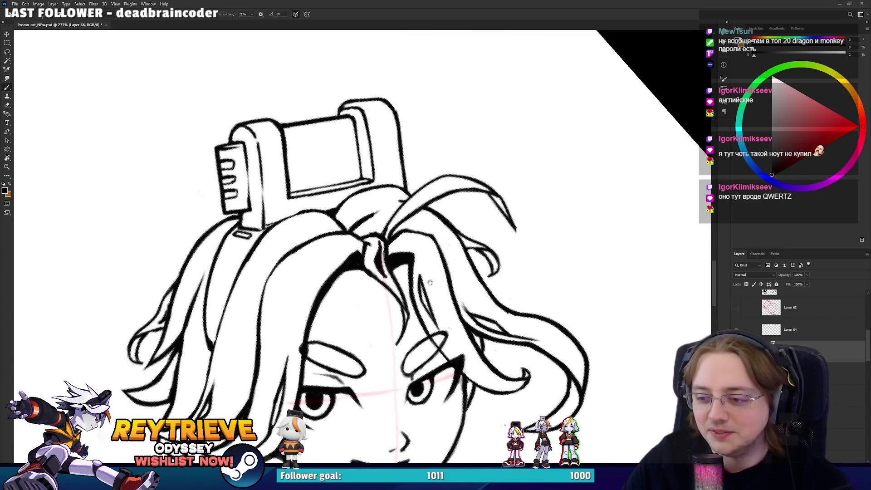
{"action": "left_click_drag", "start_coordinate": [358, 334], "coordinate": [375, 251]}
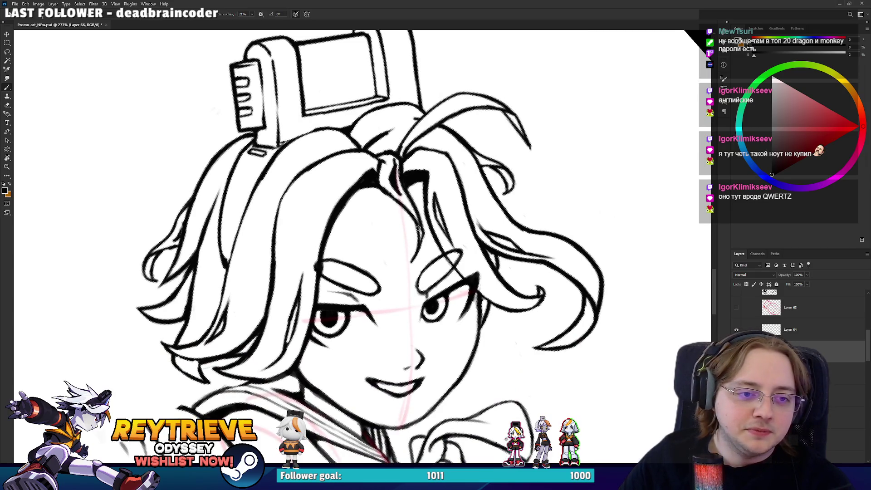
{"action": "mouse_move", "coordinate": [427, 213]}
{"action": "left_mouse_down"}
{"action": "mouse_move", "coordinate": [429, 242]}
{"action": "mouse_move", "coordinate": [467, 273]}
{"action": "left_mouse_up"}
{"action": "key", "text": "e"}
{"action": "key", "text": "r"}
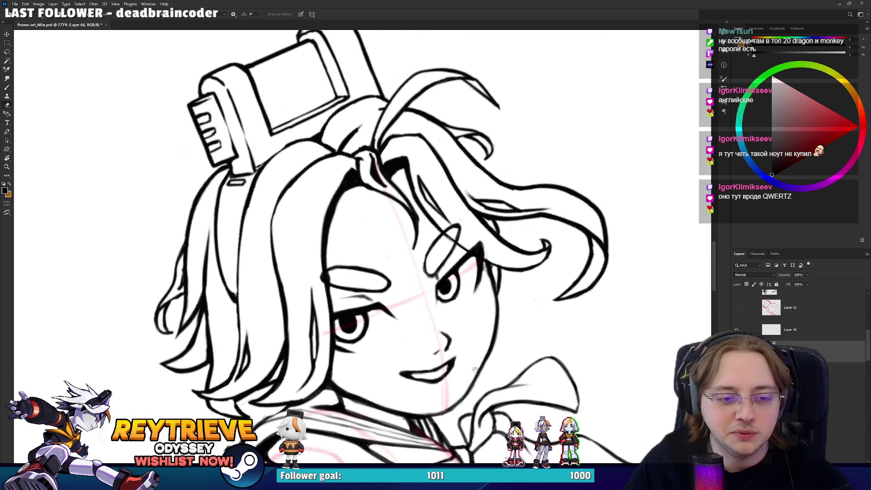
Inspect the hair tips over the shoulder and the torso, then return to the brush
{"action": "left_click_drag", "start_coordinate": [472, 369], "coordinate": [490, 264]}
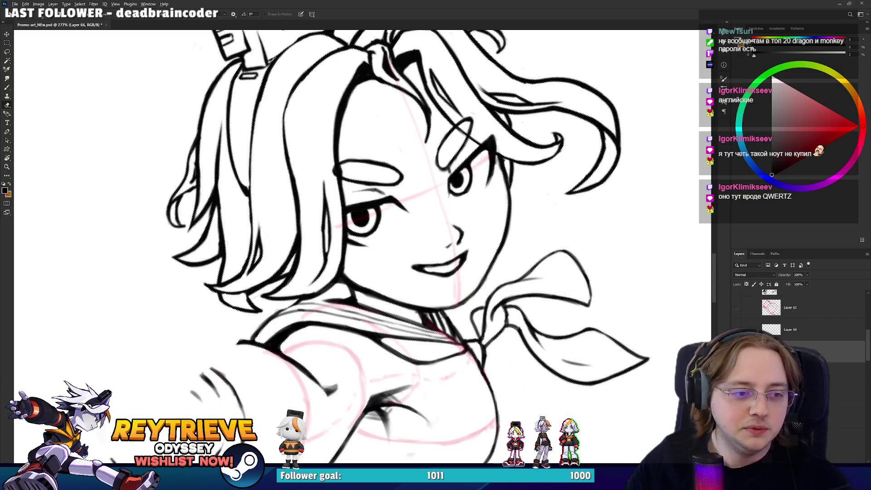
{"action": "left_click_drag", "start_coordinate": [151, 353], "coordinate": [298, 324]}
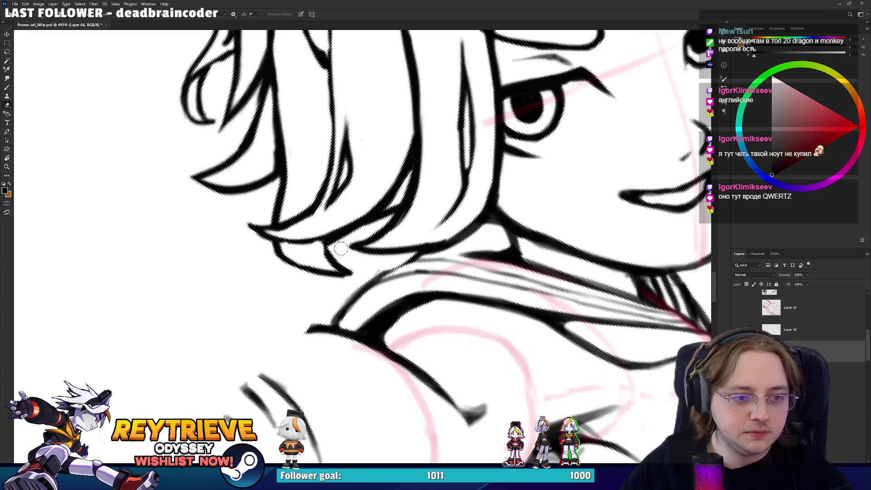
{"action": "mouse_move", "coordinate": [358, 198]}
{"action": "left_mouse_down"}
{"action": "mouse_move", "coordinate": [432, 188]}
{"action": "mouse_move", "coordinate": [377, 196]}
{"action": "left_mouse_up"}
{"action": "key", "text": "r"}
{"action": "key", "text": "b"}
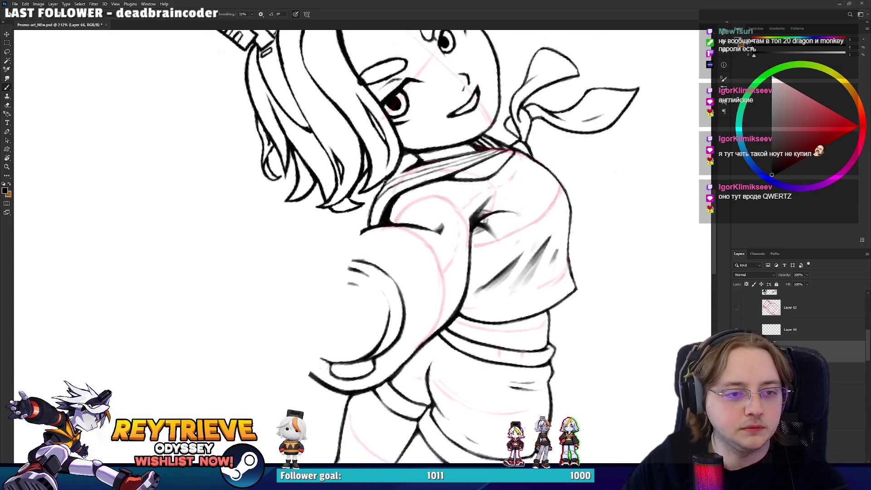
{"action": "scroll", "coordinate": [390, 161], "scroll_direction": "down", "scroll_amount": 3}
{"action": "scroll", "coordinate": [390, 162], "scroll_direction": "down", "scroll_amount": 2}
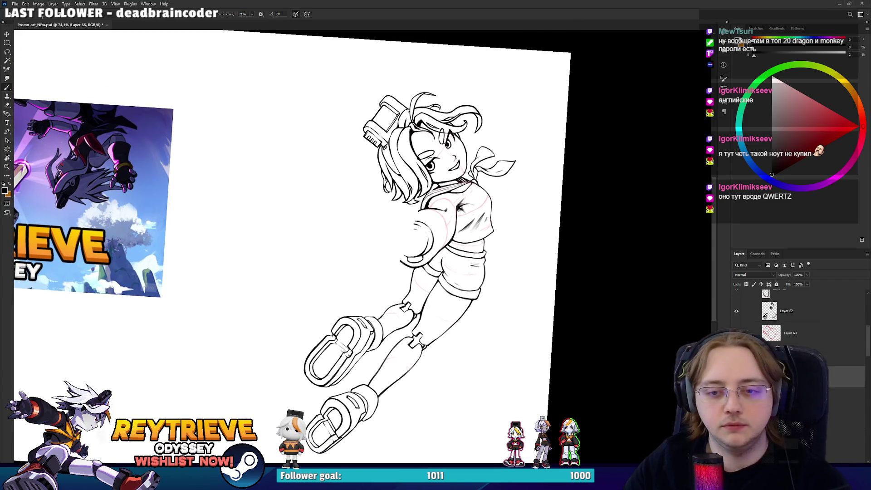
{"action": "scroll", "coordinate": [771, 317], "scroll_direction": "down", "scroll_amount": 3}
{"action": "left_click", "coordinate": [736, 317]}
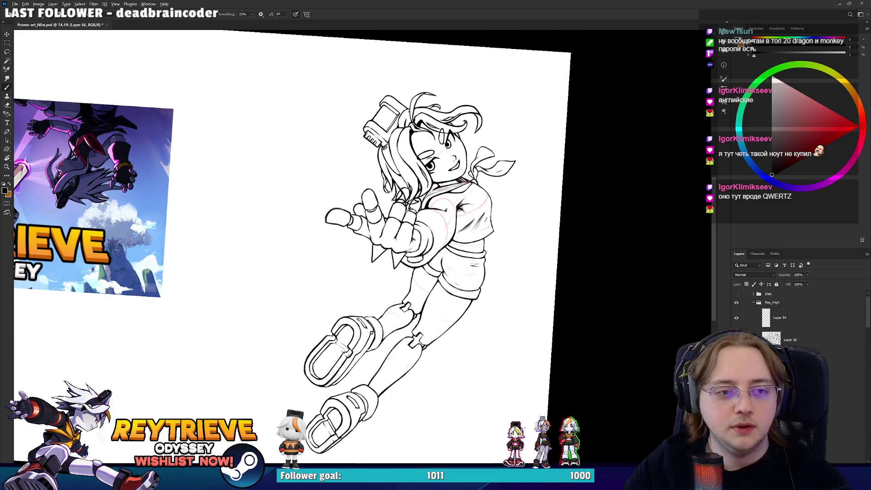
{"action": "scroll", "coordinate": [530, 222], "scroll_direction": "up", "scroll_amount": 3}
{"action": "key", "text": "r"}
{"action": "left_click_drag", "start_coordinate": [498, 204], "coordinate": [530, 222]}
{"action": "key", "text": "Escape"}
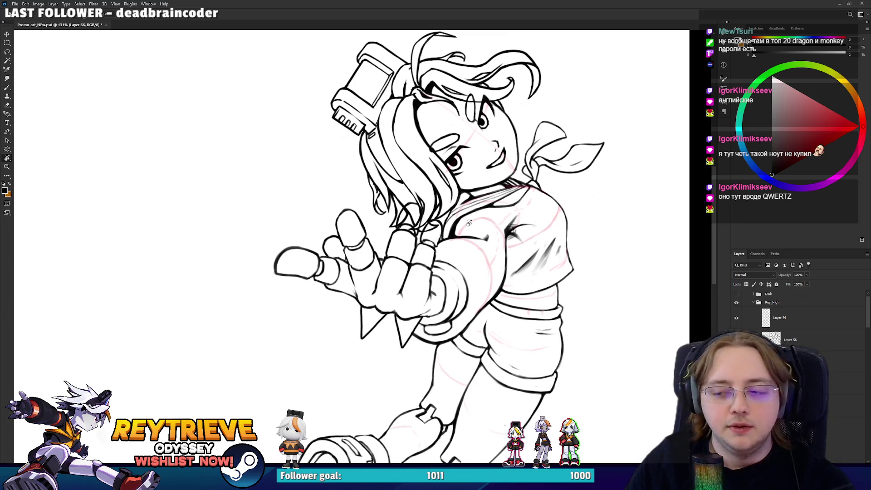
{"action": "scroll", "coordinate": [798, 317], "scroll_direction": "down", "scroll_amount": 3}
{"action": "scroll", "coordinate": [798, 317], "scroll_direction": "down", "scroll_amount": 3}
{"action": "scroll", "coordinate": [798, 317], "scroll_direction": "down", "scroll_amount": 2}
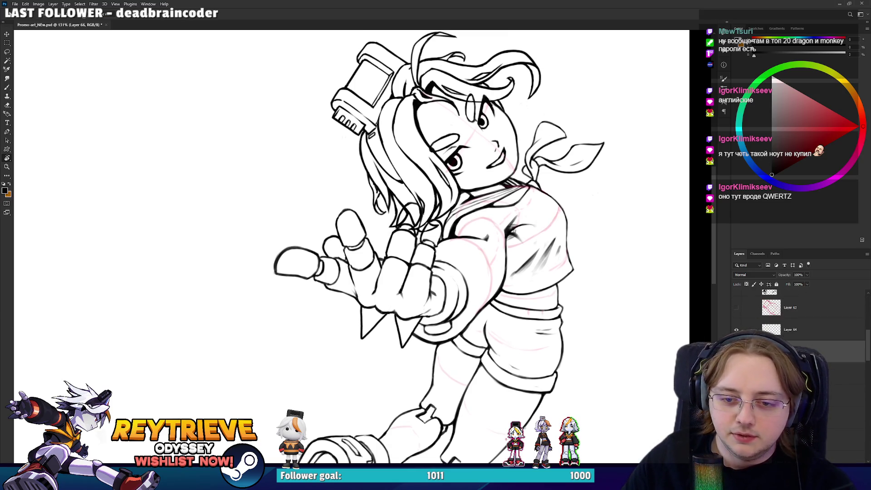
{"action": "double_click", "coordinate": [816, 350]}
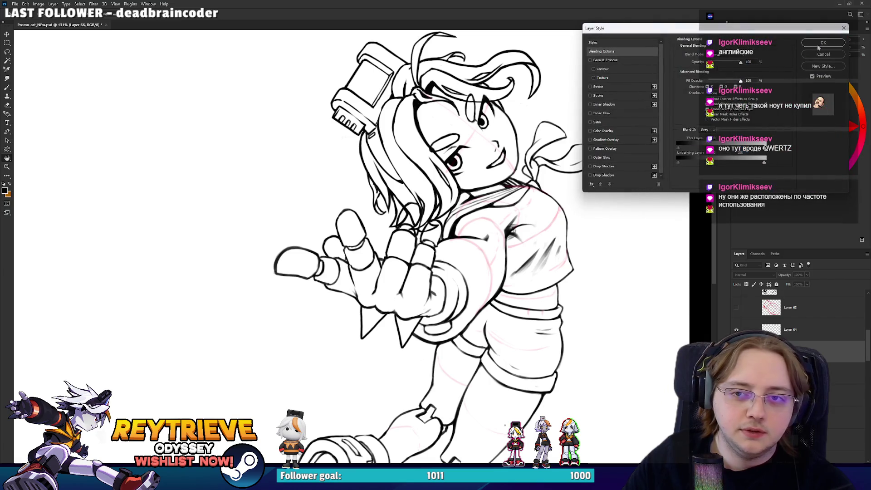
{"action": "left_click", "coordinate": [819, 54]}
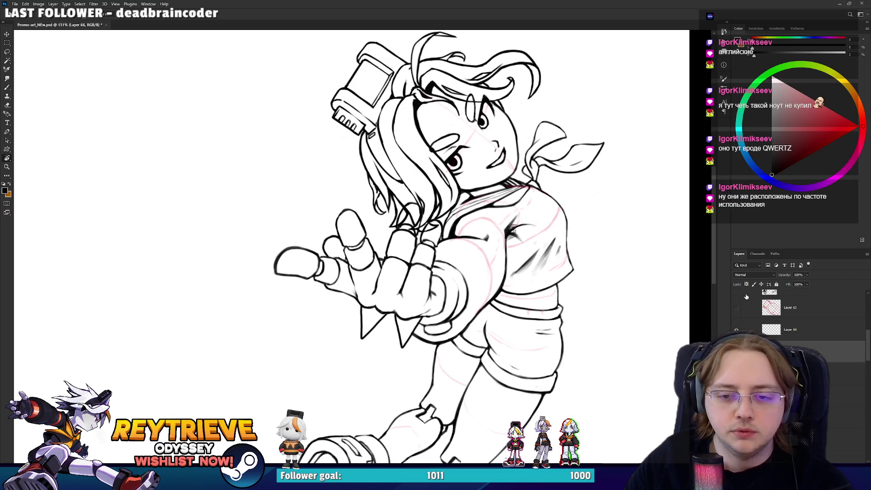
Check beneath the line art, re-show Layer 64, and ink a curved hair strand near the head top
{"action": "key", "text": "ctrl+comma"}
{"action": "key", "text": "ctrl+comma"}
{"action": "key", "text": "ctrl+comma"}
{"action": "key", "text": "ctrl+comma"}
{"action": "key", "text": "ctrl+comma"}
{"action": "key", "text": "ctrl+comma"}
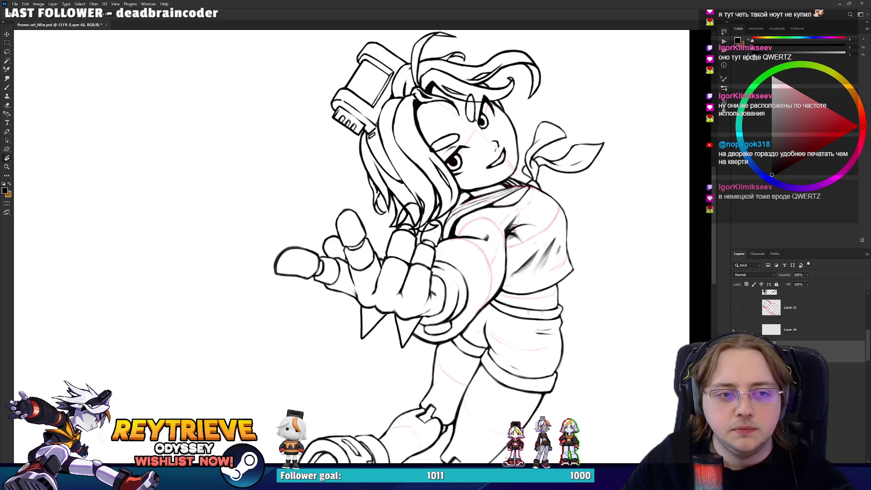
{"action": "left_click", "coordinate": [737, 329]}
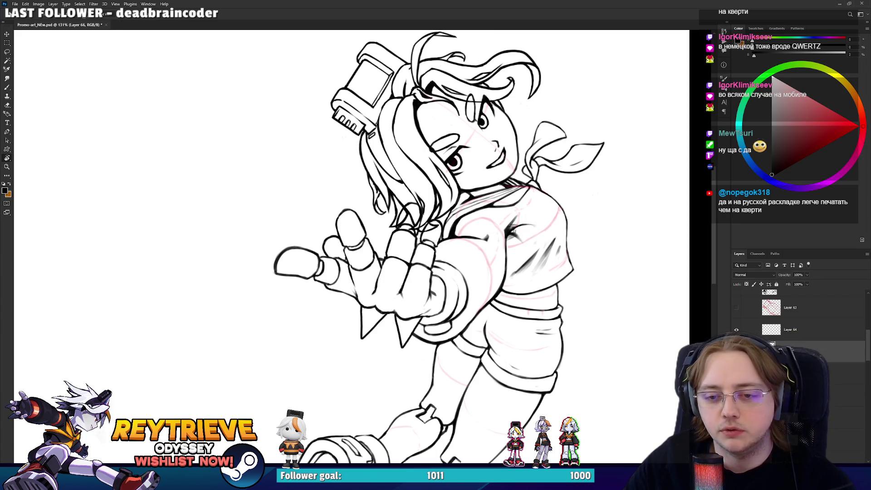
{"action": "left_click_drag", "start_coordinate": [429, 61], "coordinate": [465, 57]}
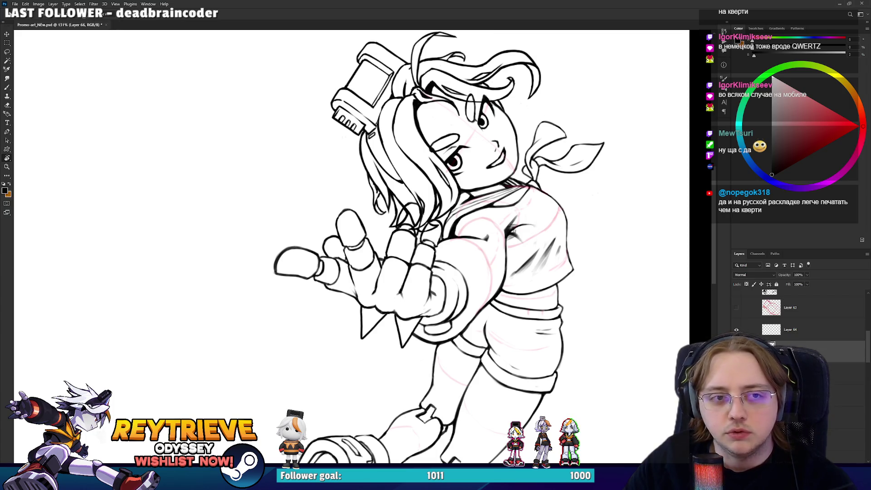
{"action": "scroll", "coordinate": [794, 317], "scroll_direction": "up", "scroll_amount": 1}
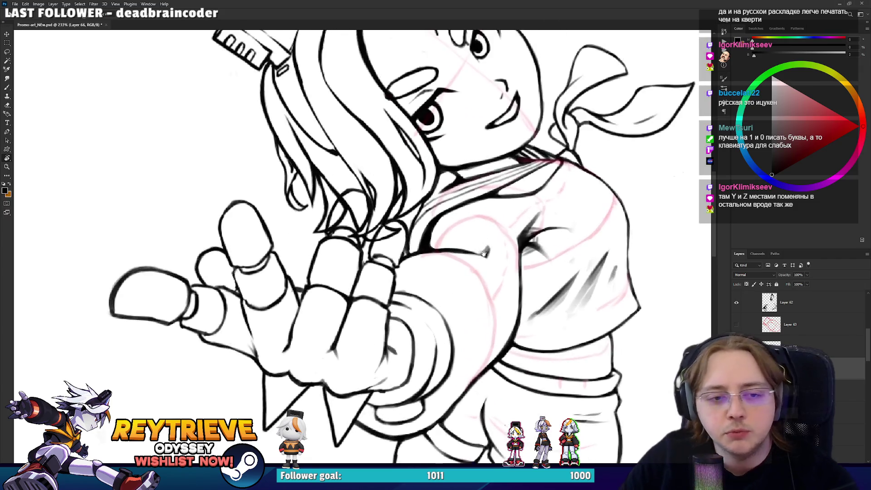
Erase the overlapping ink lines around the reaching hand's fingertips on the ink layer's mask
{"action": "mouse_move", "coordinate": [453, 254]}
{"action": "left_mouse_down"}
{"action": "mouse_move", "coordinate": [480, 288]}
{"action": "mouse_move", "coordinate": [483, 261]}
{"action": "left_mouse_up"}
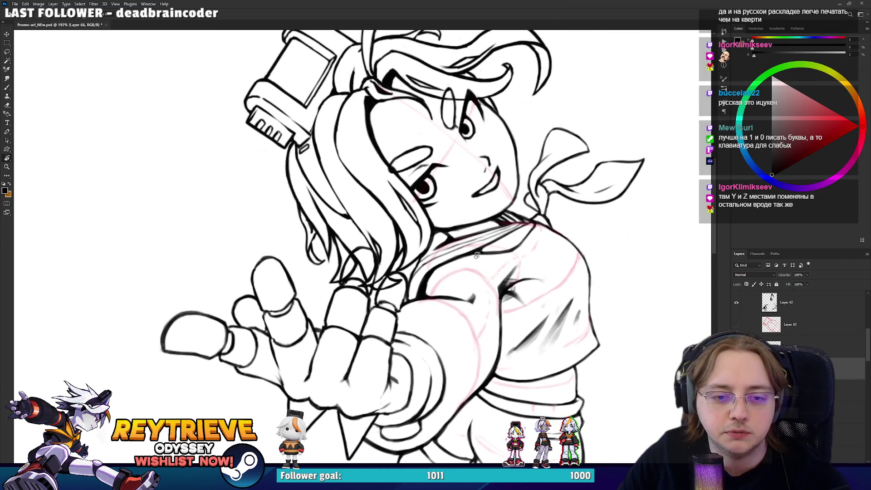
{"action": "key", "text": "ctrl+comma"}
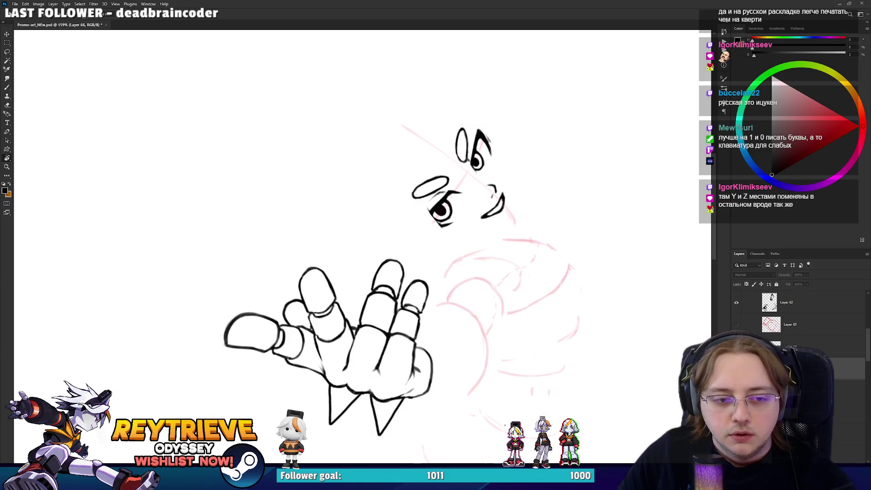
{"action": "key", "text": "ctrl+comma"}
{"action": "key", "text": "ctrl+comma"}
{"action": "key", "text": "ctrl+comma"}
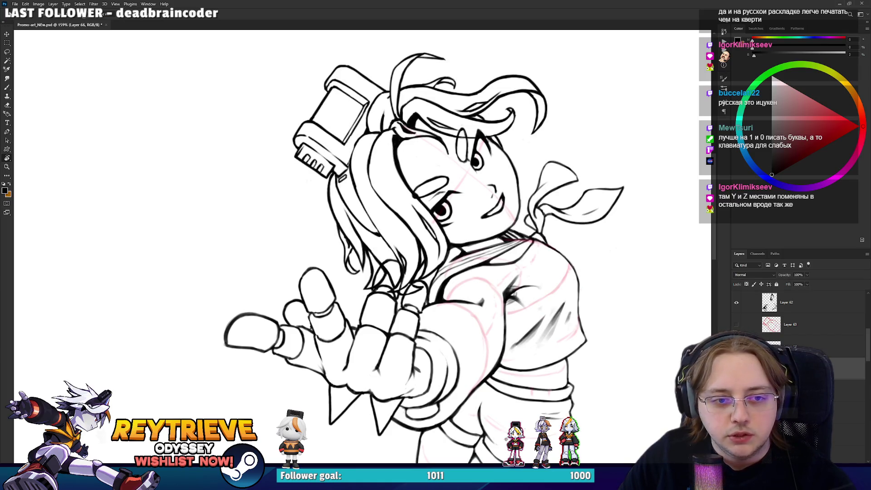
{"action": "key", "text": "ctrl+backslash"}
{"action": "scroll", "coordinate": [454, 286], "scroll_direction": "up", "scroll_amount": 3}
{"action": "key", "text": "e"}
{"action": "mouse_move", "coordinate": [392, 295]}
{"action": "left_mouse_down"}
{"action": "mouse_move", "coordinate": [358, 272]}
{"action": "mouse_move", "coordinate": [365, 259]}
{"action": "left_mouse_up"}
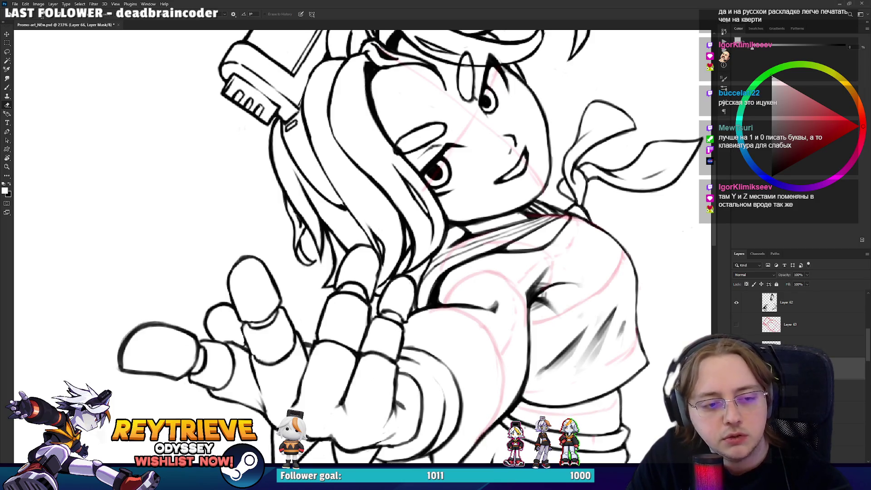
Switch from the layer mask back to editing the ink layer's pixels
{"action": "scroll", "coordinate": [343, 304], "scroll_direction": "down", "scroll_amount": 3}
{"action": "scroll", "coordinate": [343, 304], "scroll_direction": "down", "scroll_amount": 3}
{"action": "scroll", "coordinate": [343, 304], "scroll_direction": "up", "scroll_amount": 2}
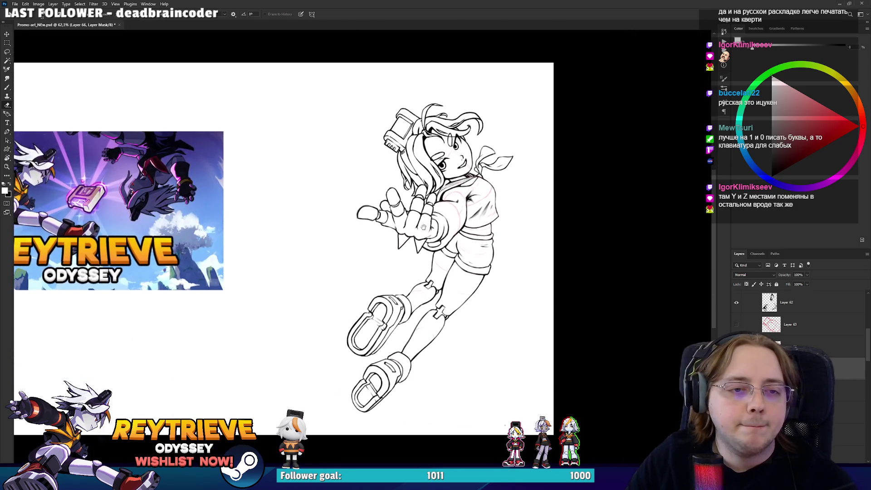
{"action": "scroll", "coordinate": [343, 303], "scroll_direction": "up", "scroll_amount": 2}
{"action": "scroll", "coordinate": [344, 304], "scroll_direction": "up", "scroll_amount": 2}
{"action": "scroll", "coordinate": [343, 304], "scroll_direction": "up", "scroll_amount": 2}
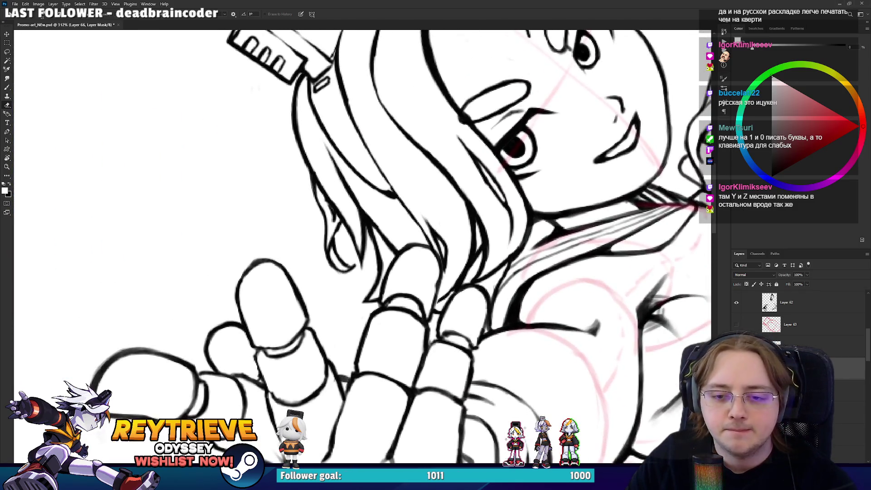
{"action": "key", "text": "ctrl+2"}
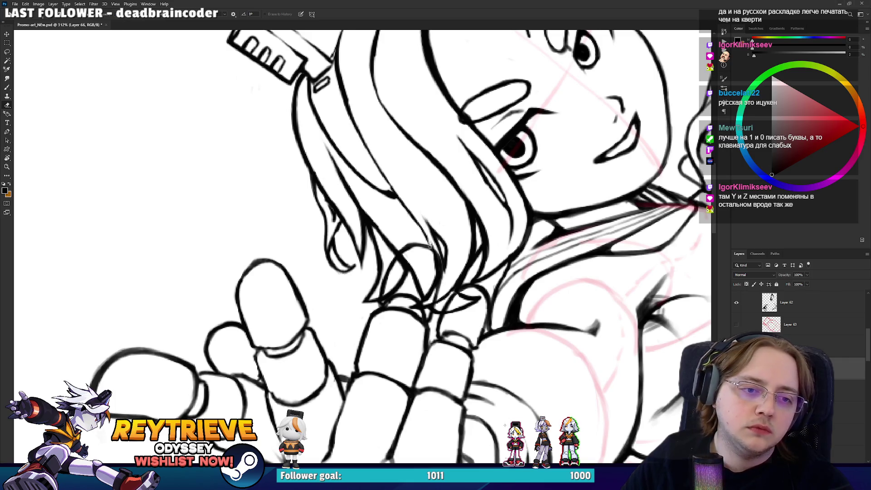
Rotate the canvas view and move it toward the hair and face
{"action": "key", "text": "b"}
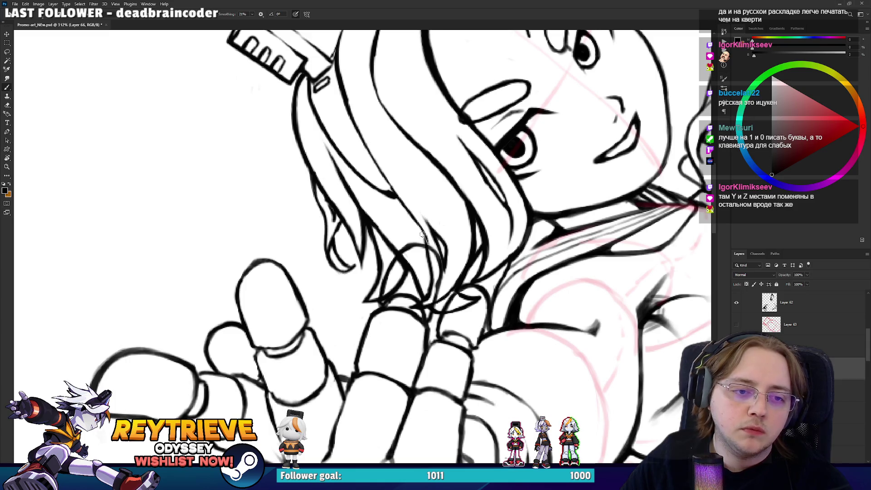
{"action": "key", "text": "e"}
{"action": "left_click_drag", "start_coordinate": [434, 263], "coordinate": [485, 250]}
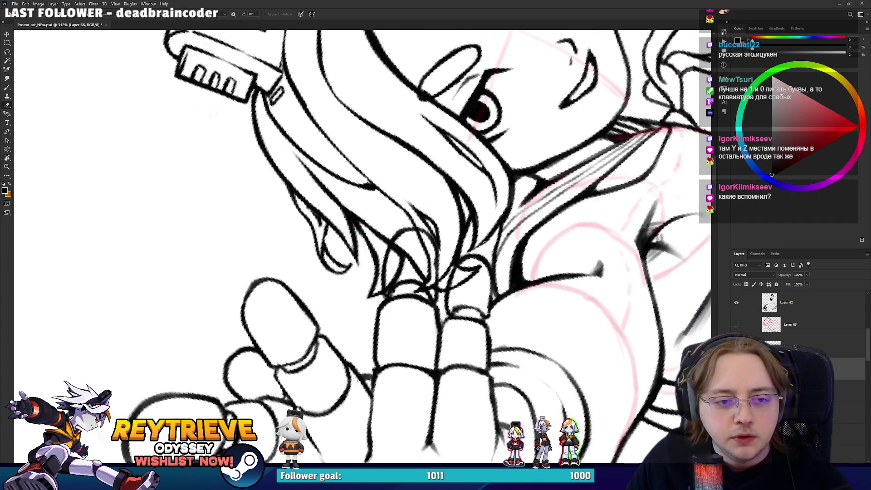
{"action": "key", "text": "r"}
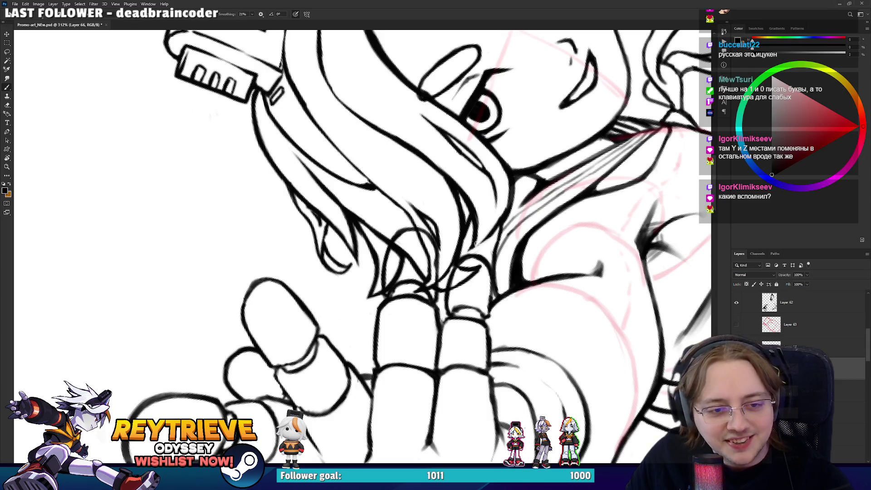
{"action": "mouse_move", "coordinate": [532, 224]}
{"action": "left_mouse_down"}
{"action": "mouse_move", "coordinate": [457, 268]}
{"action": "mouse_move", "coordinate": [476, 290]}
{"action": "left_mouse_up"}
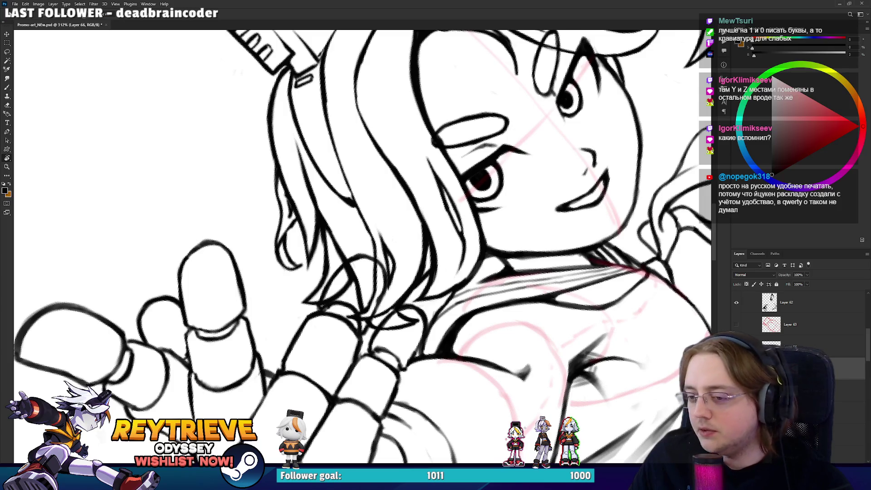
{"action": "left_click_drag", "start_coordinate": [476, 290], "coordinate": [522, 386]}
Straighten the view upright, center on the hair and face, and ready the brush
{"action": "key", "text": "e"}
{"action": "left_click_drag", "start_coordinate": [410, 295], "coordinate": [368, 303]}
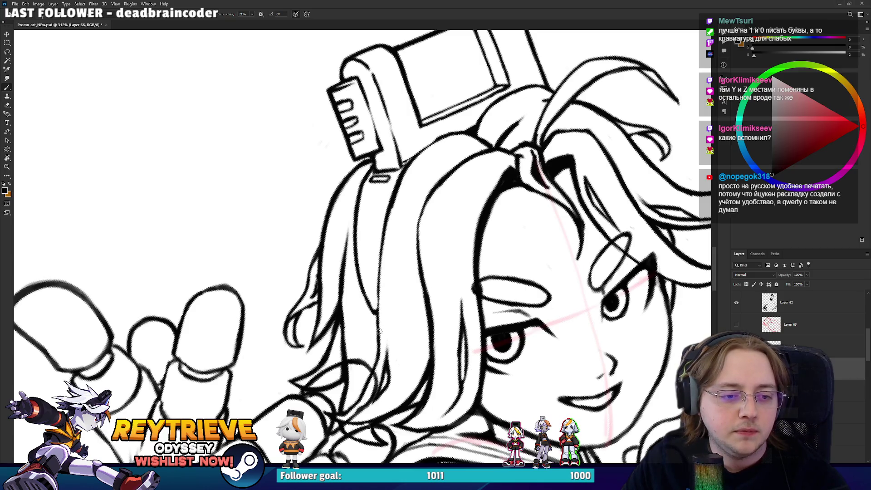
{"action": "scroll", "coordinate": [379, 330], "scroll_direction": "down", "scroll_amount": 3}
{"action": "key", "text": "e"}
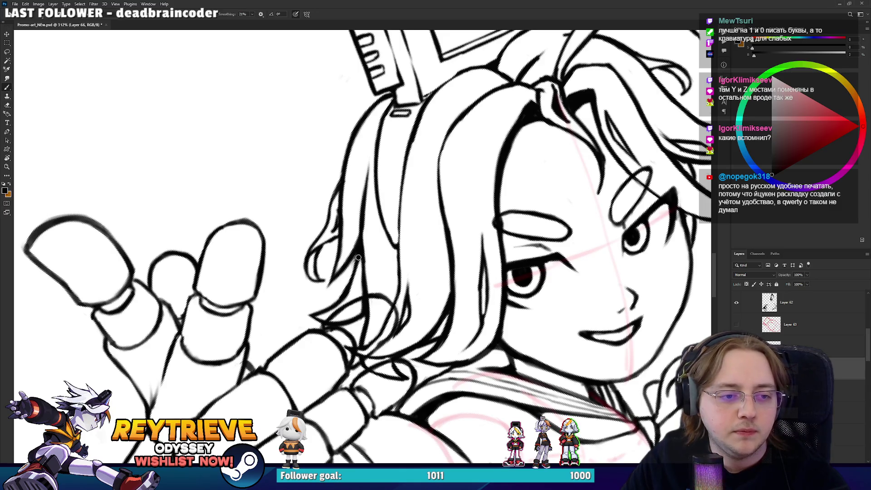
{"action": "scroll", "coordinate": [362, 254], "scroll_direction": "up", "scroll_amount": 1}
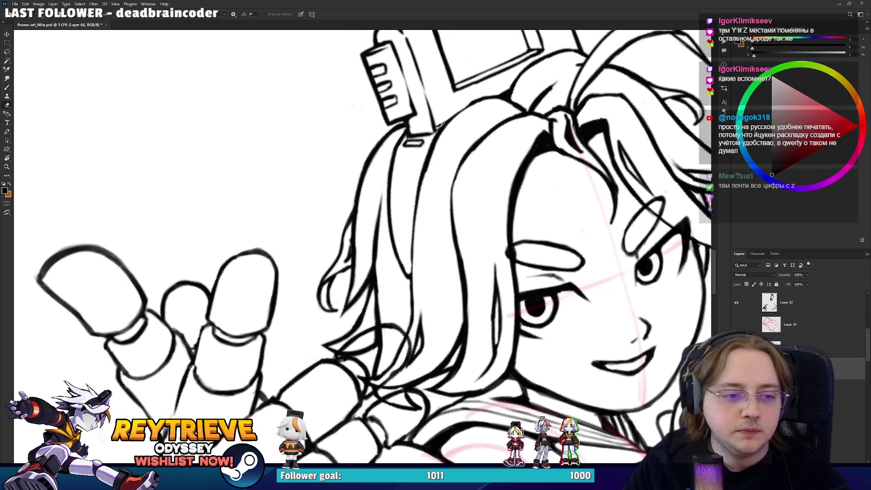
{"action": "scroll", "coordinate": [347, 310], "scroll_direction": "up", "scroll_amount": 1}
{"action": "left_click_drag", "start_coordinate": [348, 309], "coordinate": [345, 288]}
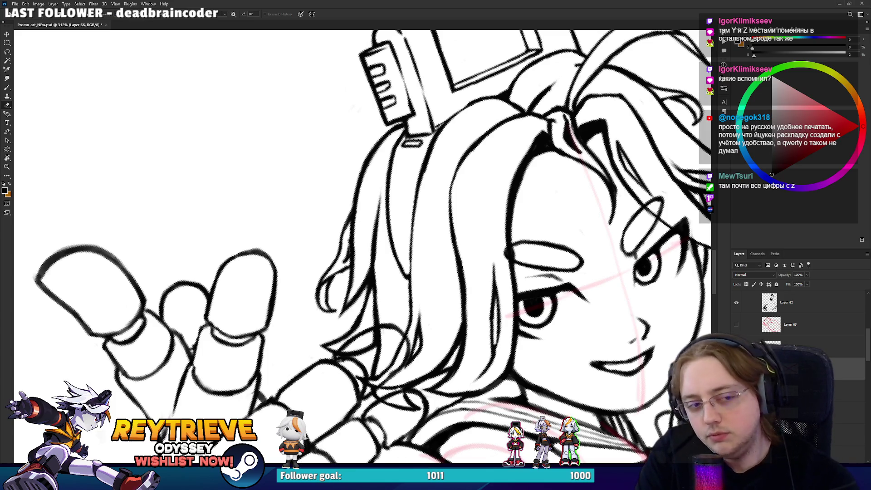
{"action": "key", "text": "b"}
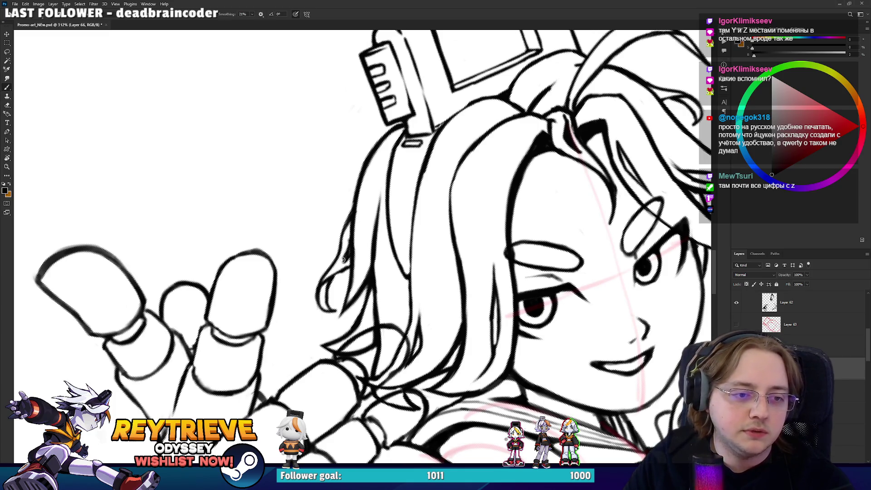
{"action": "key", "text": "e"}
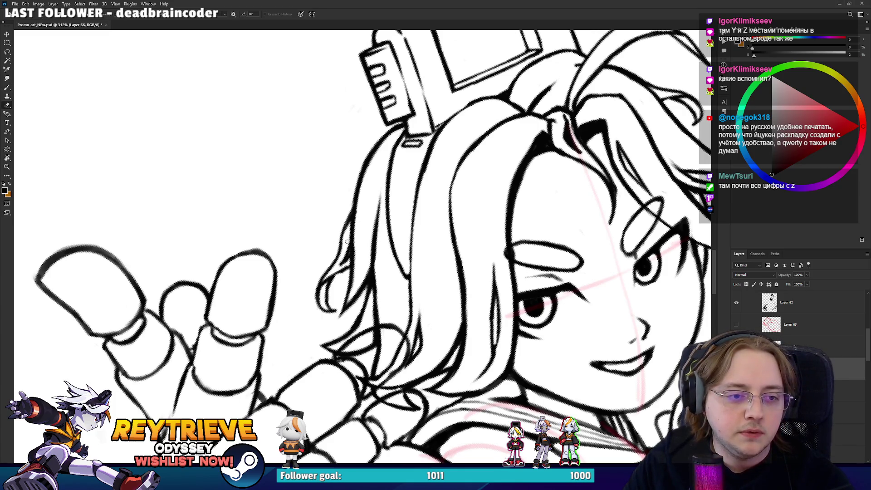
{"action": "key", "text": "b"}
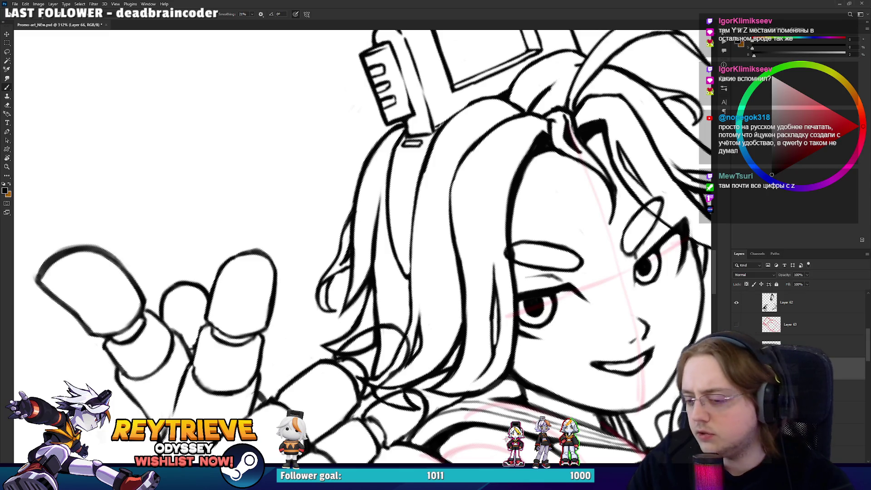
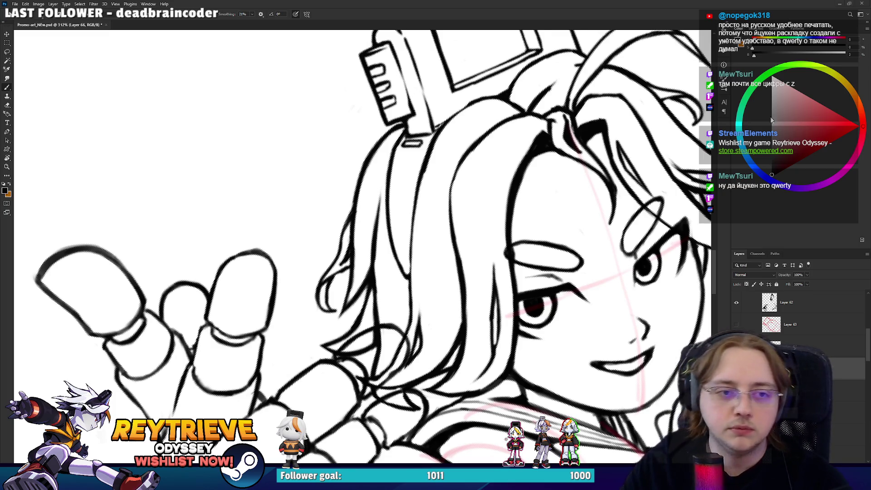
Rotate the canvas back upright and zoom in on the reaching hand and hair
{"action": "scroll", "coordinate": [617, 136], "scroll_direction": "down", "scroll_amount": 5}
{"action": "key", "text": "r"}
{"action": "left_click_drag", "start_coordinate": [499, 226], "coordinate": [362, 247]}
{"action": "scroll", "coordinate": [362, 247], "scroll_direction": "down", "scroll_amount": 3}
{"action": "scroll", "coordinate": [474, 165], "scroll_direction": "up", "scroll_amount": 3}
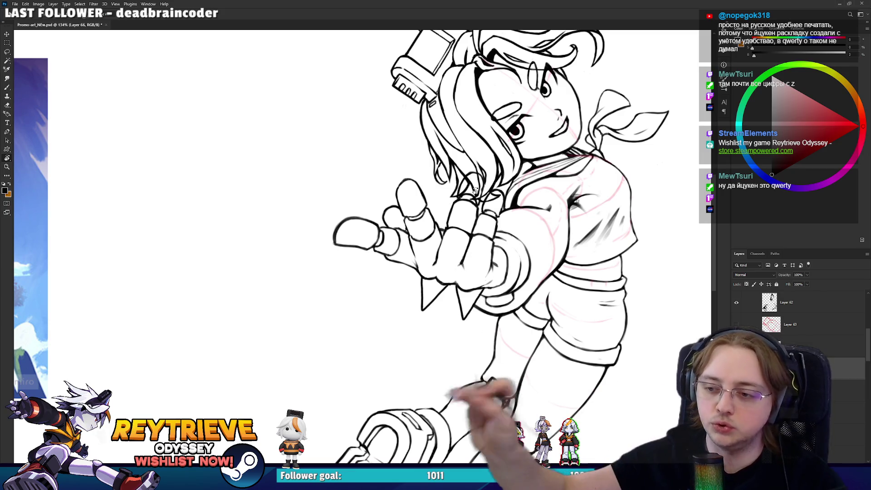
{"action": "scroll", "coordinate": [403, 93], "scroll_direction": "up", "scroll_amount": 2}
{"action": "scroll", "coordinate": [403, 93], "scroll_direction": "up", "scroll_amount": 1}
{"action": "scroll", "coordinate": [499, 227], "scroll_direction": "down", "scroll_amount": 3}
{"action": "scroll", "coordinate": [544, 254], "scroll_direction": "up", "scroll_amount": 3}
{"action": "scroll", "coordinate": [558, 263], "scroll_direction": "up", "scroll_amount": 1}
{"action": "scroll", "coordinate": [559, 263], "scroll_direction": "up", "scroll_amount": 1}
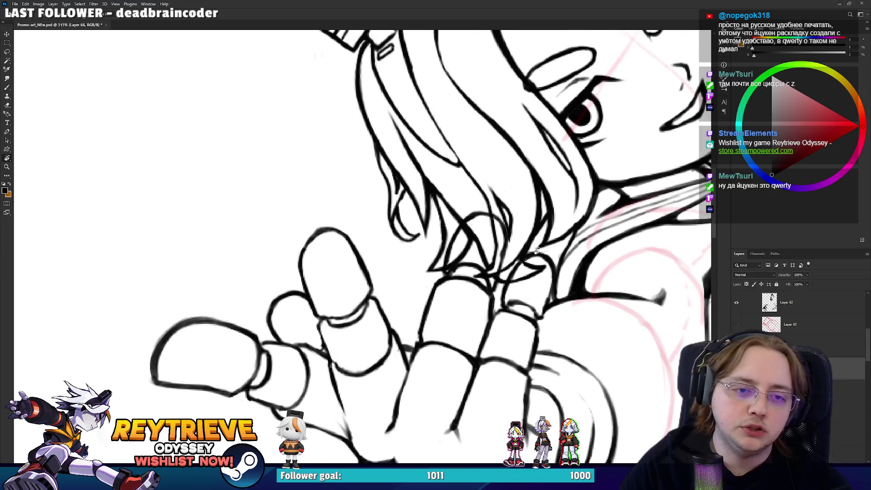
{"action": "left_click_drag", "start_coordinate": [537, 251], "coordinate": [485, 269]}
Re-angle the view onto the face and ink a short line in the hair
{"action": "key", "text": "e"}
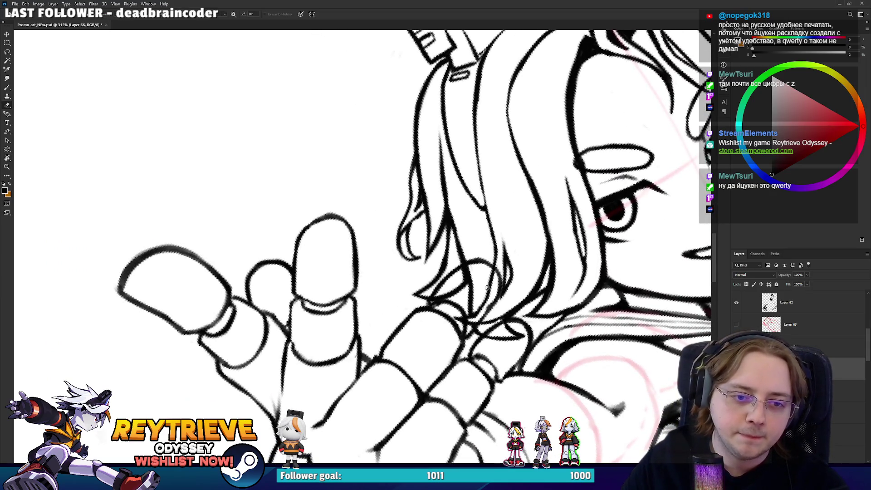
{"action": "key", "text": "b"}
{"action": "key", "text": "e"}
{"action": "key", "text": "b"}
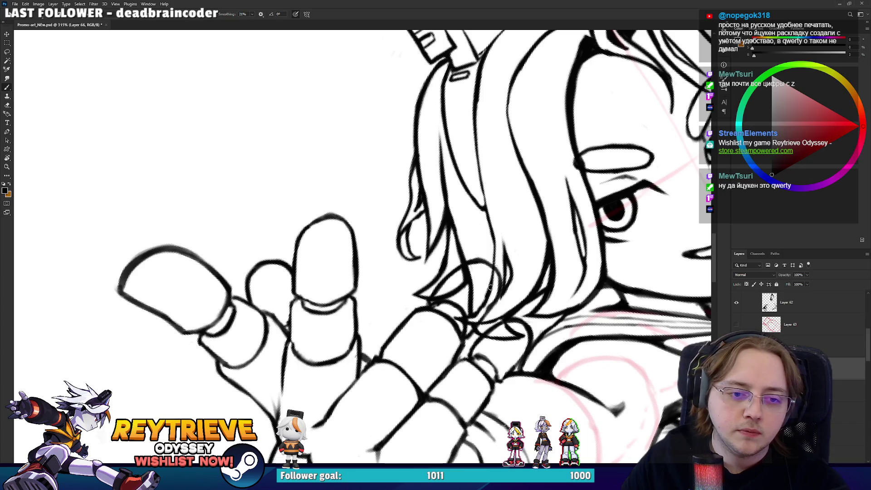
{"action": "left_click_drag", "start_coordinate": [502, 282], "coordinate": [504, 254]}
{"action": "mouse_move", "coordinate": [489, 294]}
{"action": "left_mouse_down"}
{"action": "mouse_move", "coordinate": [498, 262]}
{"action": "mouse_move", "coordinate": [500, 287]}
{"action": "left_mouse_up"}
{"action": "key", "text": "e"}
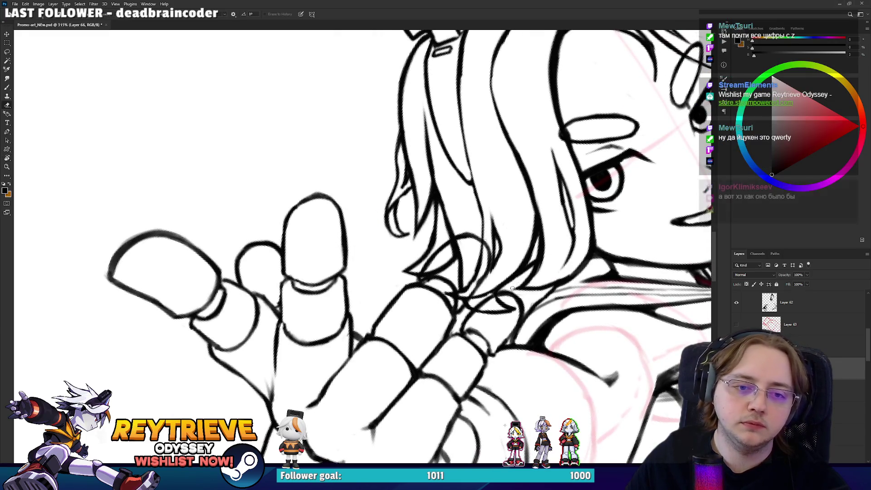
{"action": "mouse_move", "coordinate": [513, 287]}
{"action": "left_mouse_down"}
{"action": "mouse_move", "coordinate": [574, 238]}
{"action": "mouse_move", "coordinate": [535, 290]}
{"action": "left_mouse_up"}
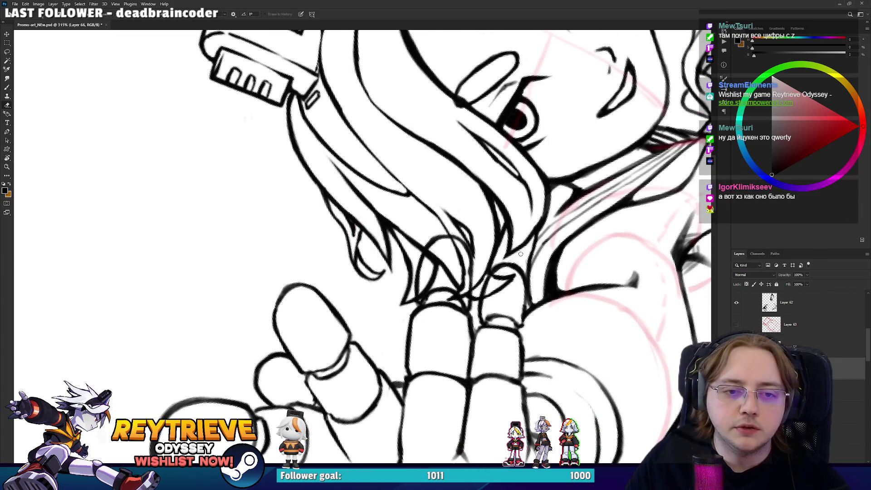
{"action": "mouse_move", "coordinate": [526, 253]}
{"action": "left_mouse_down"}
{"action": "mouse_move", "coordinate": [538, 248]}
{"action": "mouse_move", "coordinate": [347, 368]}
{"action": "left_mouse_up"}
{"action": "key", "text": "b"}
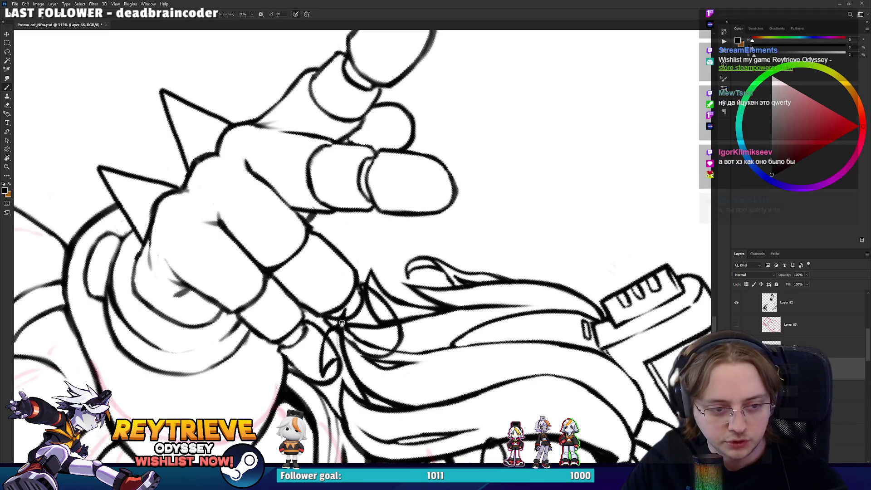
{"action": "left_click_drag", "start_coordinate": [346, 351], "coordinate": [344, 318]}
Rotate and shift the view onto the hand and box object
{"action": "key", "text": "e"}
{"action": "key", "text": "r"}
{"action": "left_click_drag", "start_coordinate": [453, 136], "coordinate": [317, 317]}
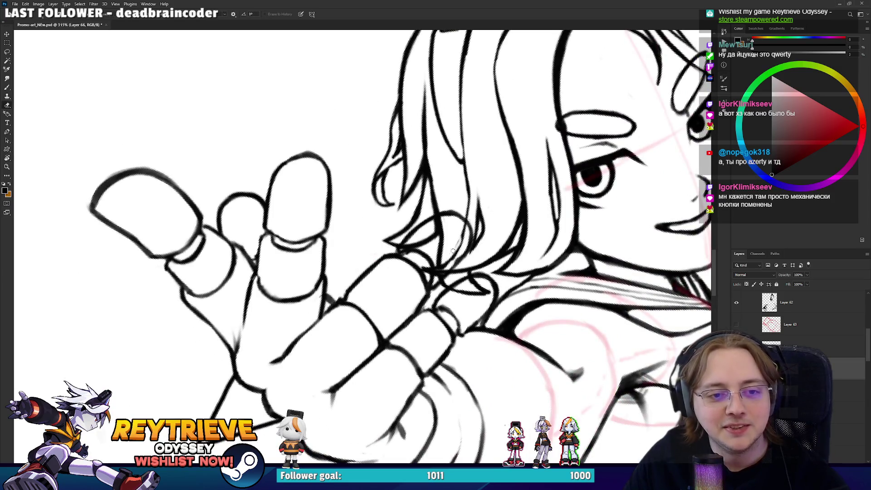
{"action": "key", "text": "b"}
{"action": "left_click_drag", "start_coordinate": [452, 250], "coordinate": [456, 275]}
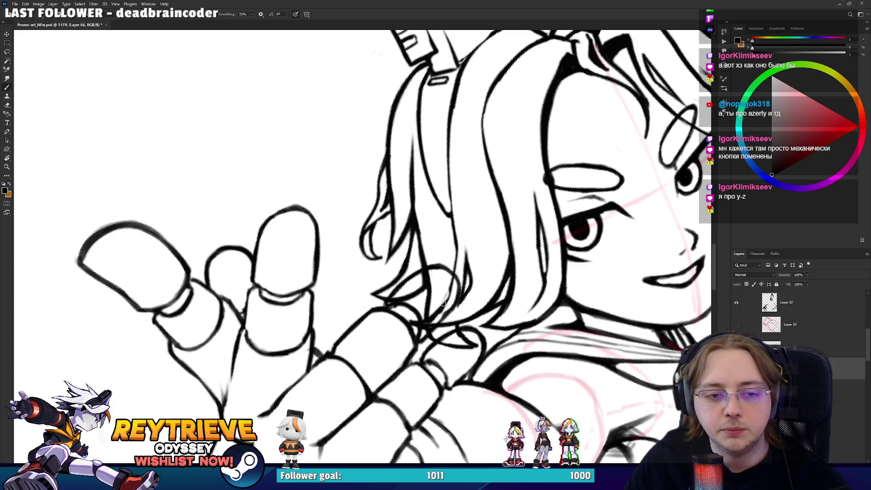
{"action": "key", "text": "e"}
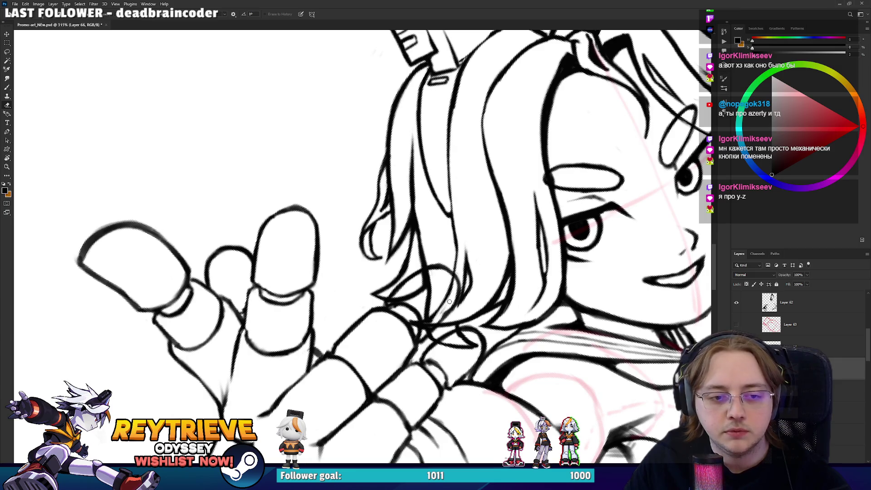
{"action": "left_click_drag", "start_coordinate": [456, 283], "coordinate": [274, 290]}
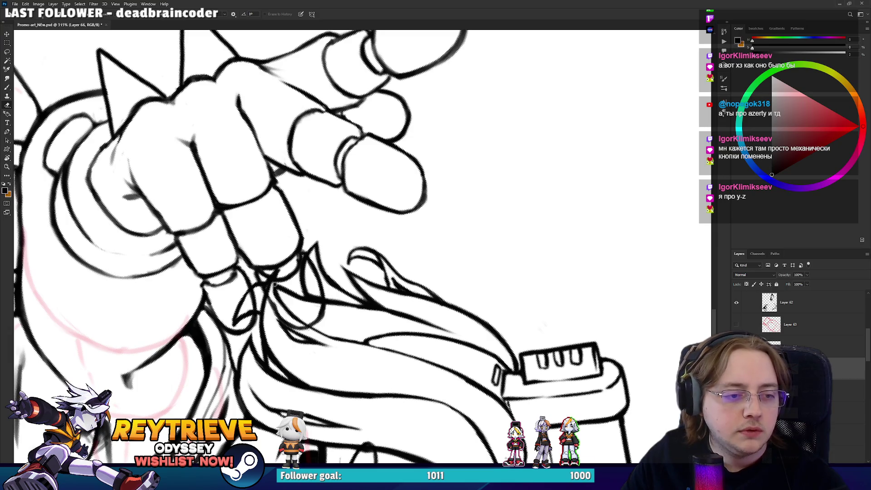
{"action": "scroll", "coordinate": [271, 284], "scroll_direction": "down", "scroll_amount": 5}
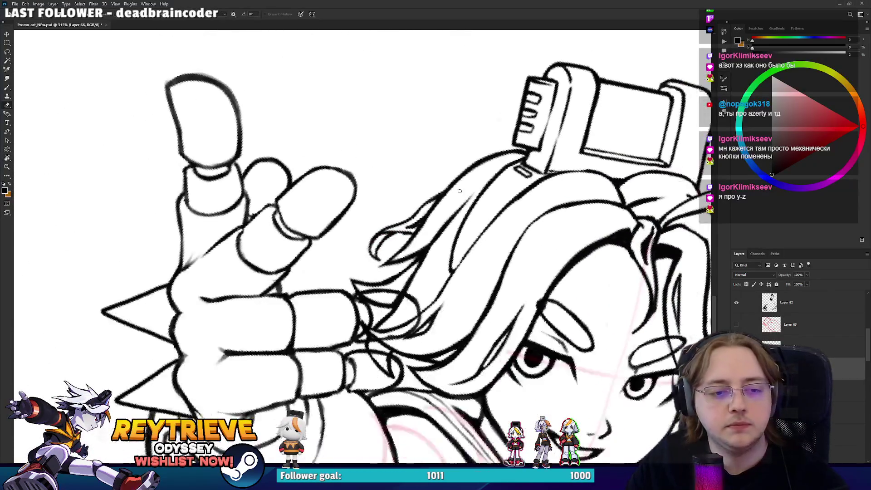
{"action": "scroll", "coordinate": [411, 271], "scroll_direction": "up", "scroll_amount": 3}
{"action": "scroll", "coordinate": [411, 272], "scroll_direction": "up", "scroll_amount": 3}
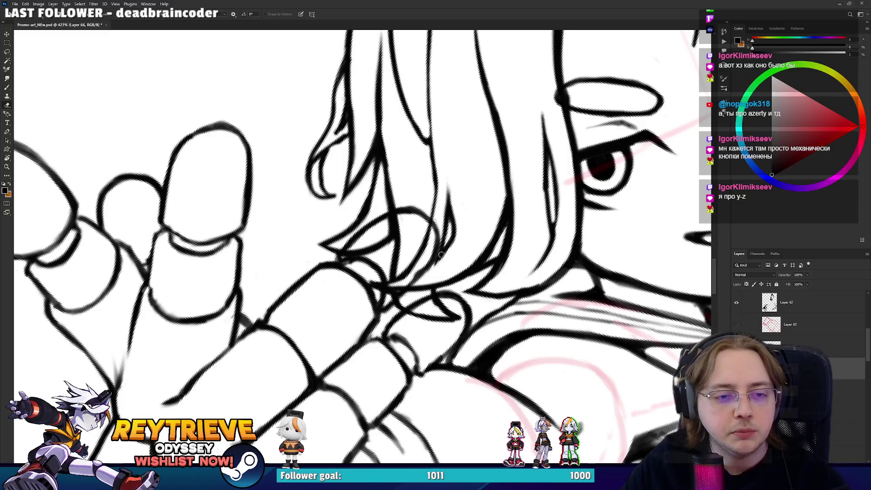
Erase part of a faint hair line, redraw a strand beside the hand, then undo it
{"action": "key", "text": "b"}
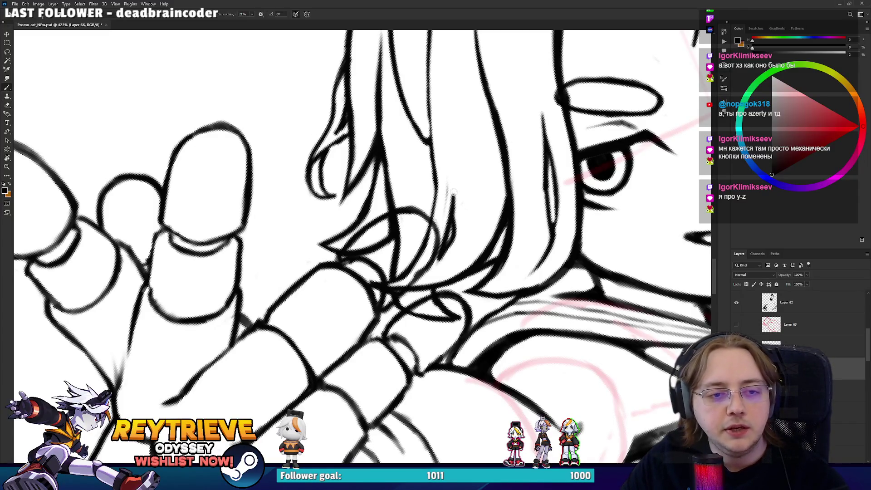
{"action": "key", "text": "e"}
{"action": "mouse_move", "coordinate": [447, 183]}
{"action": "left_mouse_down"}
{"action": "mouse_move", "coordinate": [432, 270]}
{"action": "mouse_move", "coordinate": [451, 241]}
{"action": "mouse_move", "coordinate": [457, 179]}
{"action": "left_mouse_up"}
{"action": "key", "text": "b"}
{"action": "mouse_move", "coordinate": [453, 223]}
{"action": "left_mouse_down"}
{"action": "mouse_move", "coordinate": [458, 172]}
{"action": "mouse_move", "coordinate": [460, 180]}
{"action": "left_mouse_up"}
{"action": "key", "text": "e"}
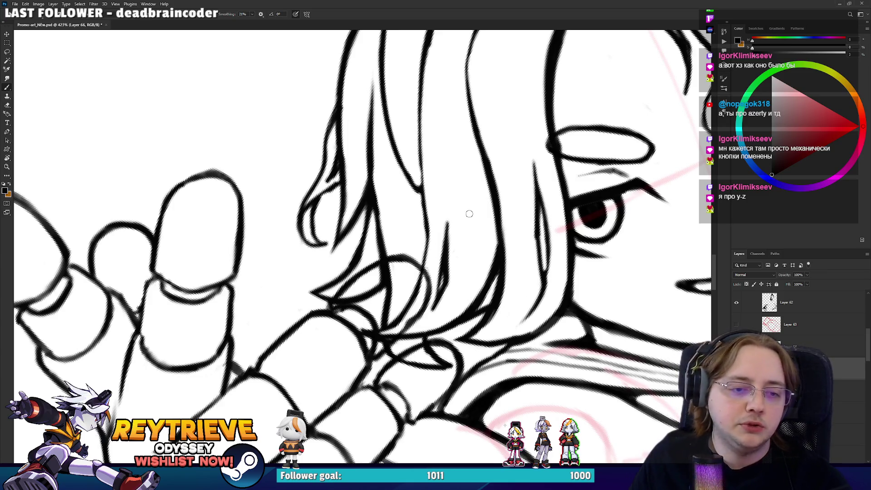
{"action": "key", "text": "ctrl+z"}
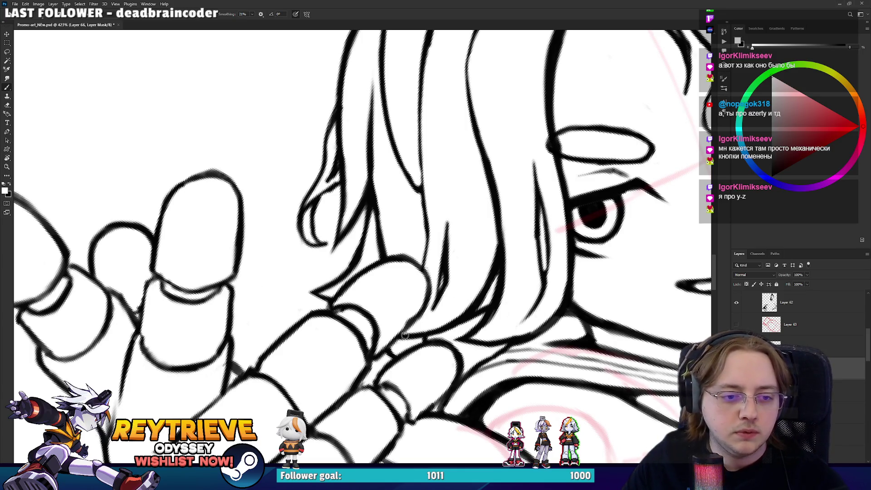
Zoom out to the whole figure and reset the canvas rotation to level
{"action": "scroll", "coordinate": [553, 307], "scroll_direction": "down", "scroll_amount": 4}
{"action": "scroll", "coordinate": [553, 307], "scroll_direction": "down", "scroll_amount": 4}
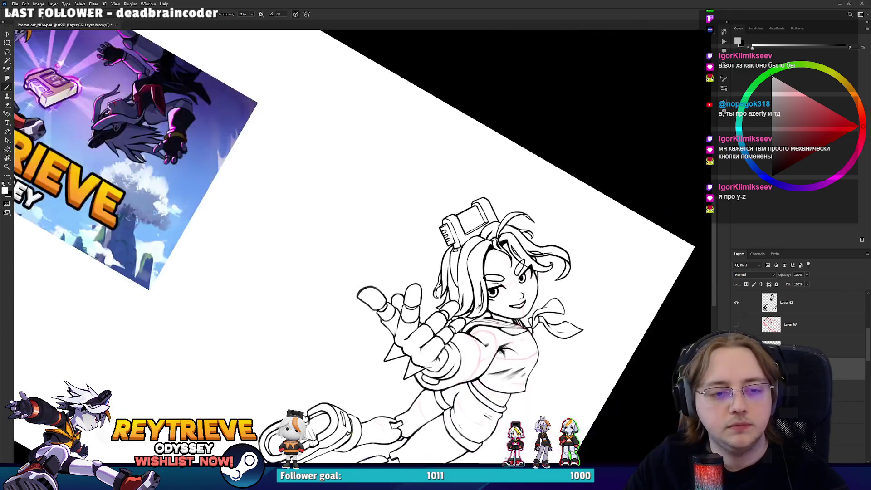
{"action": "scroll", "coordinate": [553, 307], "scroll_direction": "down", "scroll_amount": 3}
{"action": "key", "text": "r"}
{"action": "key", "text": "Escape"}
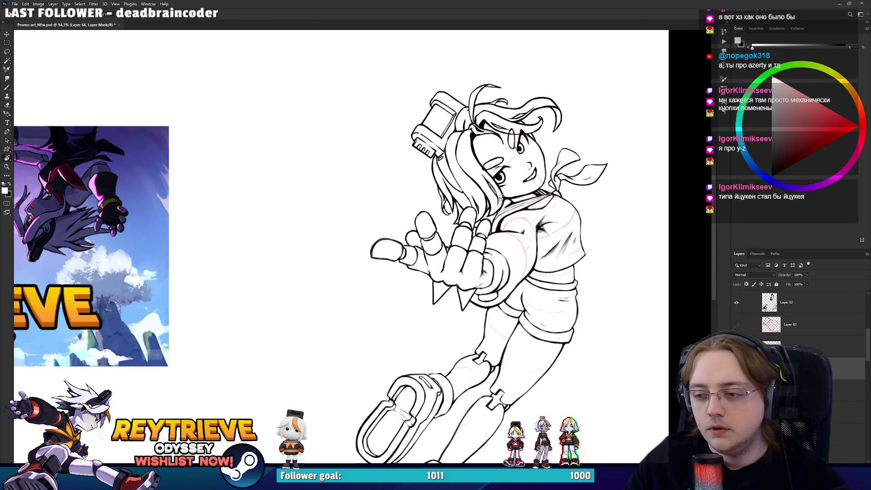
Zoom in on the face and select Layer 62
{"action": "scroll", "coordinate": [508, 230], "scroll_direction": "up", "scroll_amount": 3}
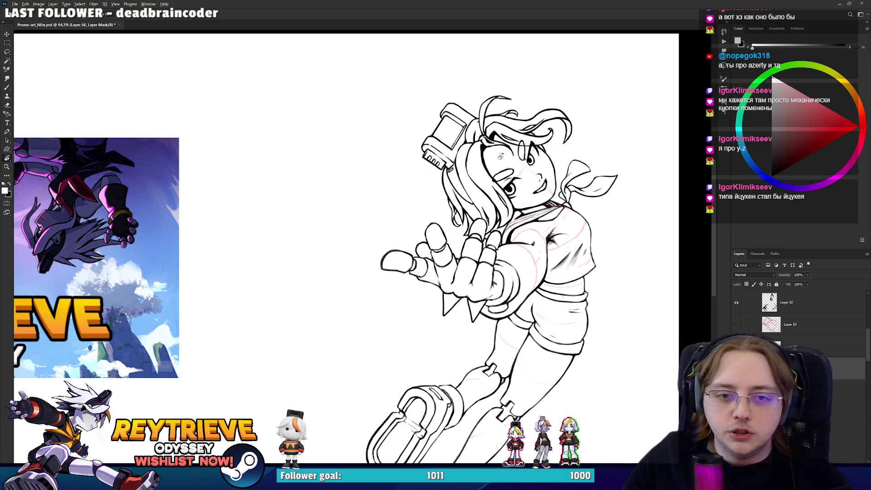
{"action": "scroll", "coordinate": [502, 160], "scroll_direction": "up", "scroll_amount": 5}
{"action": "scroll", "coordinate": [537, 165], "scroll_direction": "down", "scroll_amount": 4}
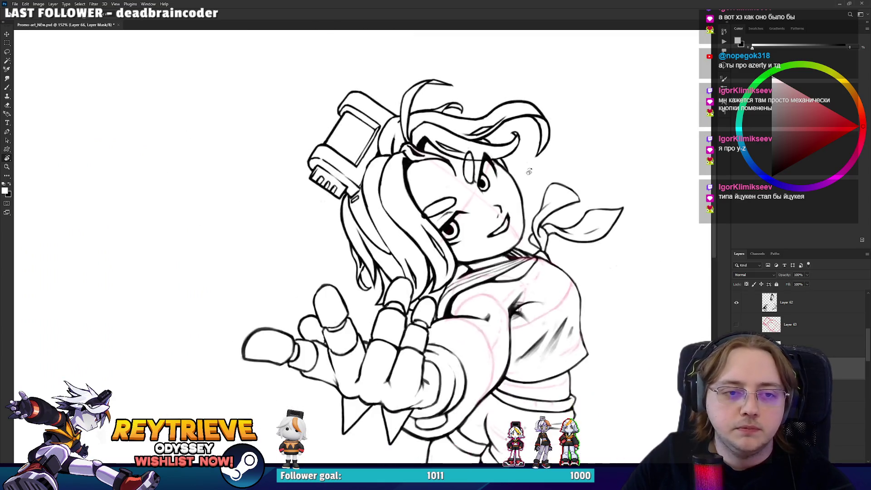
{"action": "scroll", "coordinate": [526, 181], "scroll_direction": "down", "scroll_amount": 4}
{"action": "scroll", "coordinate": [515, 193], "scroll_direction": "up", "scroll_amount": 4}
{"action": "scroll", "coordinate": [514, 193], "scroll_direction": "up", "scroll_amount": 2}
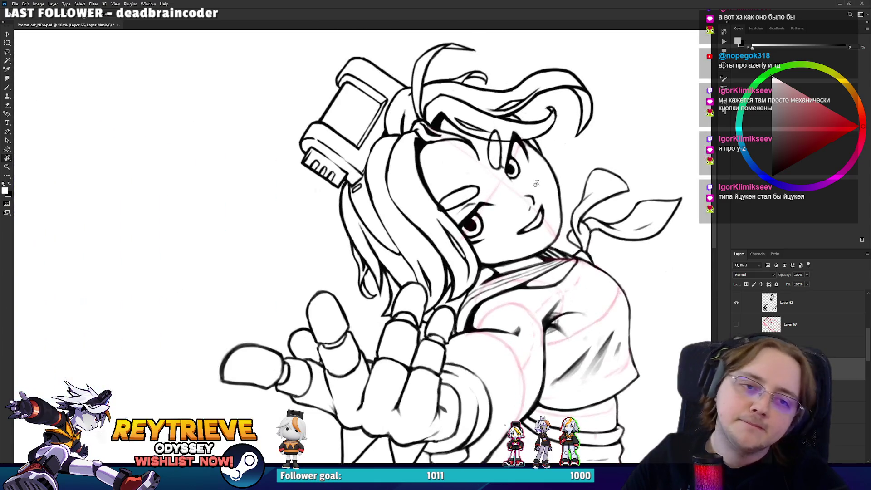
{"action": "scroll", "coordinate": [522, 196], "scroll_direction": "up", "scroll_amount": 1}
{"action": "scroll", "coordinate": [528, 199], "scroll_direction": "up", "scroll_amount": 1}
{"action": "scroll", "coordinate": [534, 203], "scroll_direction": "up", "scroll_amount": 1}
{"action": "scroll", "coordinate": [534, 203], "scroll_direction": "down", "scroll_amount": 1}
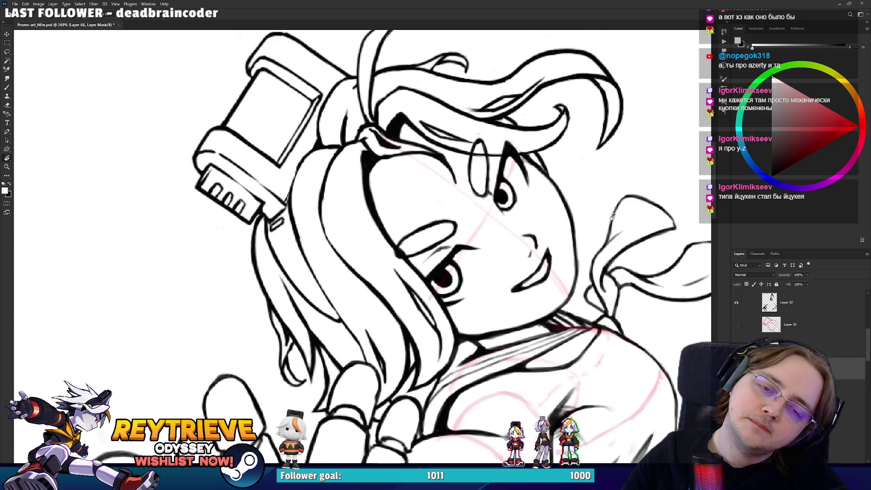
{"action": "scroll", "coordinate": [776, 318], "scroll_direction": "up", "scroll_amount": 1}
{"action": "left_click", "coordinate": [777, 321]}
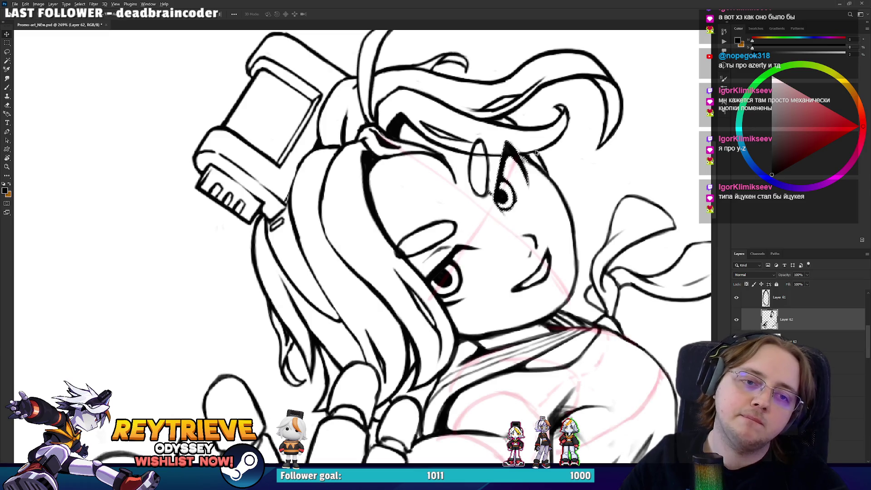
Re-angle the view around the face and move down to Layer 61
{"action": "scroll", "coordinate": [537, 152], "scroll_direction": "up", "scroll_amount": 2}
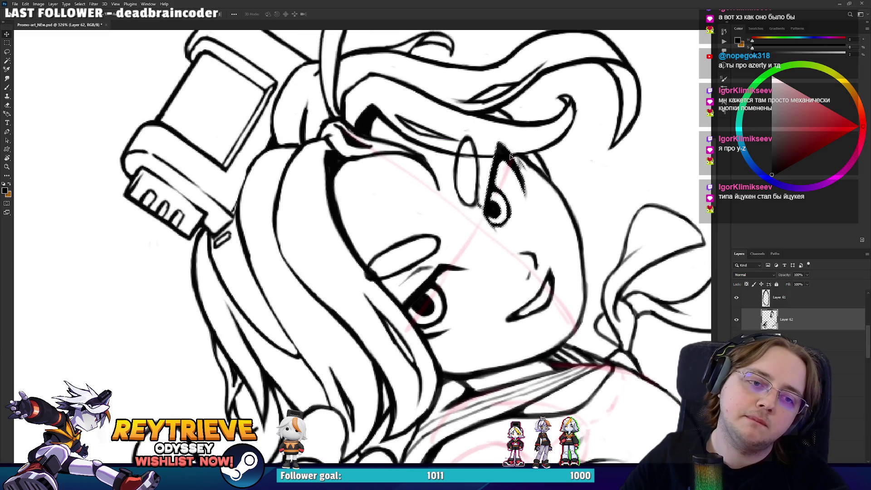
{"action": "key", "text": "ctrl+0"}
{"action": "left_click_drag", "start_coordinate": [408, 227], "coordinate": [499, 272]}
{"action": "scroll", "coordinate": [535, 299], "scroll_direction": "up", "scroll_amount": 3}
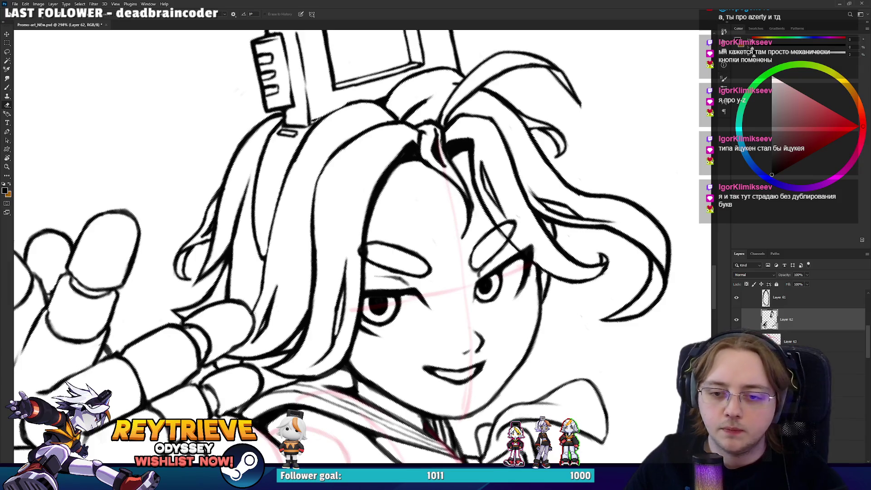
{"action": "key", "text": "alt+bracketright"}
{"action": "scroll", "coordinate": [798, 344], "scroll_direction": "up", "scroll_amount": 3}
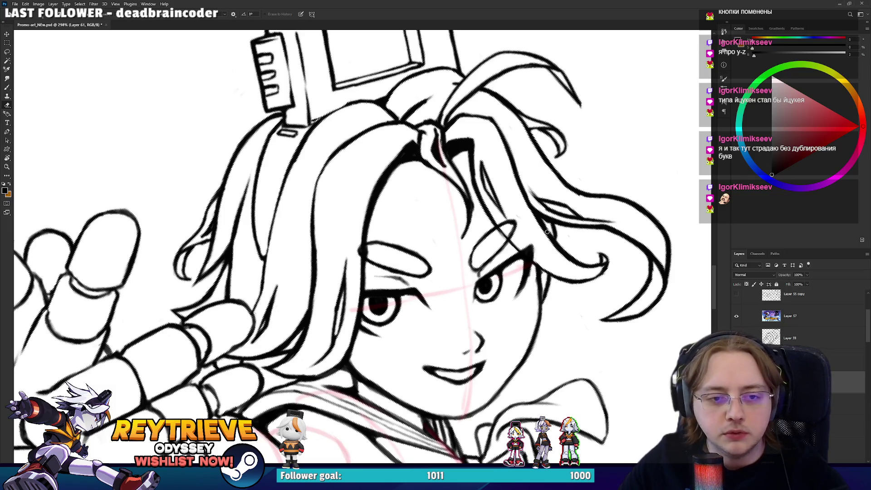
Level the view and pan out to show the whole inked figure and banner
{"action": "key", "text": "ctrl+0"}
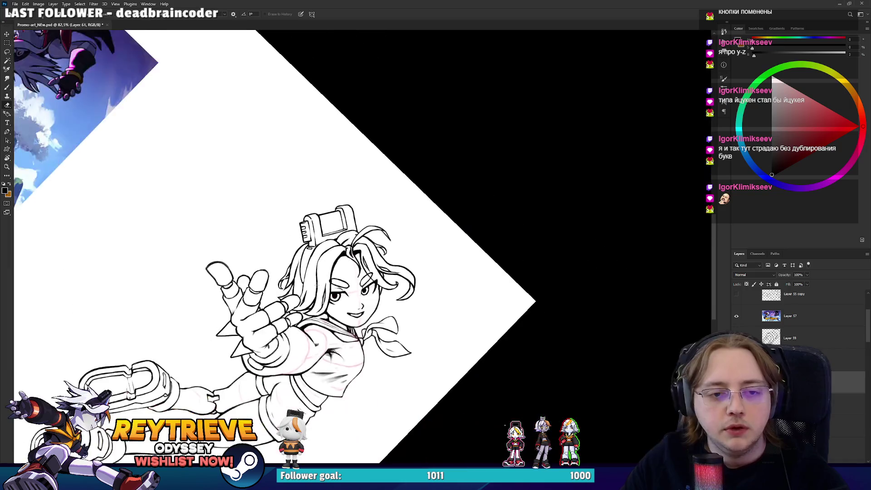
{"action": "left_click_drag", "start_coordinate": [440, 251], "coordinate": [607, 233]}
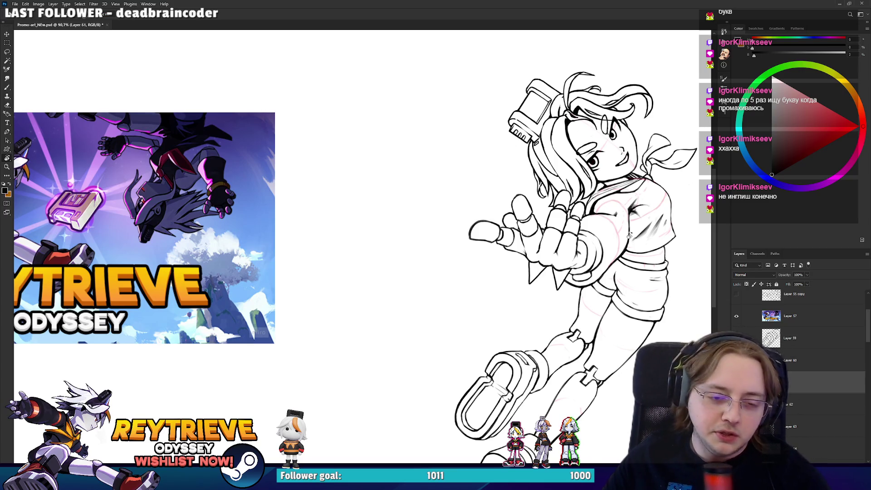
{"action": "scroll", "coordinate": [526, 138], "scroll_direction": "up", "scroll_amount": 2}
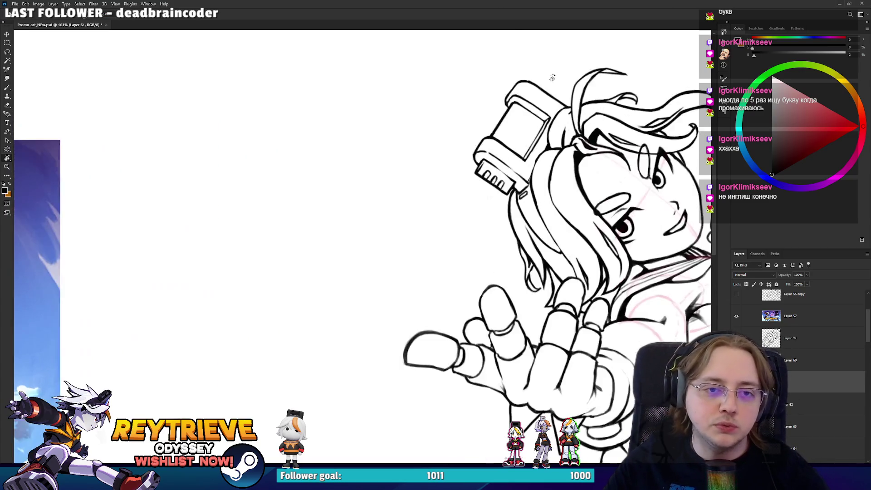
{"action": "scroll", "coordinate": [526, 139], "scroll_direction": "up", "scroll_amount": 2}
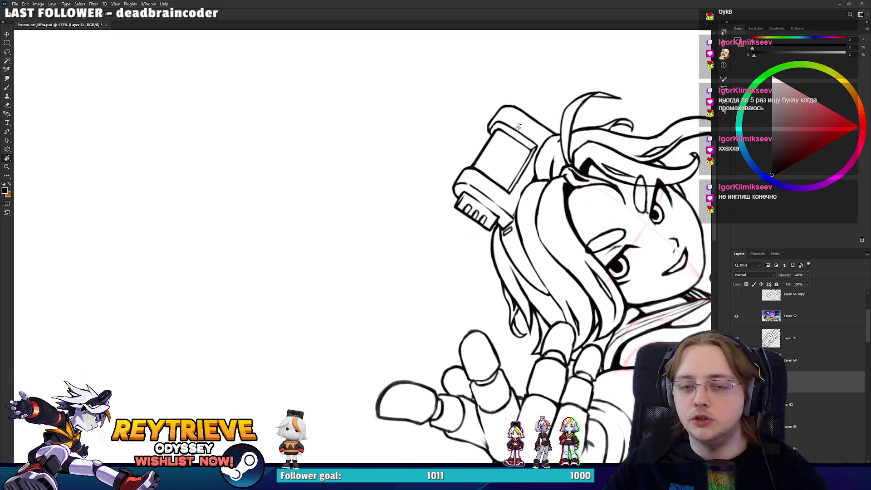
{"action": "scroll", "coordinate": [521, 130], "scroll_direction": "up", "scroll_amount": 2}
{"action": "scroll", "coordinate": [520, 130], "scroll_direction": "up", "scroll_amount": 1}
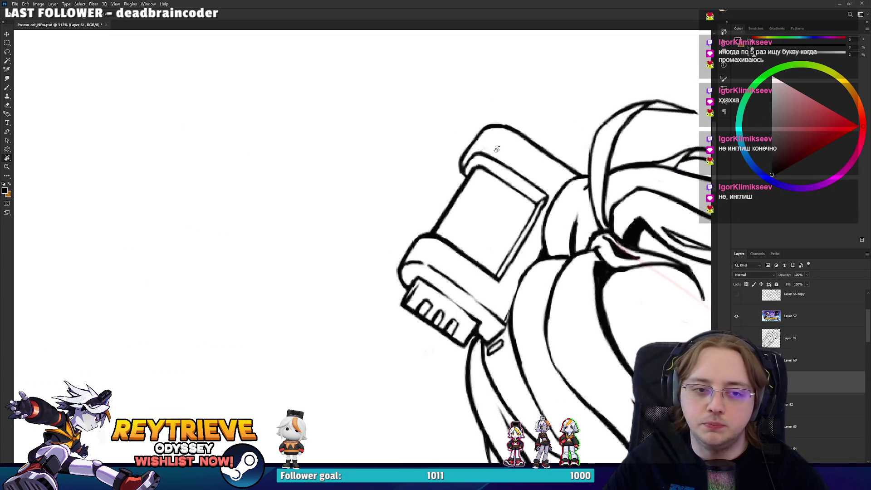
{"action": "scroll", "coordinate": [497, 146], "scroll_direction": "down", "scroll_amount": 3}
{"action": "scroll", "coordinate": [499, 154], "scroll_direction": "down", "scroll_amount": 1}
{"action": "scroll", "coordinate": [504, 173], "scroll_direction": "down", "scroll_amount": 2}
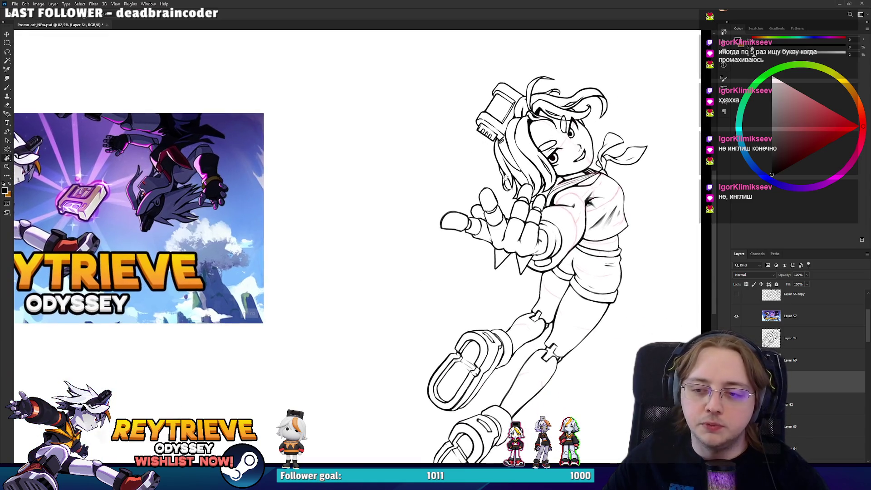
Zoom to about 285% on the outstretched hand and make Layer 56 active
{"action": "scroll", "coordinate": [513, 213], "scroll_direction": "up", "scroll_amount": 1}
{"action": "left_click_drag", "start_coordinate": [509, 235], "coordinate": [508, 227]}
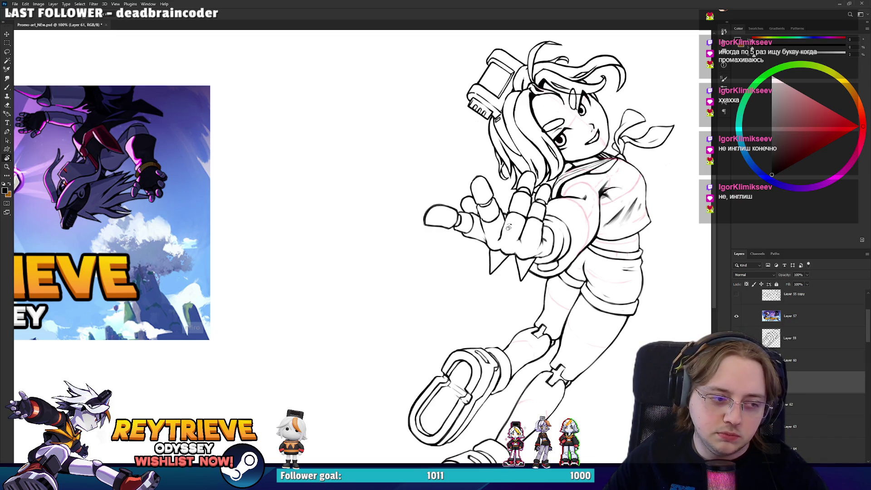
{"action": "scroll", "coordinate": [508, 226], "scroll_direction": "up", "scroll_amount": 3}
{"action": "scroll", "coordinate": [544, 240], "scroll_direction": "up", "scroll_amount": 2}
{"action": "left_click", "coordinate": [498, 334], "text": "ctrl"}
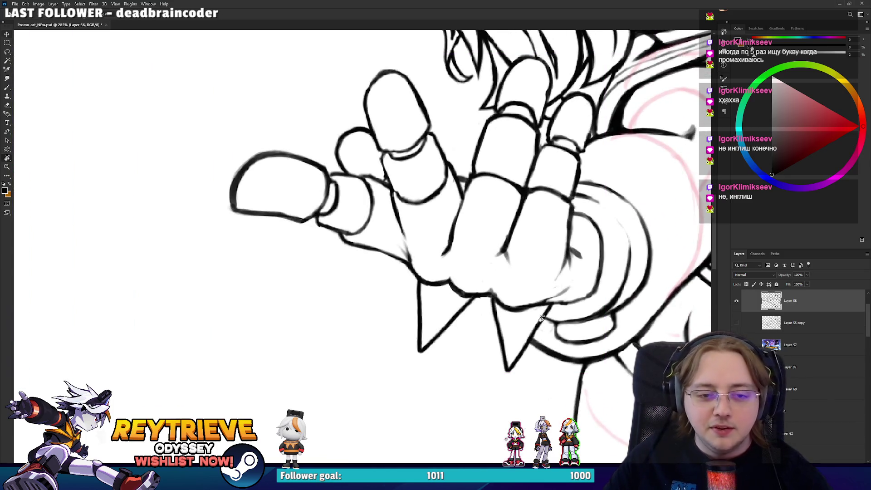
Rotate the view about 90° and pan along the inked arm and legs
{"action": "key", "text": "r"}
{"action": "mouse_move", "coordinate": [476, 254]}
{"action": "left_mouse_down"}
{"action": "mouse_move", "coordinate": [351, 335]}
{"action": "mouse_move", "coordinate": [295, 318]}
{"action": "left_mouse_up"}
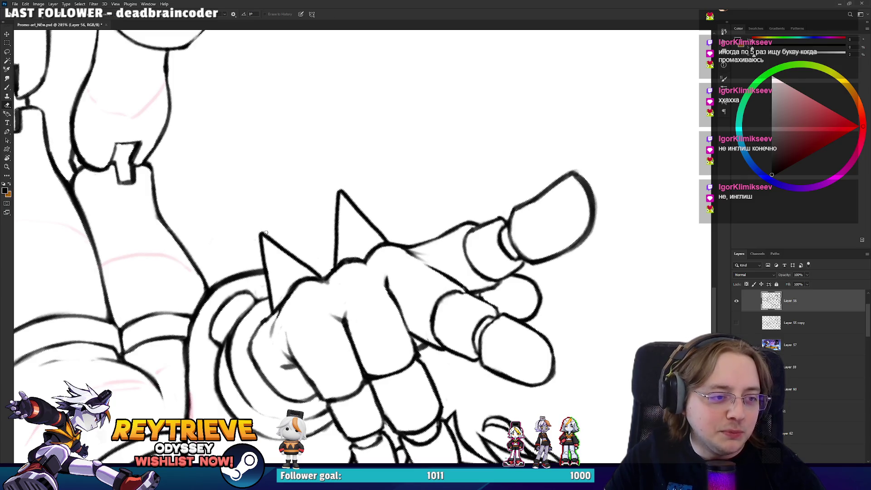
{"action": "left_click_drag", "start_coordinate": [255, 226], "coordinate": [286, 360]}
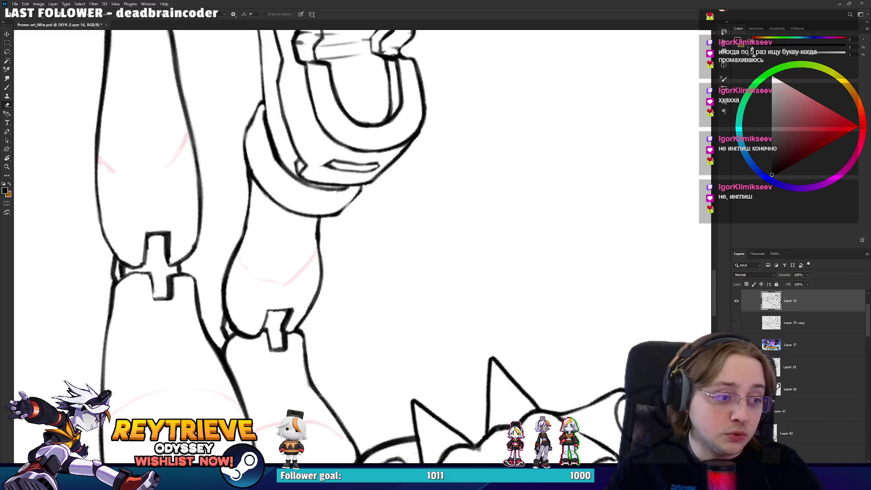
{"action": "key", "text": "r"}
{"action": "mouse_move", "coordinate": [272, 209]}
{"action": "left_mouse_down"}
{"action": "mouse_move", "coordinate": [255, 289]}
{"action": "mouse_move", "coordinate": [486, 297]}
{"action": "mouse_move", "coordinate": [424, 294]}
{"action": "left_mouse_up"}
{"action": "scroll", "coordinate": [486, 297], "scroll_direction": "up", "scroll_amount": 2}
{"action": "scroll", "coordinate": [424, 294], "scroll_direction": "up", "scroll_amount": 4}
{"action": "scroll", "coordinate": [425, 294], "scroll_direction": "down", "scroll_amount": 3}
{"action": "scroll", "coordinate": [431, 299], "scroll_direction": "down", "scroll_amount": 3}
{"action": "scroll", "coordinate": [391, 249], "scroll_direction": "down", "scroll_amount": 3}
Reset the rotation to upright, zoom to the hand, and add a new empty layer above Layer 56
{"action": "key", "text": "Escape"}
{"action": "scroll", "coordinate": [490, 220], "scroll_direction": "up", "scroll_amount": 2}
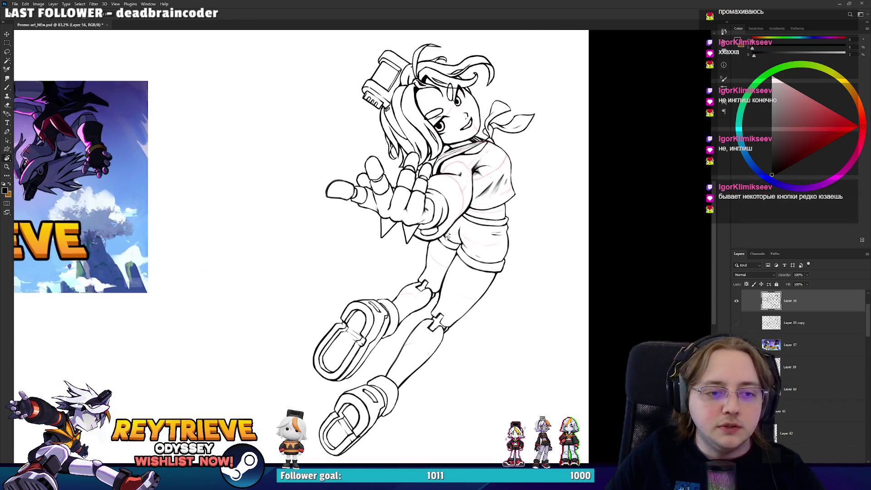
{"action": "scroll", "coordinate": [498, 211], "scroll_direction": "up", "scroll_amount": 1}
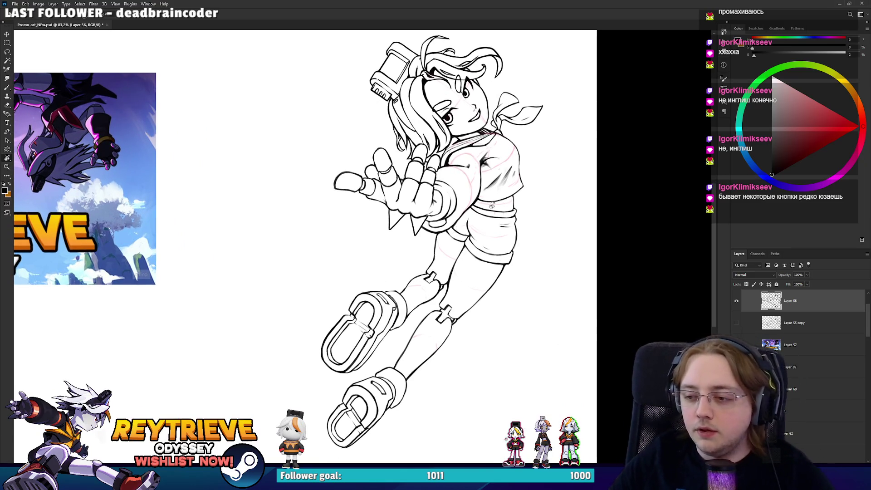
{"action": "scroll", "coordinate": [492, 205], "scroll_direction": "up", "scroll_amount": 1}
{"action": "scroll", "coordinate": [462, 215], "scroll_direction": "up", "scroll_amount": 1}
{"action": "scroll", "coordinate": [462, 214], "scroll_direction": "up", "scroll_amount": 1}
{"action": "scroll", "coordinate": [460, 208], "scroll_direction": "down", "scroll_amount": 2}
{"action": "scroll", "coordinate": [457, 200], "scroll_direction": "down", "scroll_amount": 1}
{"action": "scroll", "coordinate": [426, 172], "scroll_direction": "up", "scroll_amount": 4}
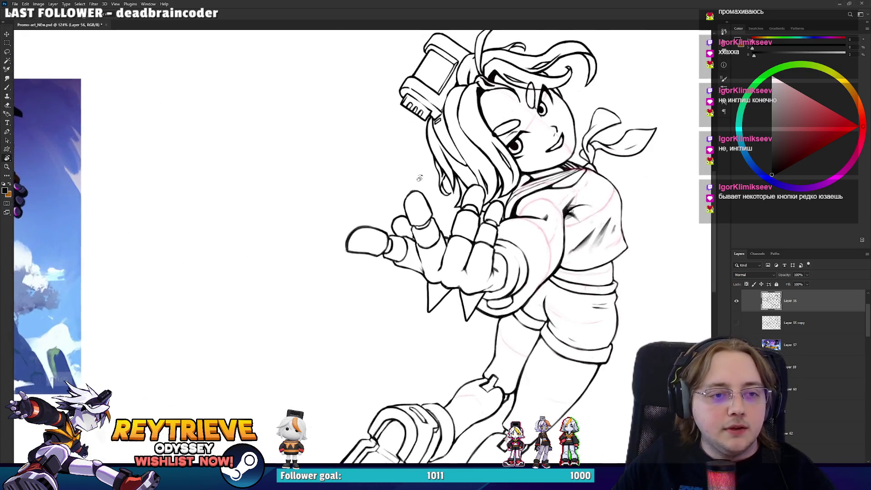
{"action": "key", "text": "ctrl+shift+alt+n"}
Brush a scribbled circle, three long diagonal motion lines and two elliptical swooshes by the hand
{"action": "key", "text": "b"}
{"action": "left_click_drag", "start_coordinate": [368, 165], "coordinate": [362, 174]}
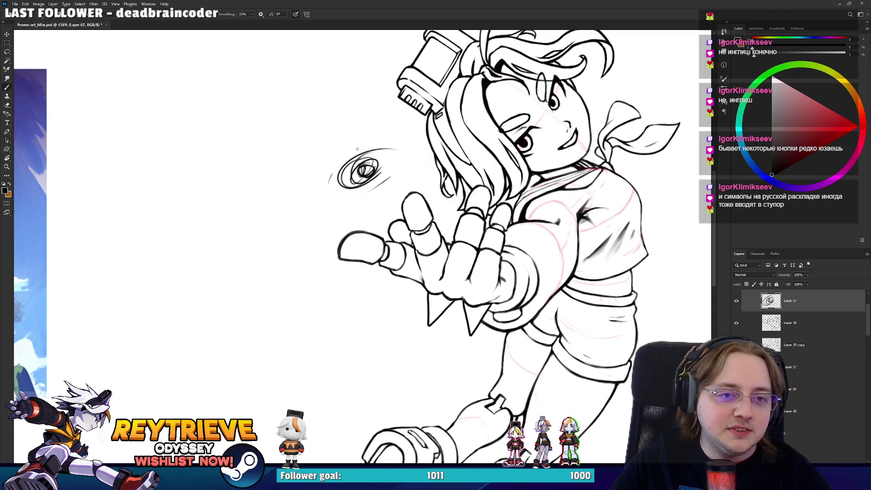
{"action": "left_click_drag", "start_coordinate": [447, 97], "coordinate": [207, 296]}
{"action": "left_click_drag", "start_coordinate": [393, 137], "coordinate": [271, 215]}
{"action": "left_click_drag", "start_coordinate": [472, 99], "coordinate": [460, 175]}
{"action": "left_click_drag", "start_coordinate": [354, 267], "coordinate": [305, 212]}
{"action": "left_click_drag", "start_coordinate": [387, 289], "coordinate": [275, 167]}
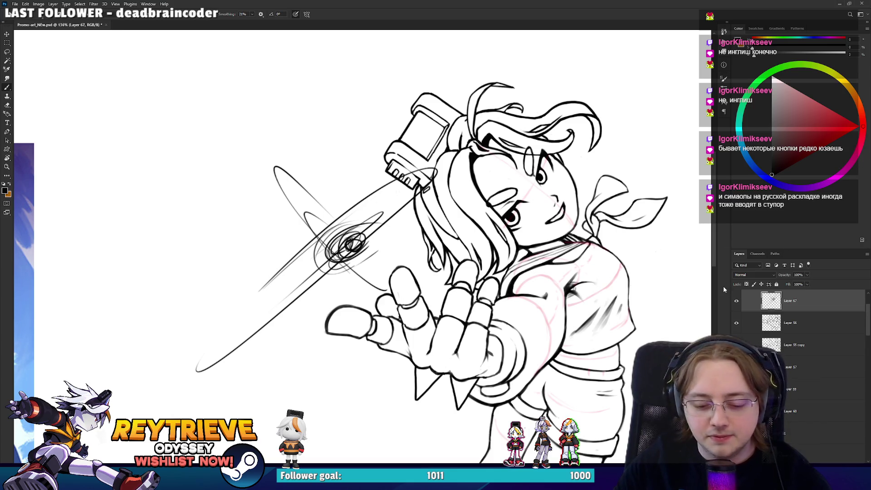
{"action": "key", "text": "super+v"}
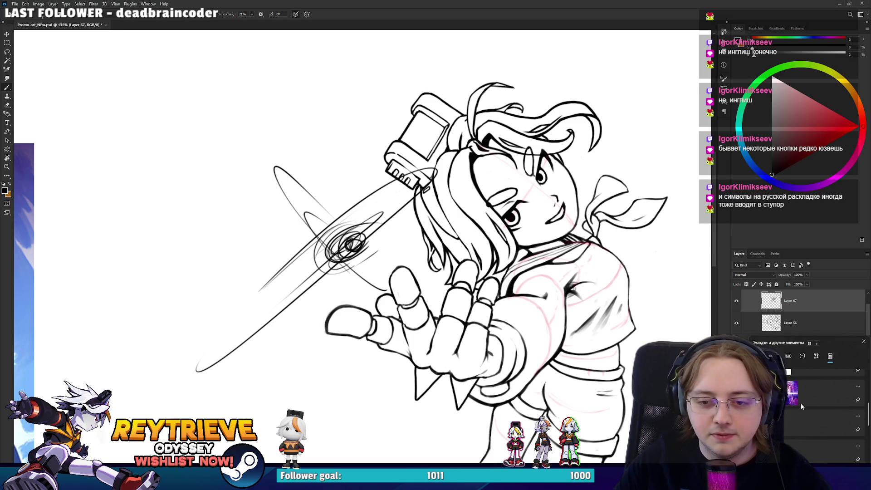
Paste the purple anime hand reference from clipboard history, undoing the stray pasted strokes
{"action": "left_click", "coordinate": [801, 403]}
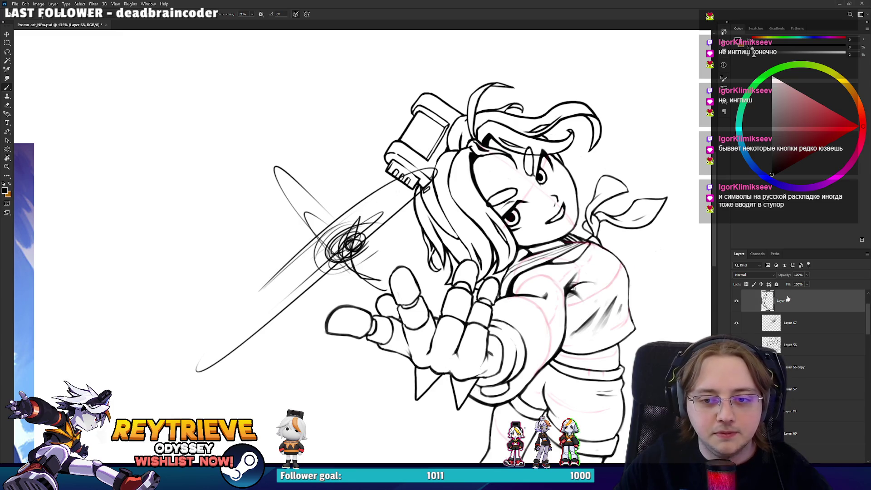
{"action": "key", "text": "ctrl+v"}
{"action": "key", "text": "ctrl+e"}
{"action": "key", "text": "ctrl+e"}
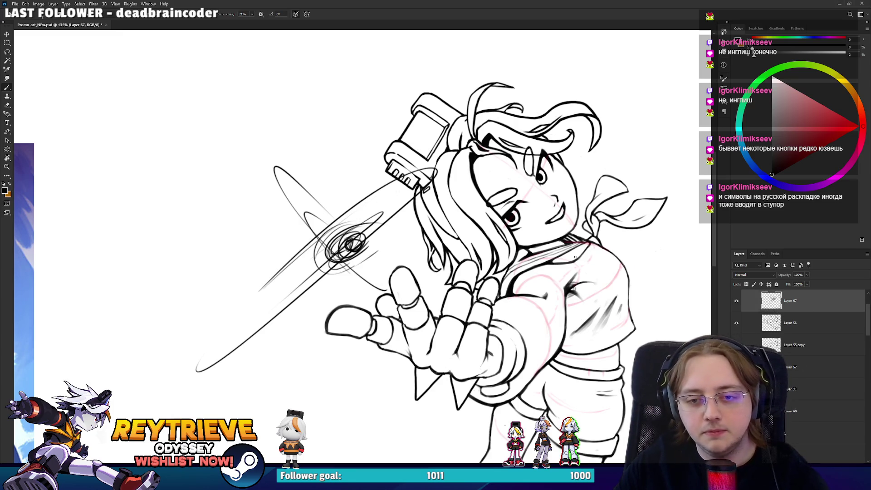
{"action": "scroll", "coordinate": [498, 227], "scroll_direction": "down", "scroll_amount": 3}
{"action": "key", "text": "super+v"}
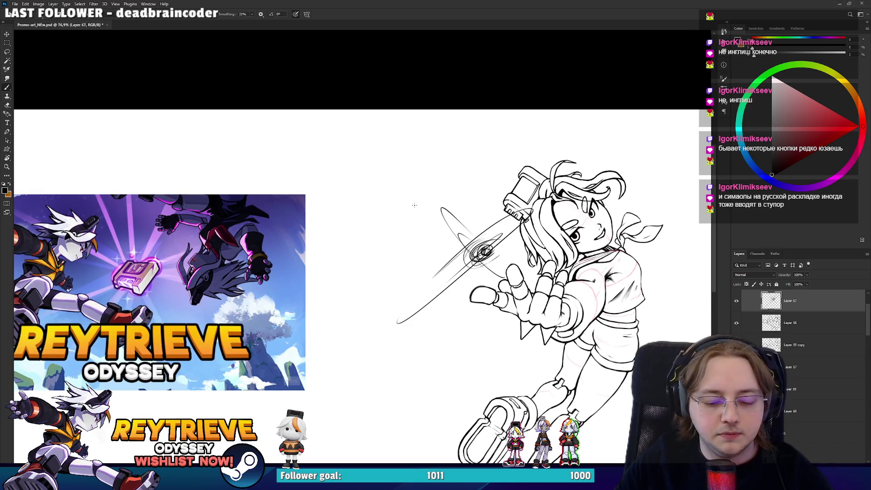
{"action": "left_click", "coordinate": [797, 392]}
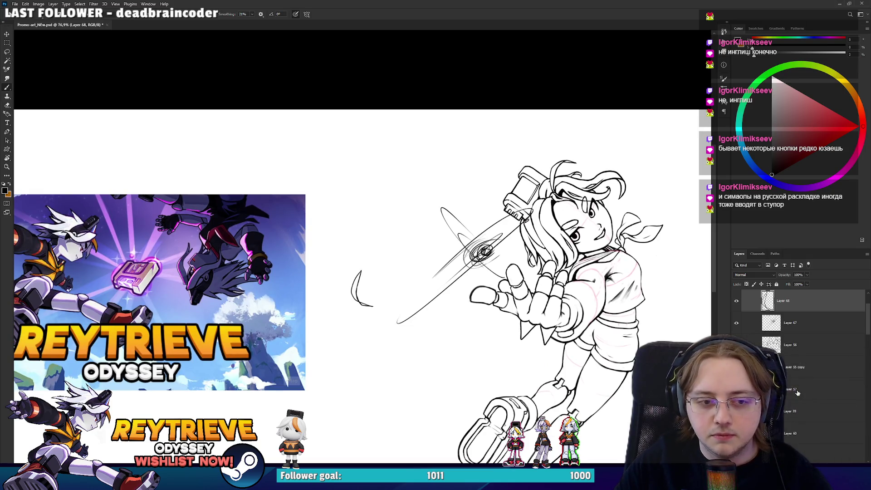
{"action": "key", "text": "ctrl+z"}
{"action": "key", "text": "super"}
{"action": "key", "text": "super+v"}
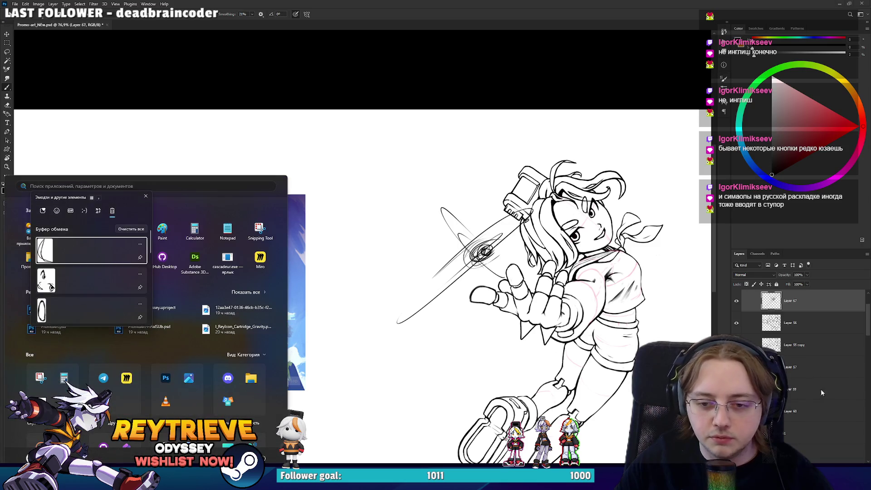
{"action": "key", "text": "Escape"}
{"action": "key", "text": "Escape"}
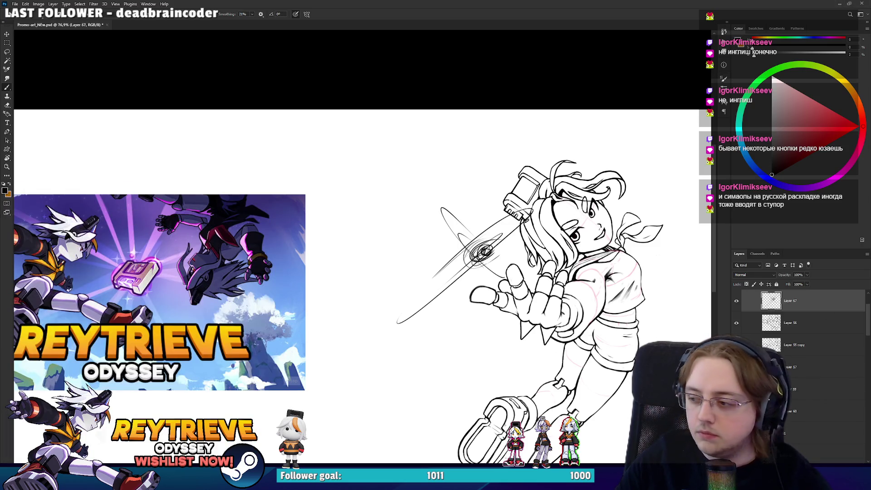
{"action": "key", "text": "super+v"}
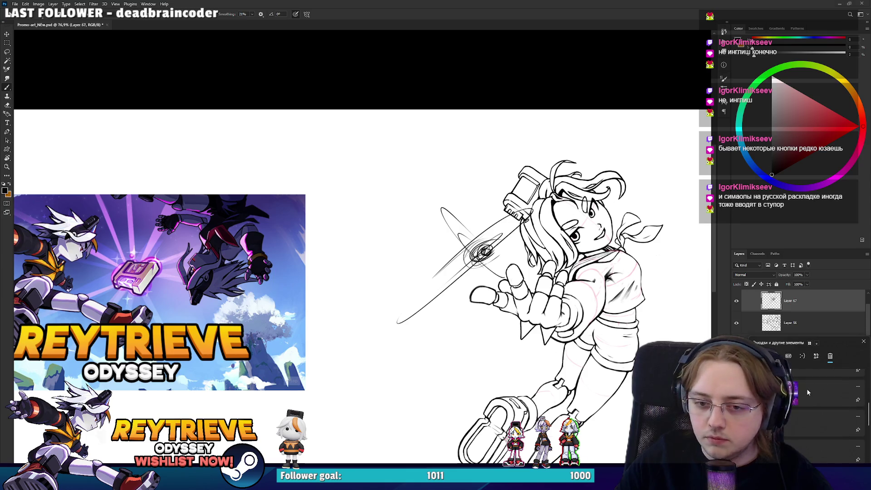
{"action": "left_click", "coordinate": [800, 403]}
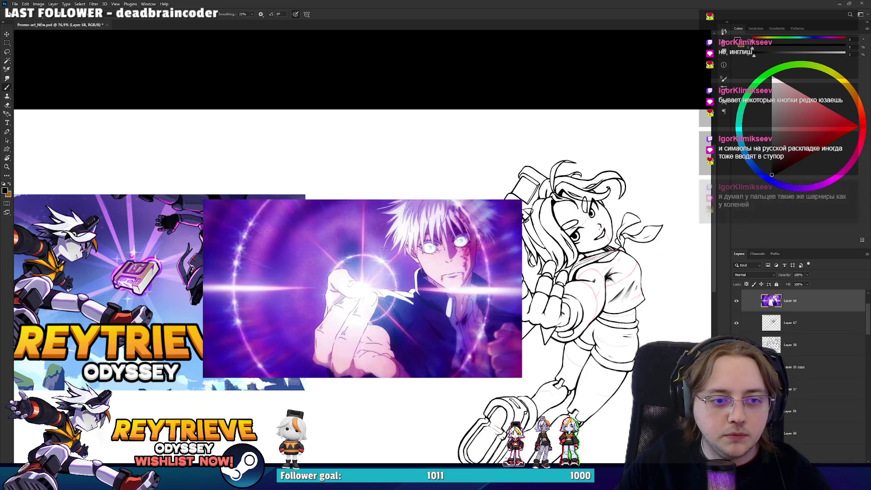
Move the reference image left of the figure, frame both, then switch to Unreal Engine
{"action": "left_click_drag", "start_coordinate": [374, 245], "coordinate": [290, 245]}
{"action": "scroll", "coordinate": [393, 243], "scroll_direction": "up", "scroll_amount": 2}
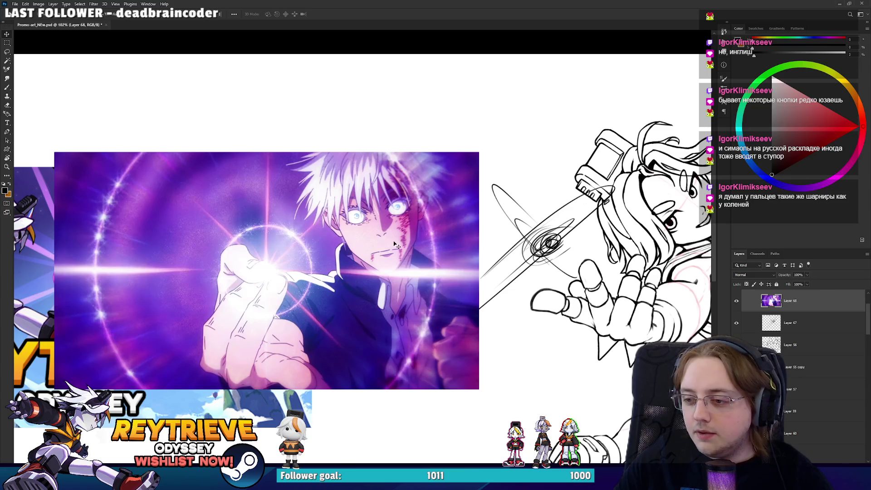
{"action": "left_click_drag", "start_coordinate": [395, 245], "coordinate": [358, 240]}
{"action": "scroll", "coordinate": [484, 277], "scroll_direction": "up", "scroll_amount": 1}
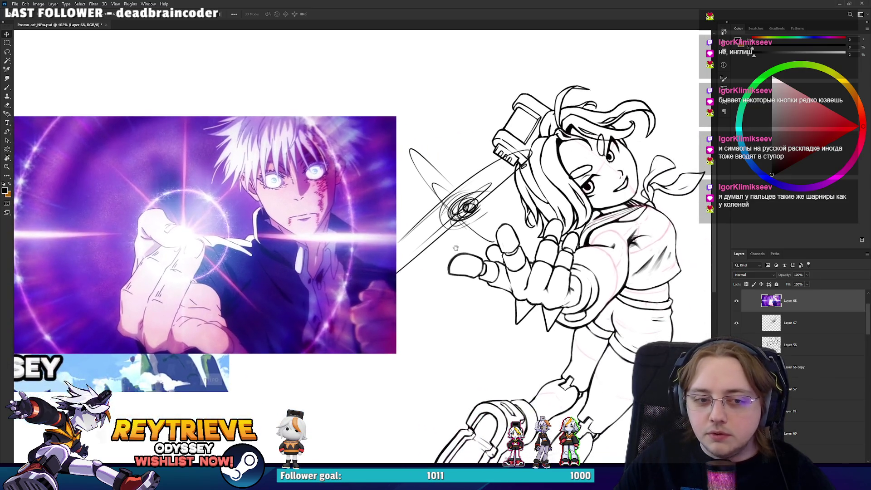
{"action": "scroll", "coordinate": [476, 286], "scroll_direction": "up", "scroll_amount": 3}
{"action": "scroll", "coordinate": [455, 259], "scroll_direction": "down", "scroll_amount": 5}
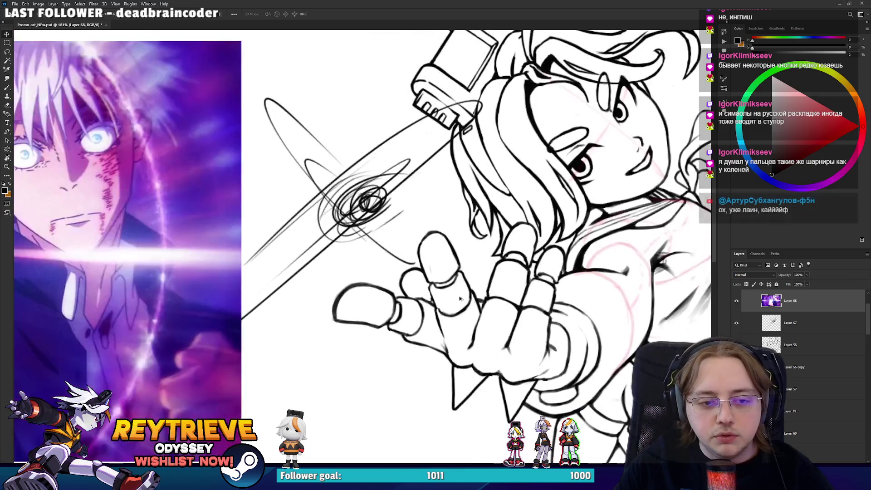
{"action": "scroll", "coordinate": [462, 335], "scroll_direction": "up", "scroll_amount": 5}
{"action": "scroll", "coordinate": [465, 338], "scroll_direction": "down", "scroll_amount": 5}
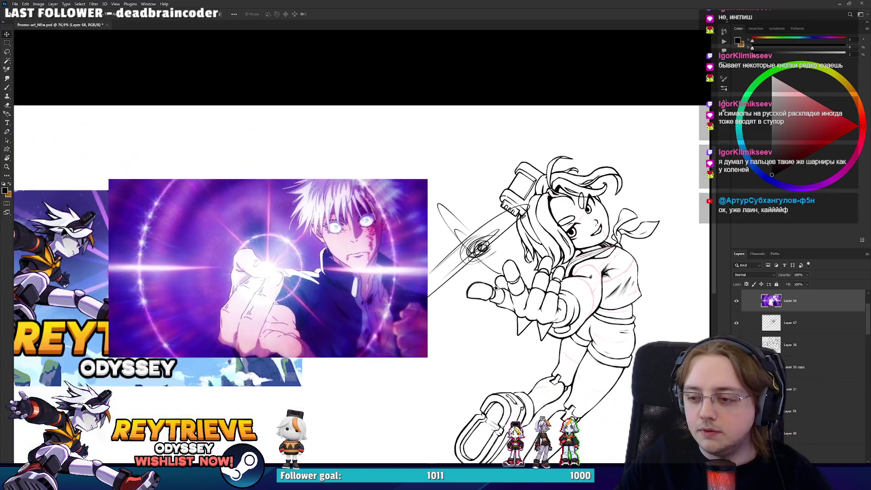
{"action": "mouse_move", "coordinate": [479, 286]}
{"action": "left_mouse_down"}
{"action": "mouse_move", "coordinate": [504, 280]}
{"action": "mouse_move", "coordinate": [481, 282]}
{"action": "left_mouse_up"}
{"action": "scroll", "coordinate": [505, 279], "scroll_direction": "up", "scroll_amount": 1}
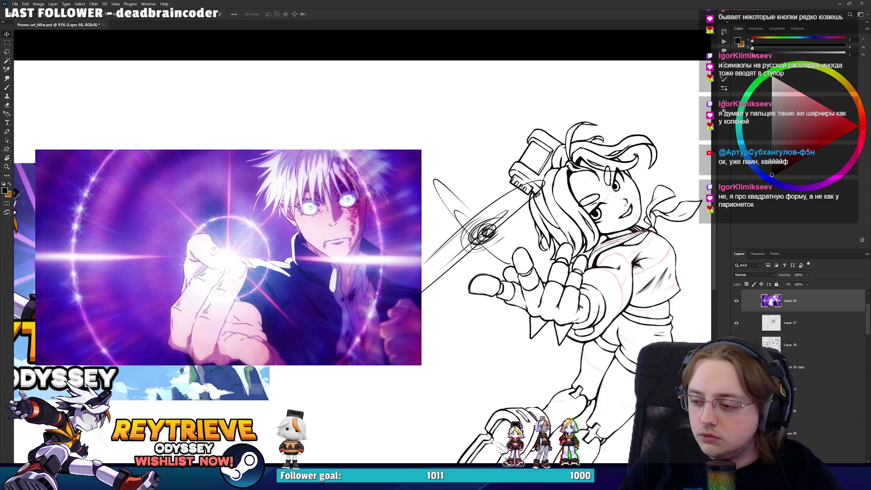
{"action": "key", "text": "alt+Tab"}
{"action": "left_click", "coordinate": [204, 13]}
Zoom in and orbit the Unreal viewport to a side view of the character's hand
{"action": "scroll", "coordinate": [254, 240], "scroll_direction": "up", "scroll_amount": 5}
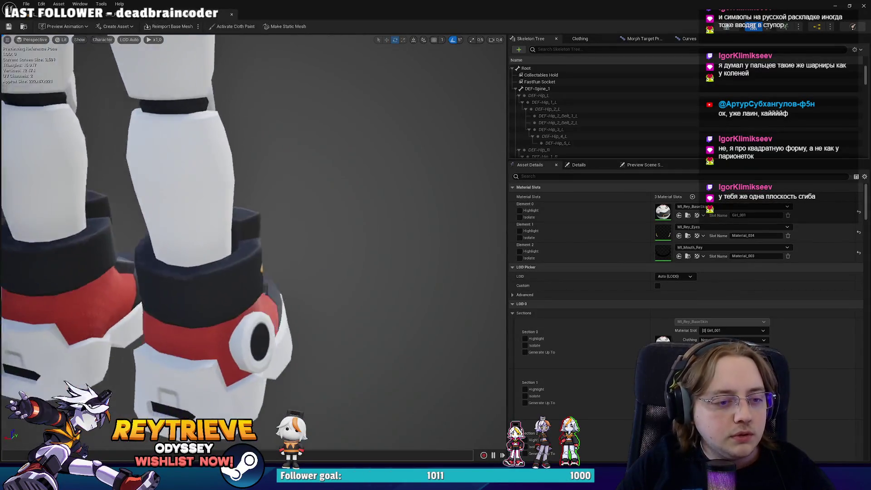
{"action": "scroll", "coordinate": [254, 240], "scroll_direction": "up", "scroll_amount": 2}
{"action": "scroll", "coordinate": [254, 240], "scroll_direction": "up", "scroll_amount": 3}
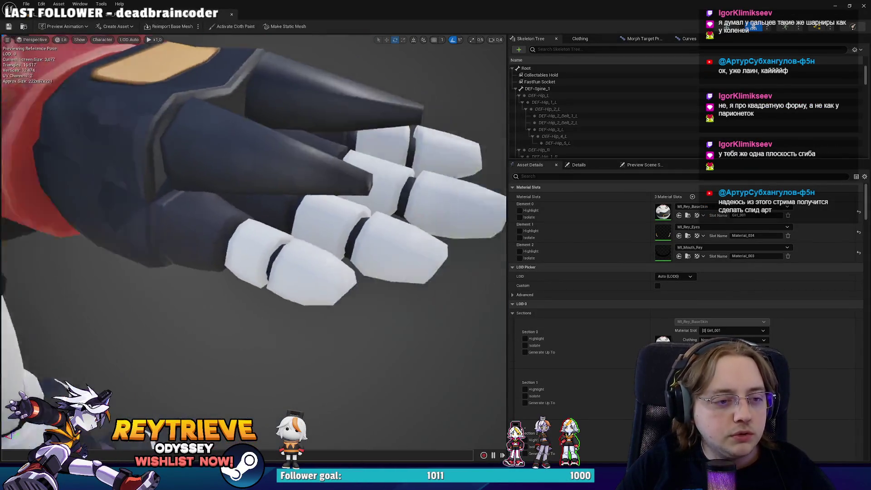
{"action": "mouse_move", "coordinate": [354, 196]}
{"action": "left_mouse_down"}
{"action": "mouse_move", "coordinate": [408, 196]}
{"action": "mouse_move", "coordinate": [349, 194]}
{"action": "mouse_move", "coordinate": [363, 236]}
{"action": "mouse_move", "coordinate": [309, 227]}
{"action": "left_mouse_up"}
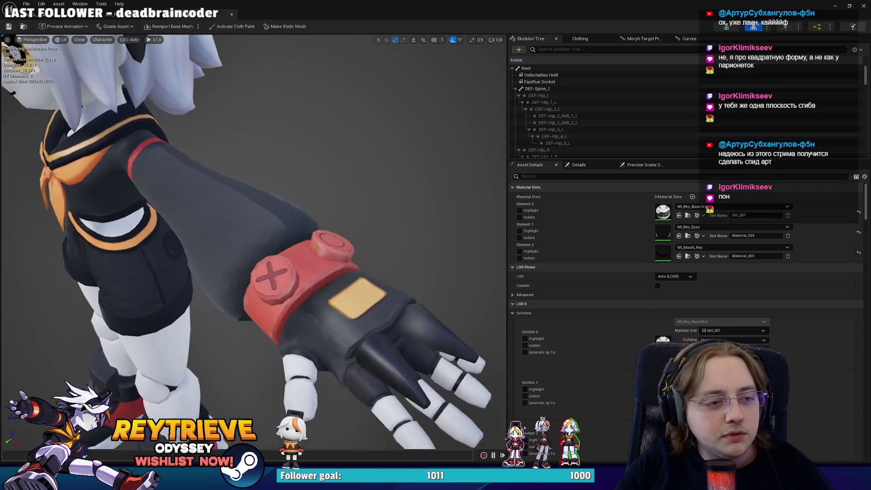
Zoom in on the finger joints, centre the character's face, then go back to Photoshop
{"action": "scroll", "coordinate": [254, 227], "scroll_direction": "up", "scroll_amount": 2}
{"action": "scroll", "coordinate": [254, 227], "scroll_direction": "up", "scroll_amount": 3}
{"action": "scroll", "coordinate": [254, 227], "scroll_direction": "up", "scroll_amount": 3}
{"action": "scroll", "coordinate": [254, 227], "scroll_direction": "up", "scroll_amount": 3}
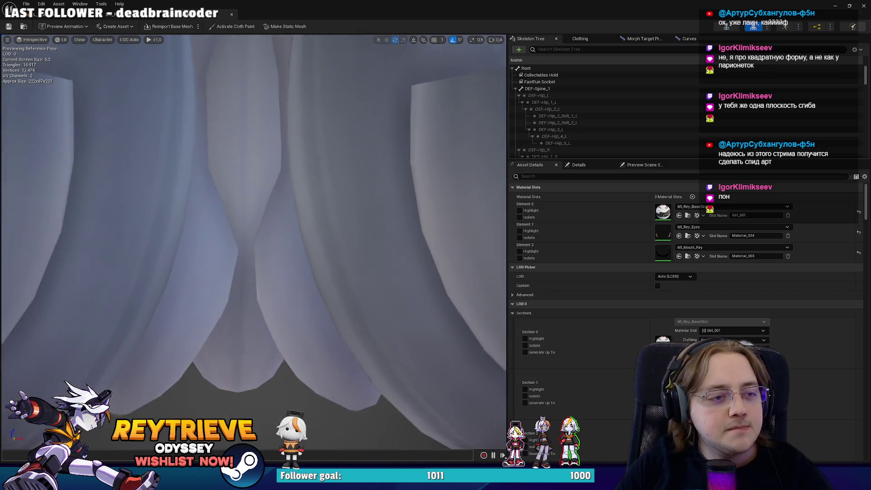
{"action": "scroll", "coordinate": [254, 242], "scroll_direction": "down", "scroll_amount": 3}
{"action": "scroll", "coordinate": [254, 241], "scroll_direction": "down", "scroll_amount": 2}
{"action": "scroll", "coordinate": [254, 242], "scroll_direction": "up", "scroll_amount": 2}
{"action": "scroll", "coordinate": [254, 242], "scroll_direction": "up", "scroll_amount": 2}
{"action": "scroll", "coordinate": [254, 242], "scroll_direction": "up", "scroll_amount": 2}
{"action": "scroll", "coordinate": [254, 242], "scroll_direction": "up", "scroll_amount": 2}
{"action": "scroll", "coordinate": [254, 242], "scroll_direction": "down", "scroll_amount": 3}
{"action": "scroll", "coordinate": [254, 242], "scroll_direction": "up", "scroll_amount": 1}
{"action": "scroll", "coordinate": [254, 242], "scroll_direction": "down", "scroll_amount": 1}
{"action": "scroll", "coordinate": [254, 242], "scroll_direction": "up", "scroll_amount": 1}
{"action": "left_click_drag", "start_coordinate": [254, 192], "coordinate": [355, 192]}
{"action": "left_click", "coordinate": [835, 6]}
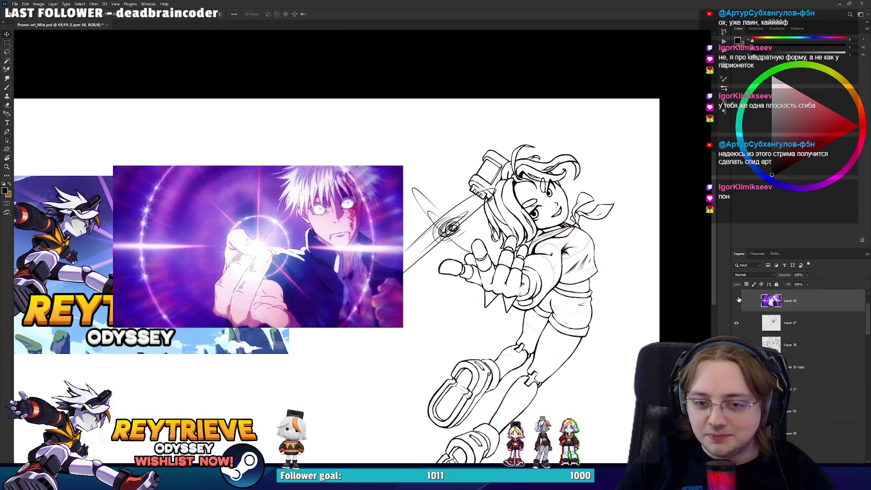
Hide the purple anime reference image and zoom around the lineart
{"action": "left_click", "coordinate": [736, 300]}
{"action": "scroll", "coordinate": [500, 215], "scroll_direction": "down", "scroll_amount": 2}
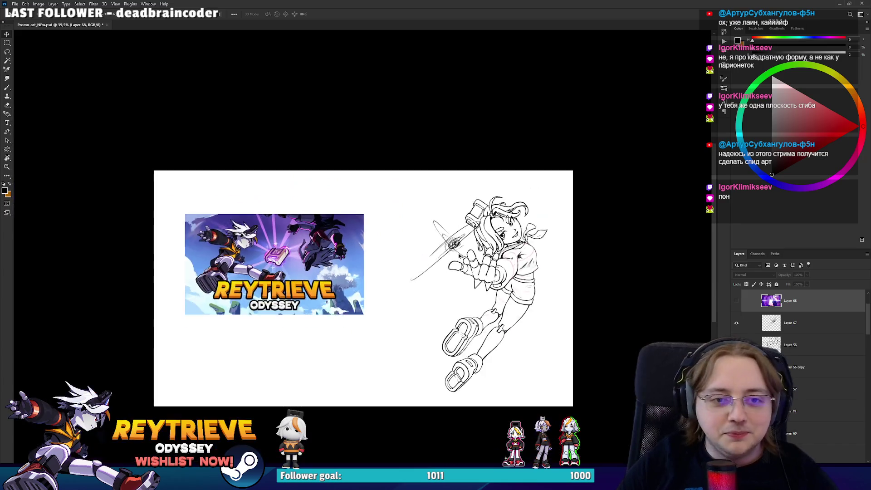
{"action": "scroll", "coordinate": [499, 215], "scroll_direction": "up", "scroll_amount": 3}
{"action": "scroll", "coordinate": [499, 215], "scroll_direction": "up", "scroll_amount": 2}
{"action": "scroll", "coordinate": [500, 215], "scroll_direction": "up", "scroll_amount": 2}
{"action": "scroll", "coordinate": [499, 215], "scroll_direction": "down", "scroll_amount": 2}
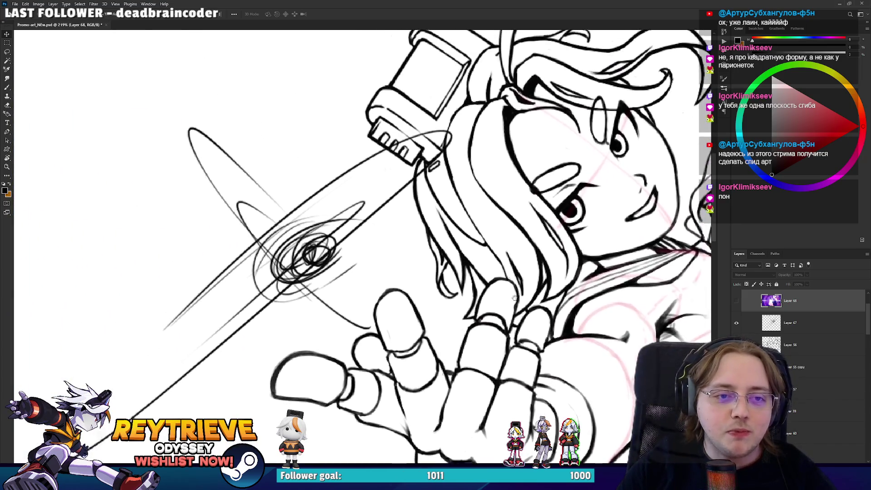
{"action": "scroll", "coordinate": [500, 215], "scroll_direction": "down", "scroll_amount": 3}
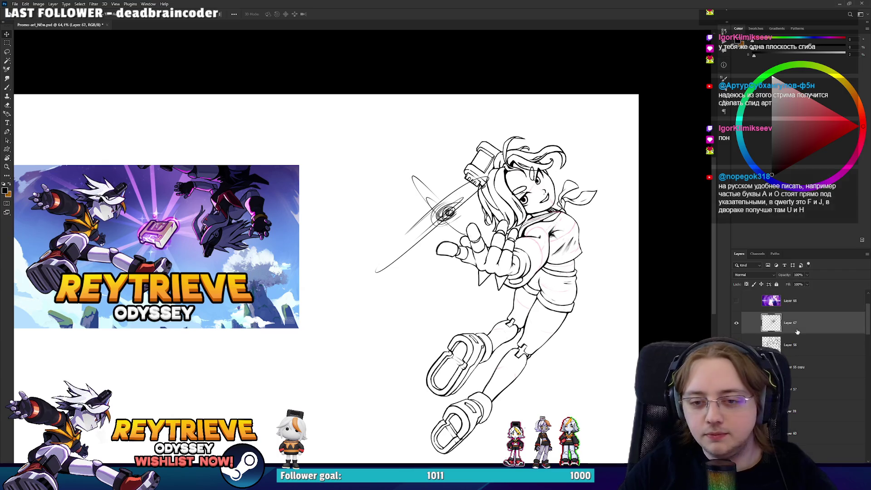
Delete the layer with the sketched swirl lines and shift the view slightly
{"action": "left_click", "coordinate": [789, 322]}
{"action": "key", "text": "Delete"}
{"action": "scroll", "coordinate": [548, 295], "scroll_direction": "up", "scroll_amount": 3}
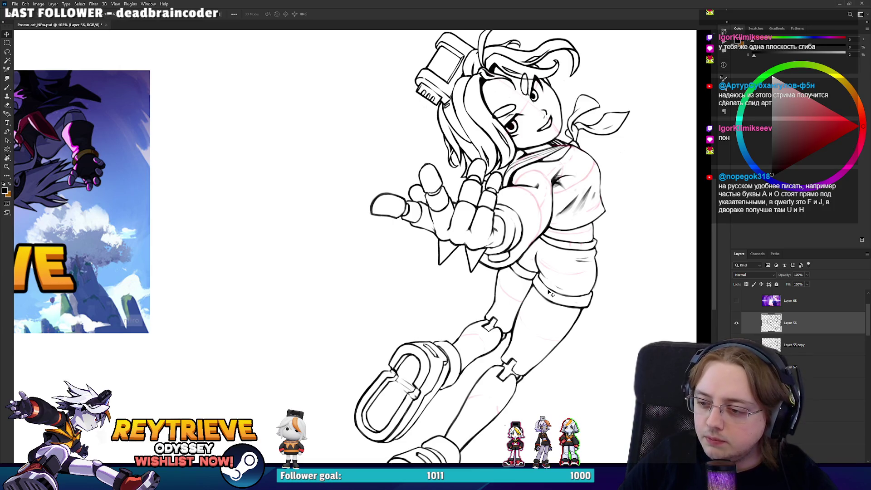
{"action": "scroll", "coordinate": [560, 283], "scroll_direction": "down", "scroll_amount": 3}
{"action": "scroll", "coordinate": [537, 275], "scroll_direction": "up", "scroll_amount": 1}
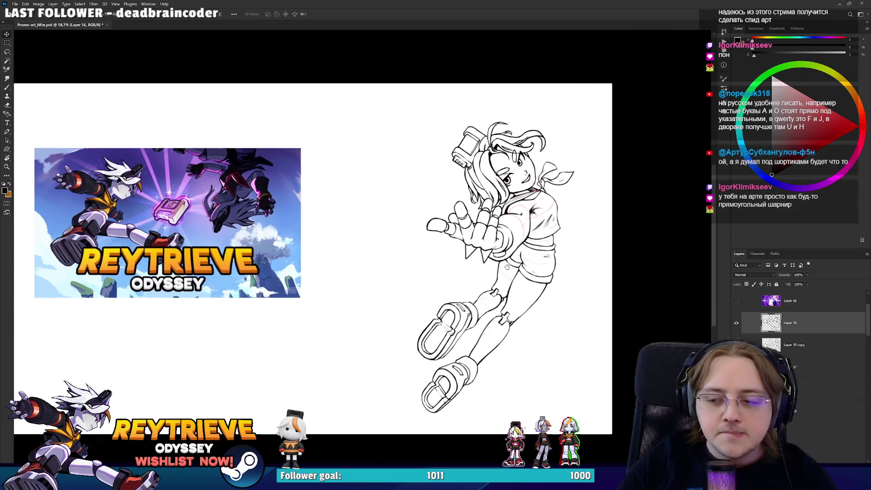
{"action": "scroll", "coordinate": [537, 275], "scroll_direction": "up", "scroll_amount": 1}
{"action": "left_click_drag", "start_coordinate": [537, 275], "coordinate": [546, 276]}
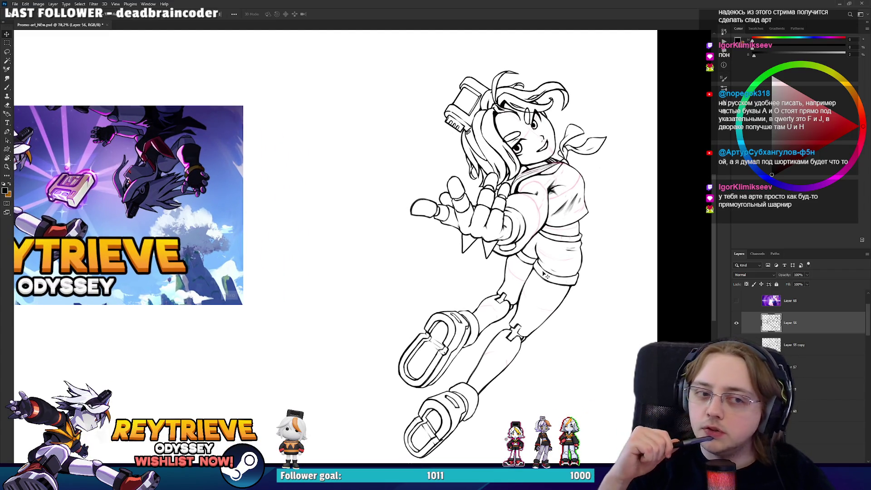
Zoom in and out to review the finished lineart, then save the PSD
{"action": "scroll", "coordinate": [457, 196], "scroll_direction": "up", "scroll_amount": 3}
{"action": "scroll", "coordinate": [457, 195], "scroll_direction": "up", "scroll_amount": 2}
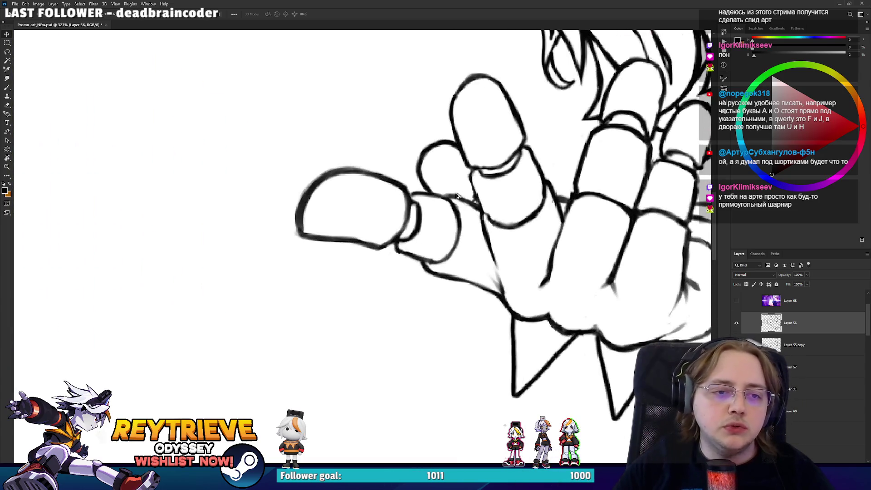
{"action": "scroll", "coordinate": [456, 196], "scroll_direction": "down", "scroll_amount": 2}
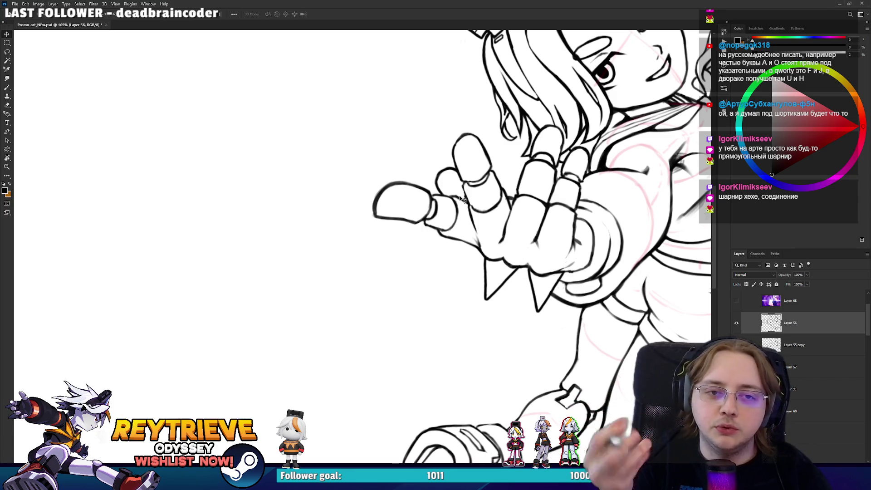
{"action": "scroll", "coordinate": [462, 199], "scroll_direction": "down", "scroll_amount": 1}
{"action": "scroll", "coordinate": [507, 263], "scroll_direction": "down", "scroll_amount": 1}
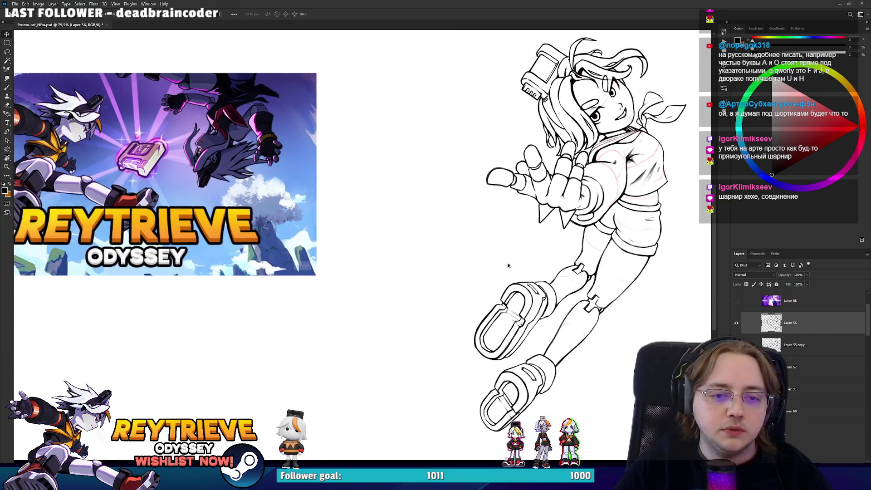
{"action": "scroll", "coordinate": [507, 264], "scroll_direction": "down", "scroll_amount": 2}
{"action": "scroll", "coordinate": [502, 272], "scroll_direction": "up", "scroll_amount": 1}
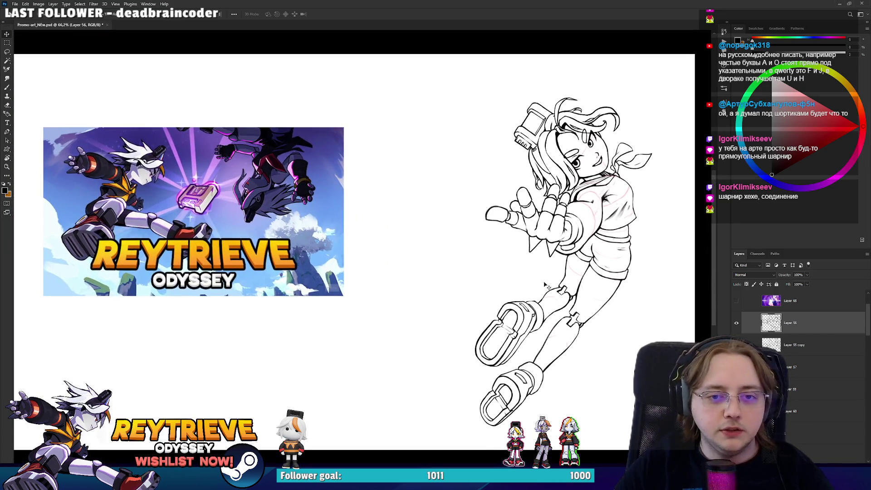
{"action": "scroll", "coordinate": [544, 287], "scroll_direction": "up", "scroll_amount": 1}
{"action": "scroll", "coordinate": [565, 273], "scroll_direction": "up", "scroll_amount": 1}
{"action": "key", "text": "ctrl+s"}
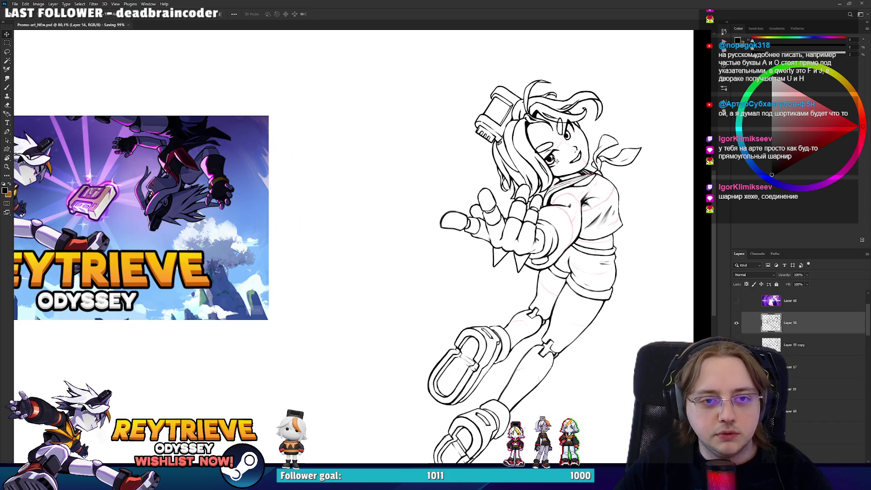
Select and collapse the Rey_High layer group
{"action": "scroll", "coordinate": [543, 140], "scroll_direction": "down", "scroll_amount": 1}
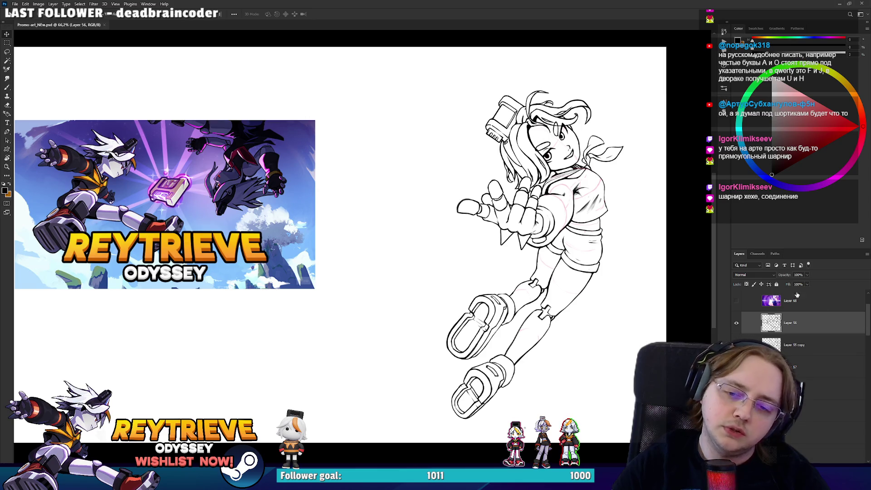
{"action": "scroll", "coordinate": [780, 329], "scroll_direction": "up", "scroll_amount": 2}
{"action": "left_click", "coordinate": [760, 313]}
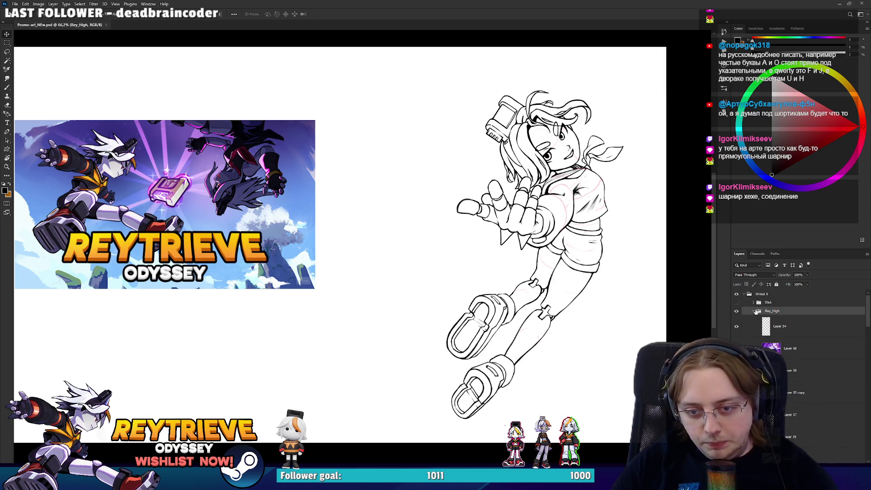
Hide the finished Rey_High lineart group and show the grey Fate sketch
{"action": "left_click", "coordinate": [754, 311]}
{"action": "left_click_drag", "start_coordinate": [735, 319], "coordinate": [735, 313]}
{"action": "left_click", "coordinate": [735, 320]}
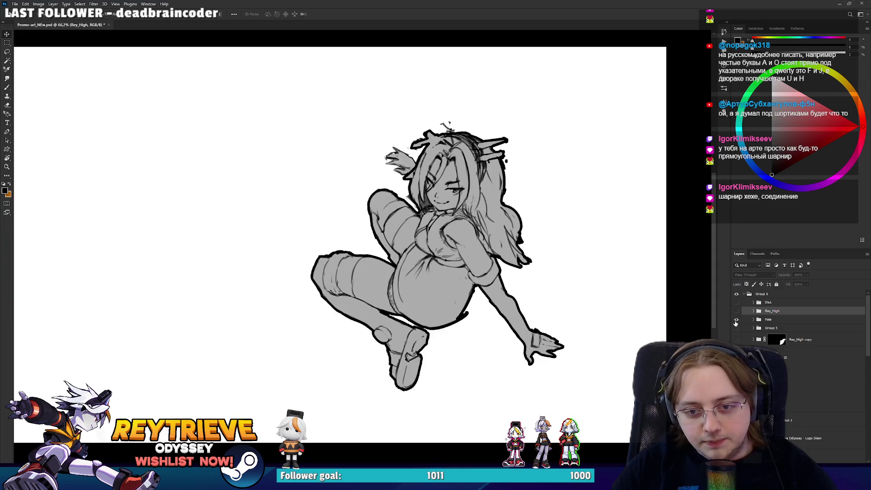
{"action": "left_click", "coordinate": [771, 319]}
{"action": "scroll", "coordinate": [489, 317], "scroll_direction": "up", "scroll_amount": 3}
{"action": "scroll", "coordinate": [489, 317], "scroll_direction": "up", "scroll_amount": 2}
{"action": "scroll", "coordinate": [488, 317], "scroll_direction": "up", "scroll_amount": 1}
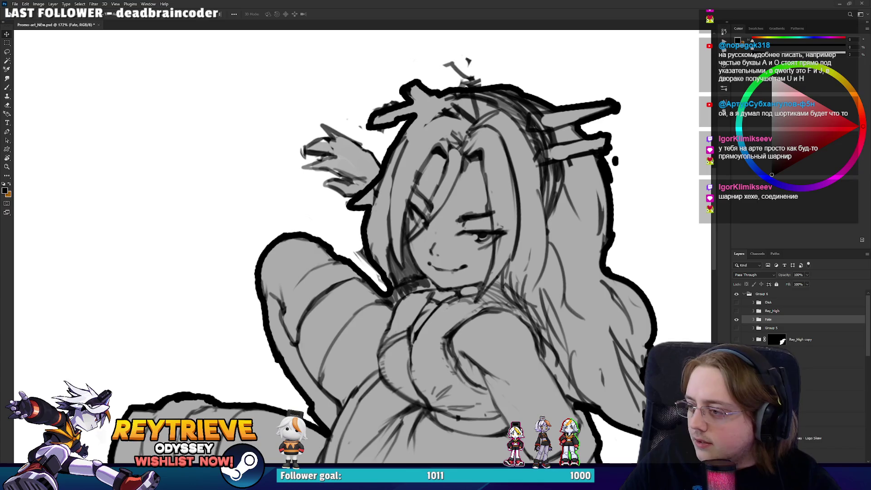
{"action": "scroll", "coordinate": [464, 308], "scroll_direction": "down", "scroll_amount": 5}
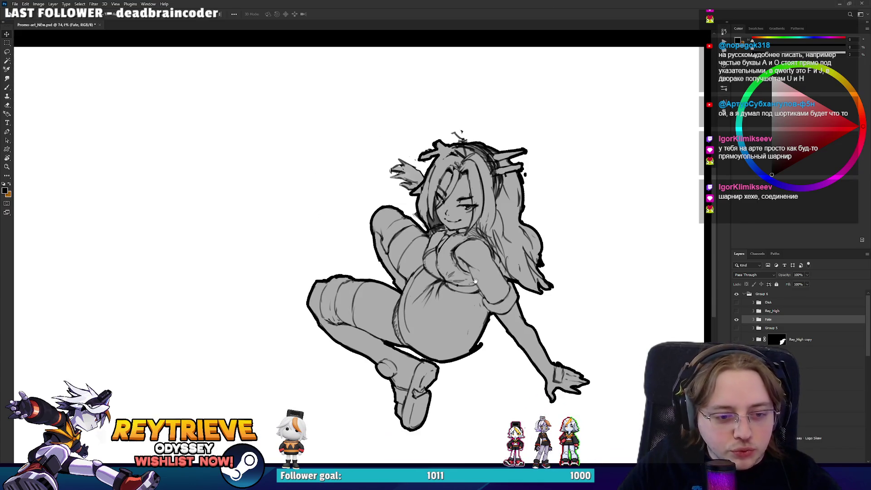
{"action": "scroll", "coordinate": [465, 308], "scroll_direction": "up", "scroll_amount": 3}
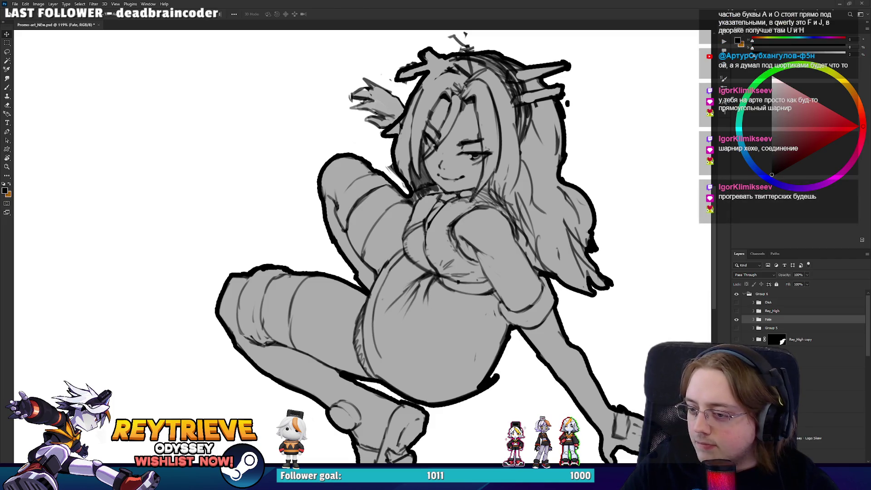
Expand the Fate group, select Layer 35 copy 2 and add blank Layer 69 above it
{"action": "left_click", "coordinate": [753, 320]}
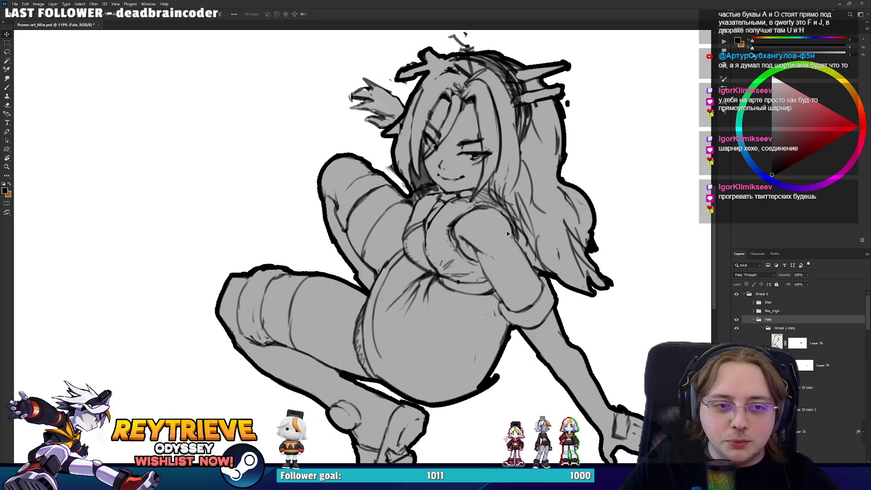
{"action": "left_click", "coordinate": [435, 276], "text": "ctrl"}
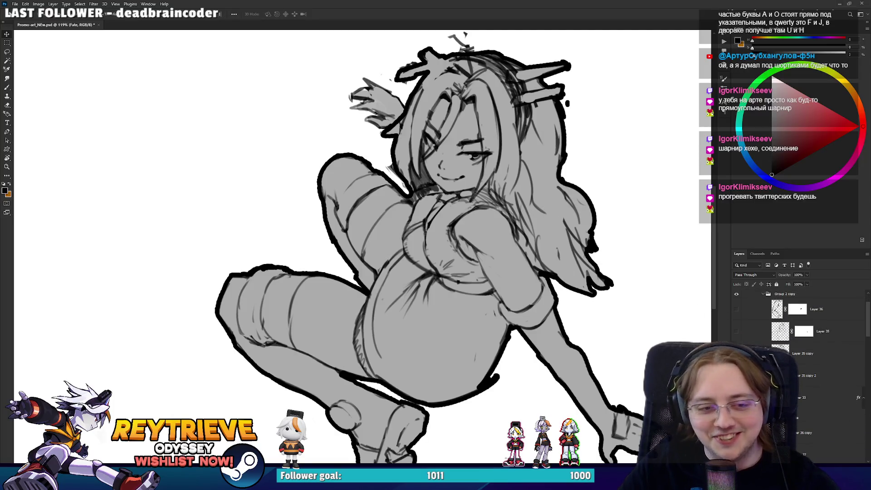
{"action": "key", "text": "ctrl+alt+shift+e"}
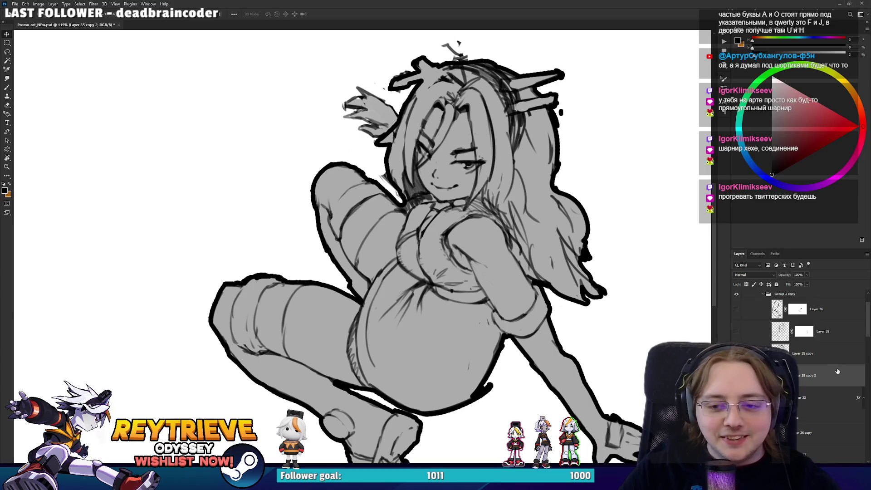
Set the brush to bright red and draw guide lines along the lower torso and chest
{"action": "key", "text": "b"}
{"action": "left_click", "coordinate": [847, 132]}
{"action": "left_click_drag", "start_coordinate": [571, 226], "coordinate": [547, 261]}
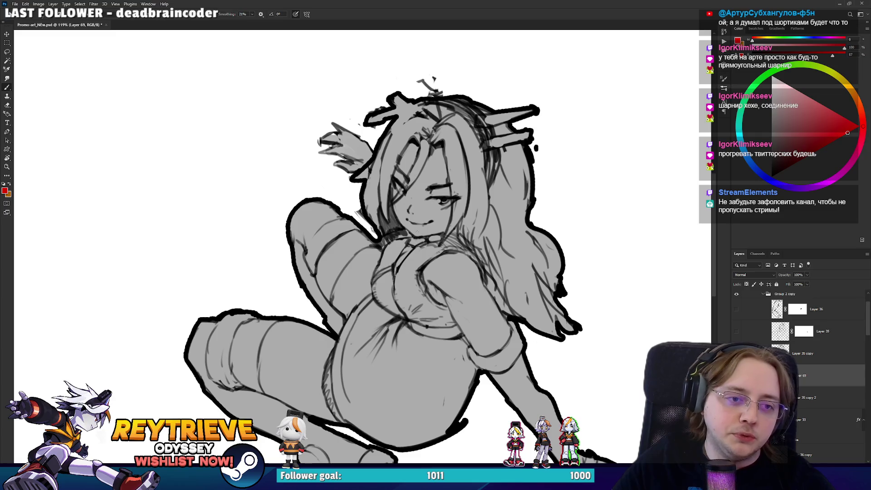
{"action": "left_click_drag", "start_coordinate": [399, 410], "coordinate": [388, 358]}
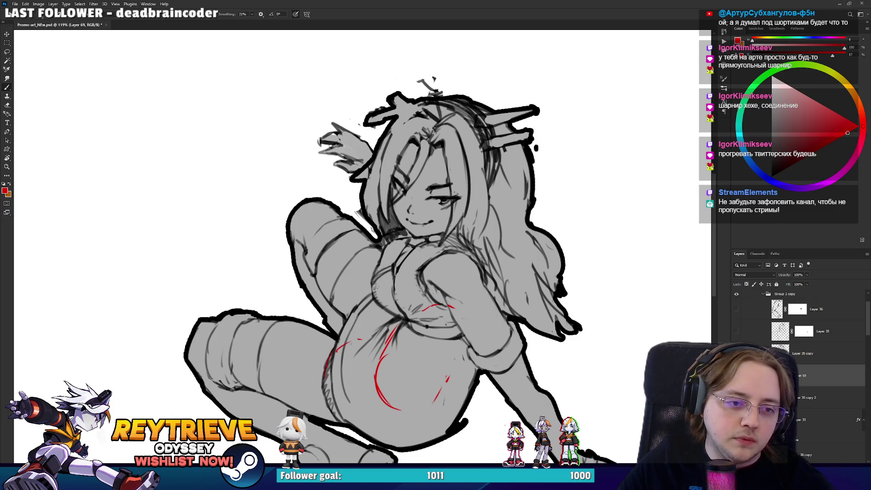
{"action": "left_click_drag", "start_coordinate": [383, 250], "coordinate": [372, 282]}
Zoom into the chest, rotate the canvas and draw red collar lines at the neck
{"action": "scroll", "coordinate": [387, 225], "scroll_direction": "up", "scroll_amount": 1}
{"action": "scroll", "coordinate": [387, 226], "scroll_direction": "up", "scroll_amount": 1}
{"action": "scroll", "coordinate": [408, 245], "scroll_direction": "up", "scroll_amount": 1}
{"action": "left_click_drag", "start_coordinate": [514, 284], "coordinate": [474, 254]}
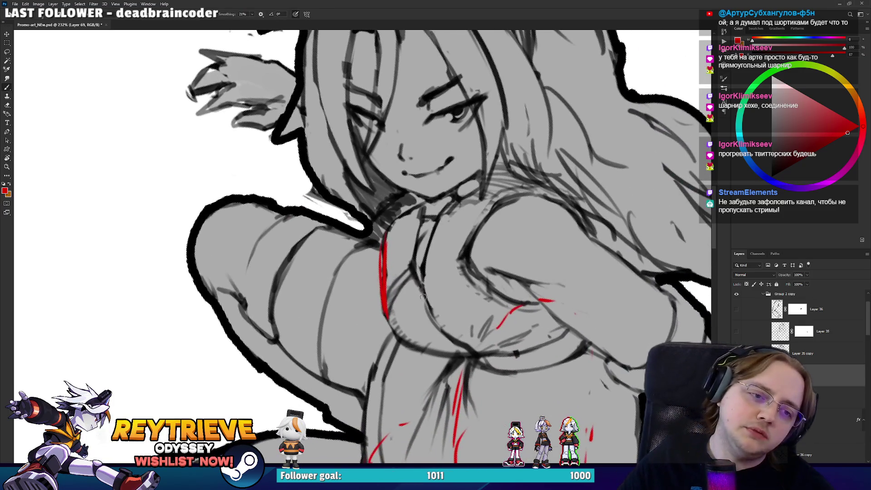
{"action": "mouse_move", "coordinate": [410, 239]}
{"action": "left_mouse_down"}
{"action": "mouse_move", "coordinate": [397, 256]}
{"action": "mouse_move", "coordinate": [417, 235]}
{"action": "left_mouse_up"}
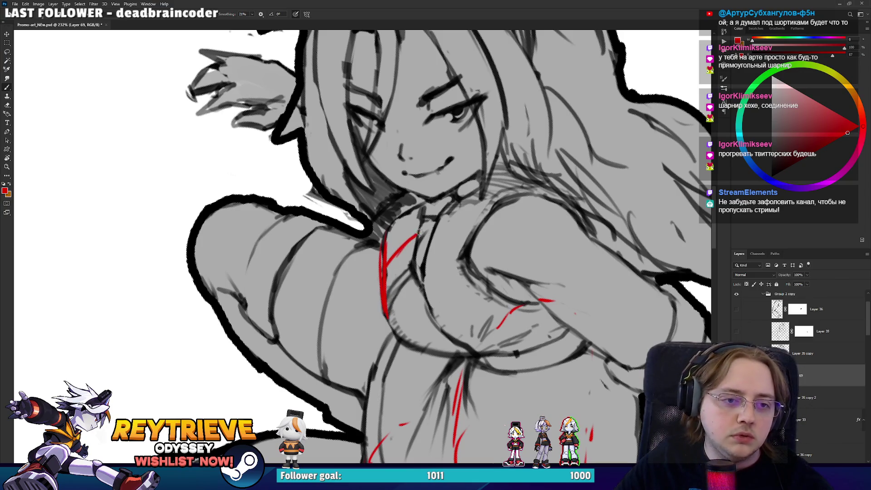
{"action": "left_click_drag", "start_coordinate": [455, 192], "coordinate": [334, 279]}
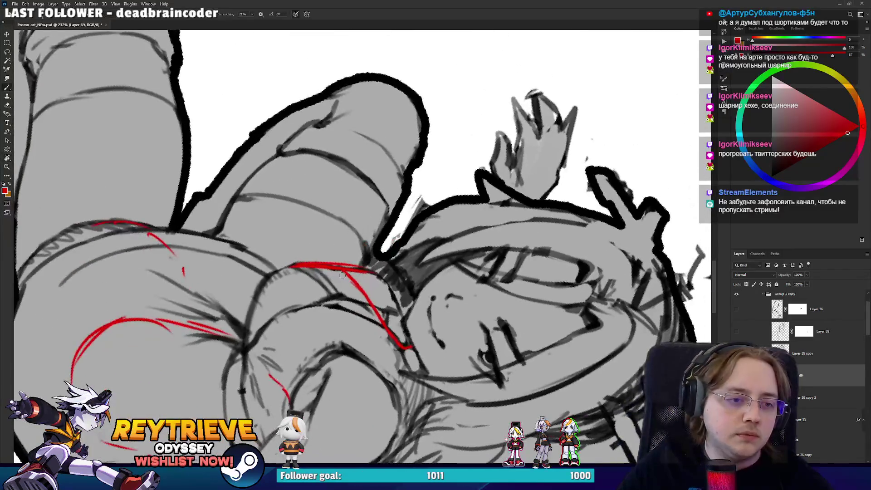
{"action": "left_click_drag", "start_coordinate": [403, 312], "coordinate": [354, 272]}
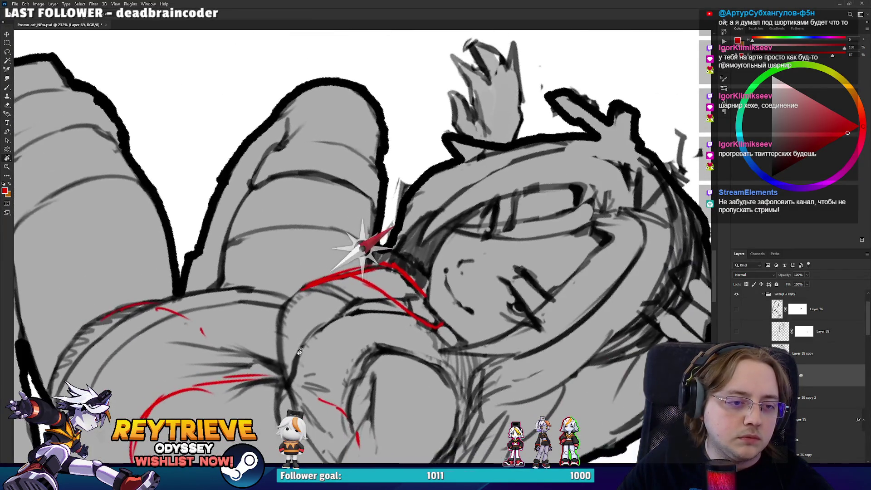
{"action": "mouse_move", "coordinate": [273, 325]}
{"action": "left_mouse_down"}
{"action": "mouse_move", "coordinate": [308, 281]}
{"action": "mouse_move", "coordinate": [376, 340]}
{"action": "left_mouse_up"}
Turn the canvas upright, reinforce the chest side and redraw the vertical line from the chin
{"action": "mouse_move", "coordinate": [274, 320]}
{"action": "left_mouse_down"}
{"action": "mouse_move", "coordinate": [319, 408]}
{"action": "mouse_move", "coordinate": [463, 281]}
{"action": "mouse_move", "coordinate": [492, 349]}
{"action": "left_mouse_up"}
{"action": "left_click_drag", "start_coordinate": [462, 288], "coordinate": [491, 348]}
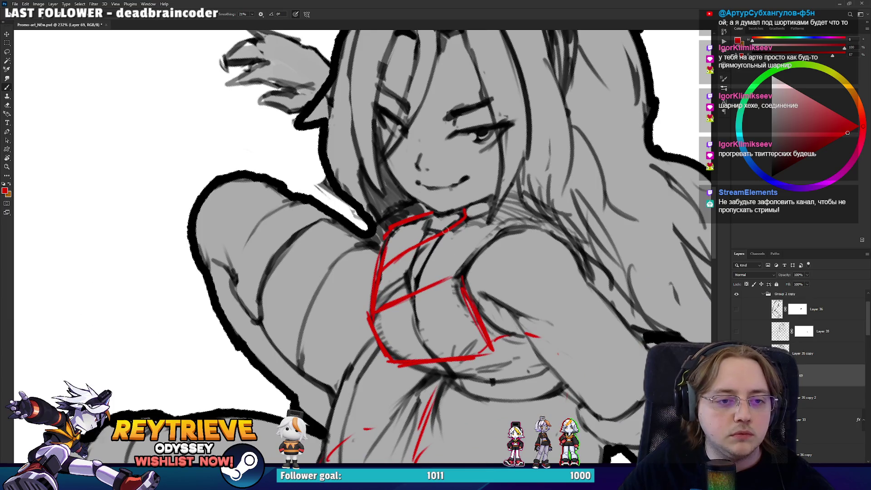
{"action": "left_click_drag", "start_coordinate": [431, 207], "coordinate": [453, 276]}
{"action": "key", "text": "ctrl+z"}
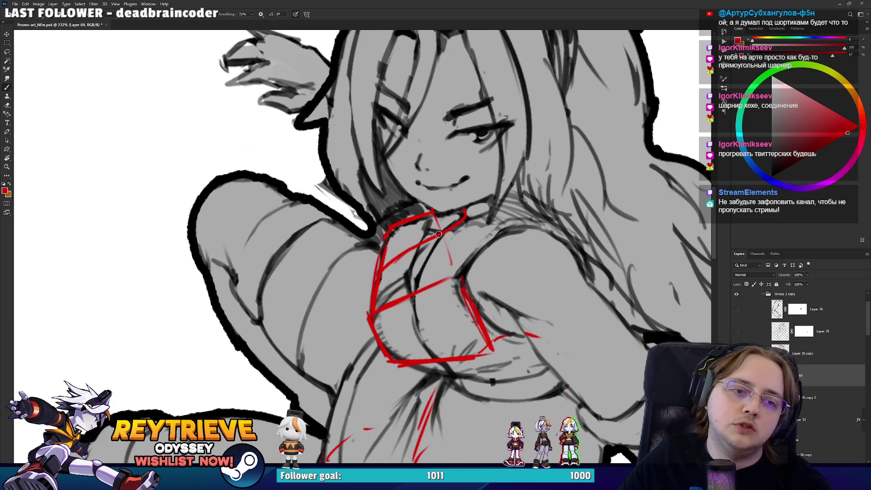
{"action": "left_click_drag", "start_coordinate": [451, 210], "coordinate": [453, 279]}
{"action": "key", "text": "ctrl+z"}
{"action": "left_click_drag", "start_coordinate": [452, 204], "coordinate": [454, 281]}
Draw the right edge and top curve of the red chest box
{"action": "scroll", "coordinate": [435, 212], "scroll_direction": "down", "scroll_amount": 3}
{"action": "scroll", "coordinate": [453, 195], "scroll_direction": "down", "scroll_amount": 2}
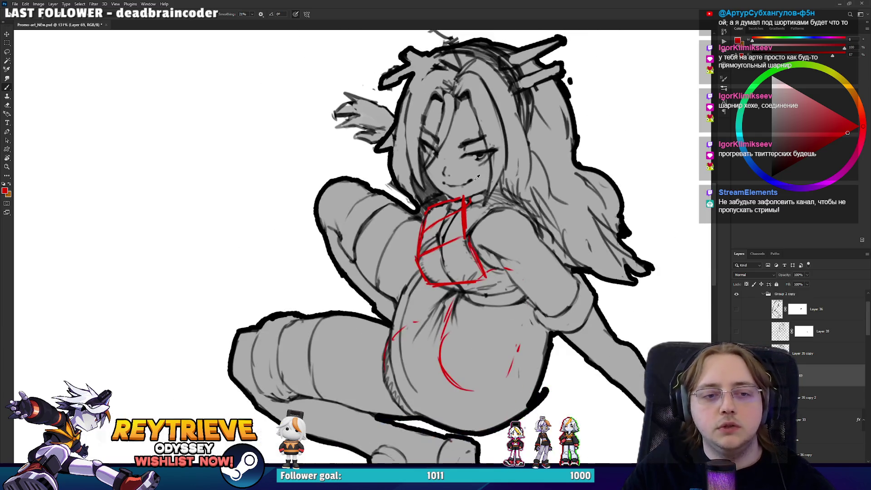
{"action": "scroll", "coordinate": [477, 223], "scroll_direction": "up", "scroll_amount": 1}
{"action": "scroll", "coordinate": [490, 259], "scroll_direction": "up", "scroll_amount": 2}
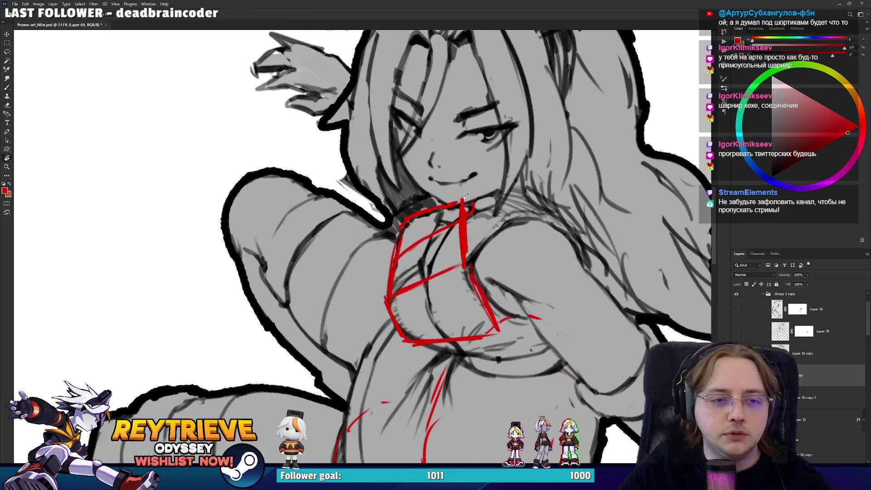
{"action": "scroll", "coordinate": [503, 293], "scroll_direction": "up", "scroll_amount": 1}
{"action": "left_click_drag", "start_coordinate": [546, 313], "coordinate": [522, 354]}
{"action": "left_click_drag", "start_coordinate": [544, 292], "coordinate": [533, 325]}
{"action": "mouse_move", "coordinate": [476, 276]}
{"action": "left_mouse_down"}
{"action": "mouse_move", "coordinate": [540, 293]}
{"action": "mouse_move", "coordinate": [462, 272]}
{"action": "mouse_move", "coordinate": [453, 281]}
{"action": "left_mouse_up"}
Redraw a chest box edge, curve its lower-right side, and tilt the canvas counterclockwise
{"action": "key", "text": "e"}
{"action": "key", "text": "b"}
{"action": "mouse_move", "coordinate": [483, 233]}
{"action": "left_mouse_down"}
{"action": "mouse_move", "coordinate": [457, 284]}
{"action": "mouse_move", "coordinate": [431, 238]}
{"action": "mouse_move", "coordinate": [435, 230]}
{"action": "left_mouse_up"}
{"action": "left_click_drag", "start_coordinate": [530, 243], "coordinate": [533, 290]}
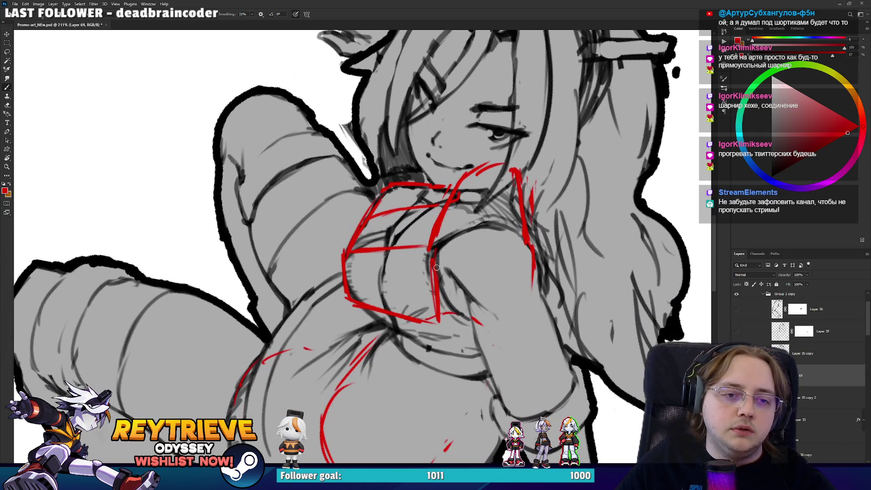
{"action": "left_click_drag", "start_coordinate": [473, 311], "coordinate": [545, 279]}
{"action": "mouse_move", "coordinate": [499, 308]}
{"action": "left_mouse_down"}
{"action": "mouse_move", "coordinate": [528, 254]}
{"action": "mouse_move", "coordinate": [517, 211]}
{"action": "left_mouse_up"}
{"action": "key", "text": "e"}
{"action": "key", "text": "r"}
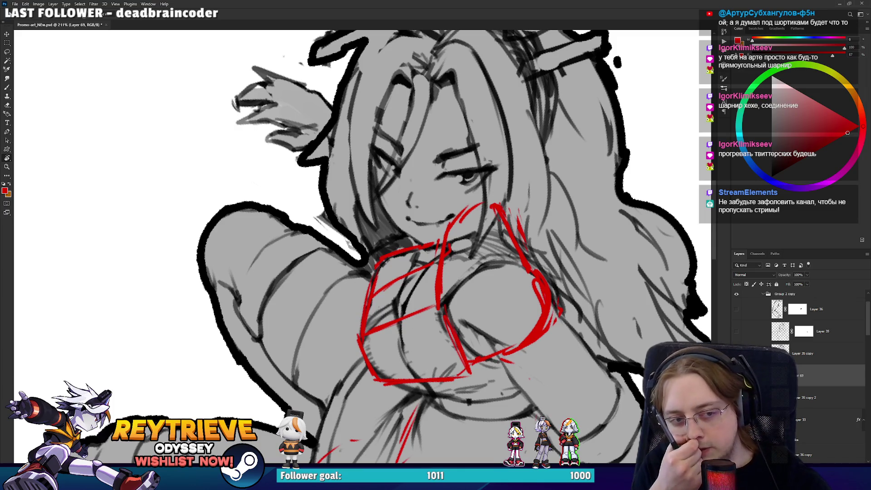
{"action": "mouse_move", "coordinate": [446, 257]}
{"action": "left_mouse_down"}
{"action": "mouse_move", "coordinate": [439, 213]}
{"action": "mouse_move", "coordinate": [402, 271]}
{"action": "left_mouse_up"}
Turn the canvas upright and draw red strokes under the chest box and along the arm's right side
{"action": "key", "text": "e"}
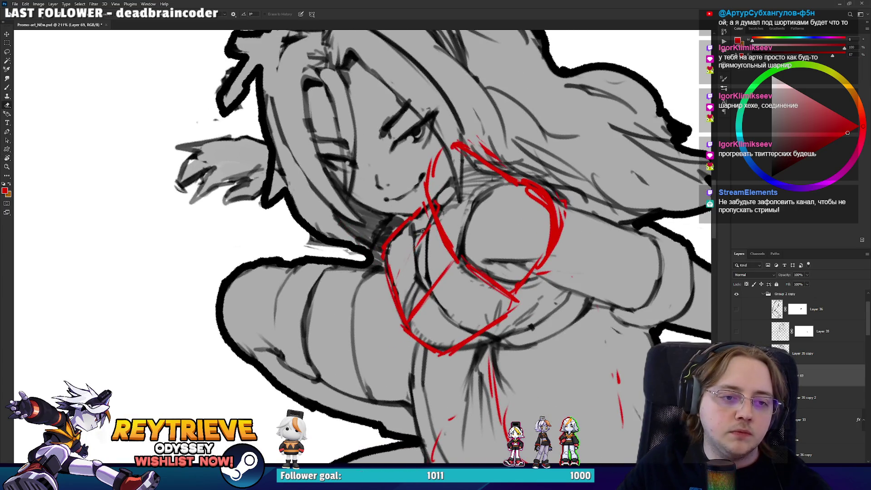
{"action": "key", "text": "b"}
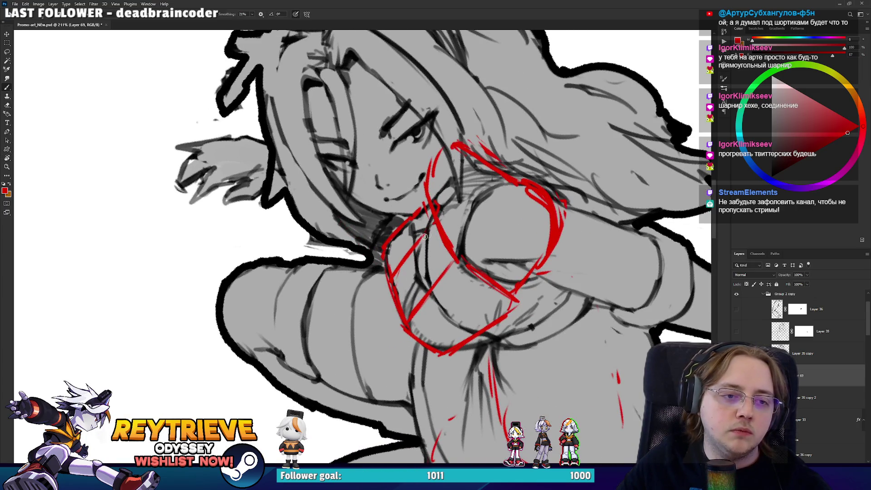
{"action": "left_click_drag", "start_coordinate": [422, 236], "coordinate": [453, 276]}
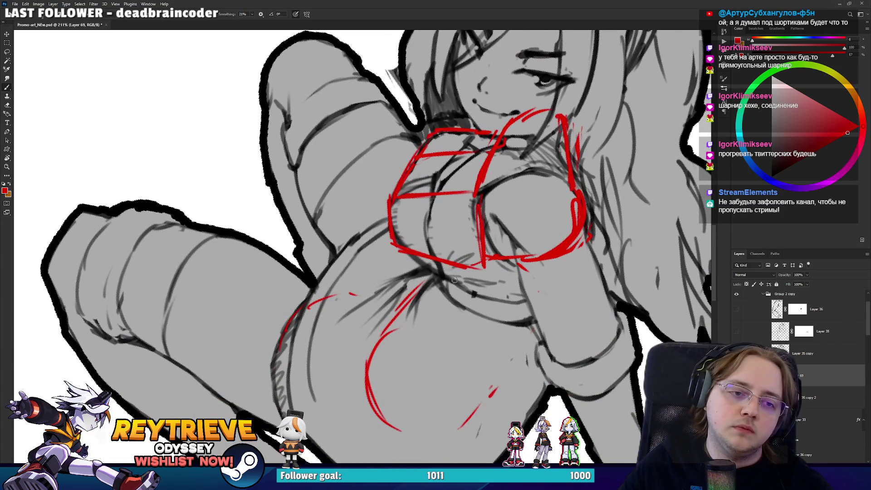
{"action": "left_click_drag", "start_coordinate": [459, 293], "coordinate": [515, 333]}
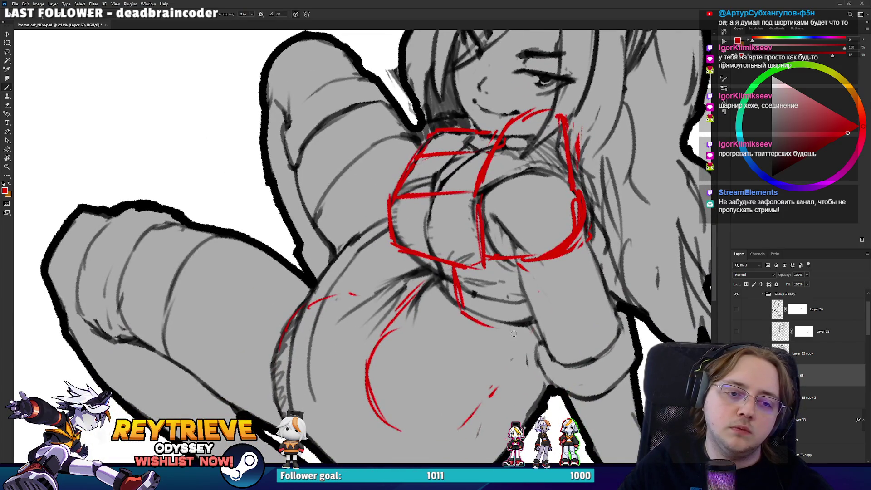
{"action": "left_click_drag", "start_coordinate": [554, 294], "coordinate": [555, 271]}
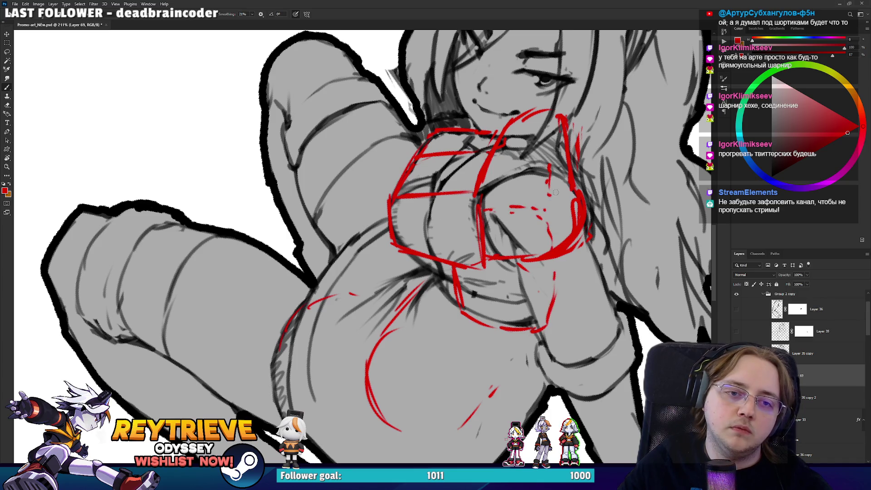
{"action": "left_click_drag", "start_coordinate": [554, 266], "coordinate": [546, 321]}
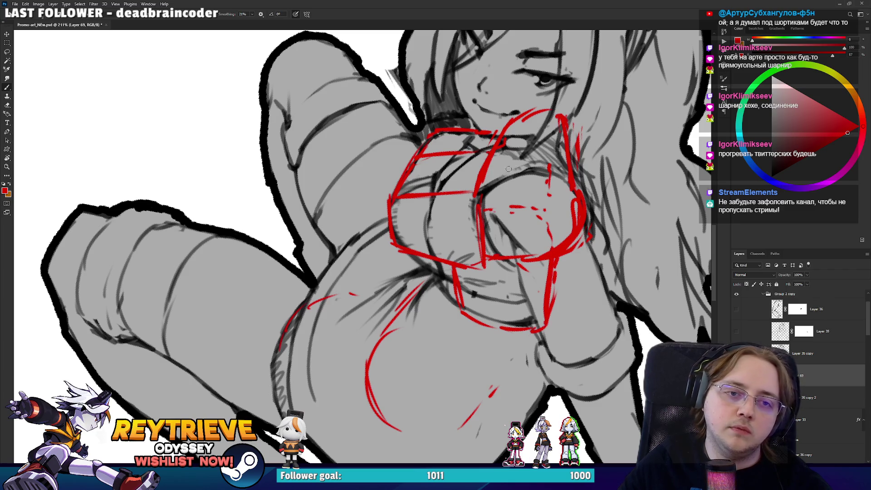
Rotate the canvas and add a long red chest stroke and a large lower-torso curve
{"action": "mouse_move", "coordinate": [559, 244]}
{"action": "left_mouse_down"}
{"action": "mouse_move", "coordinate": [360, 243]}
{"action": "mouse_move", "coordinate": [473, 263]}
{"action": "left_mouse_up"}
{"action": "key", "text": "e"}
{"action": "key", "text": "b"}
{"action": "left_click_drag", "start_coordinate": [428, 220], "coordinate": [419, 179]}
{"action": "left_click_drag", "start_coordinate": [473, 93], "coordinate": [363, 247]}
{"action": "mouse_move", "coordinate": [567, 256]}
{"action": "left_mouse_down"}
{"action": "mouse_move", "coordinate": [565, 299]}
{"action": "mouse_move", "coordinate": [530, 395]}
{"action": "mouse_move", "coordinate": [508, 419]}
{"action": "mouse_move", "coordinate": [411, 358]}
{"action": "left_mouse_up"}
{"action": "mouse_move", "coordinate": [431, 299]}
{"action": "left_mouse_down"}
{"action": "mouse_move", "coordinate": [408, 345]}
{"action": "mouse_move", "coordinate": [458, 268]}
{"action": "left_mouse_up"}
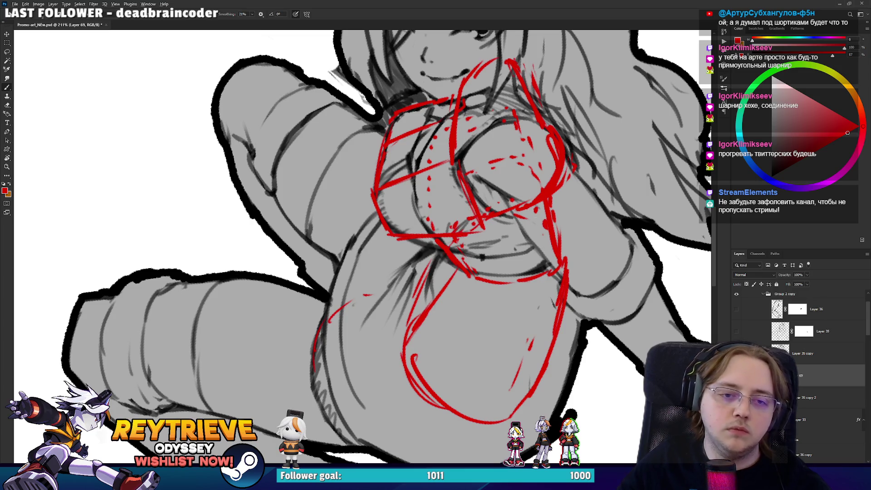
Check the legs and upper body, rotate the view about 30 degrees, and fade the red sketch to 45% opacity
{"action": "scroll", "coordinate": [474, 260], "scroll_direction": "down", "scroll_amount": 5}
{"action": "left_click_drag", "start_coordinate": [473, 261], "coordinate": [499, 204]}
{"action": "scroll", "coordinate": [474, 261], "scroll_direction": "up", "scroll_amount": 4}
{"action": "left_click_drag", "start_coordinate": [474, 261], "coordinate": [459, 111]}
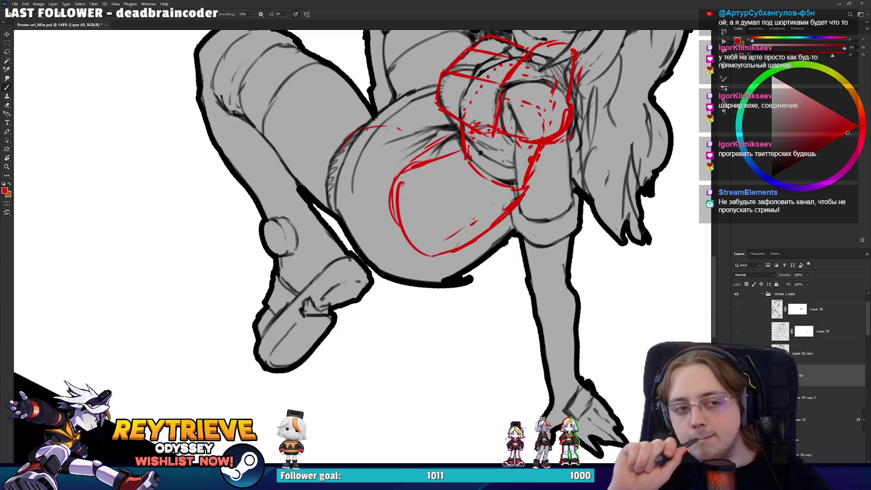
{"action": "left_click_drag", "start_coordinate": [459, 111], "coordinate": [478, 207]}
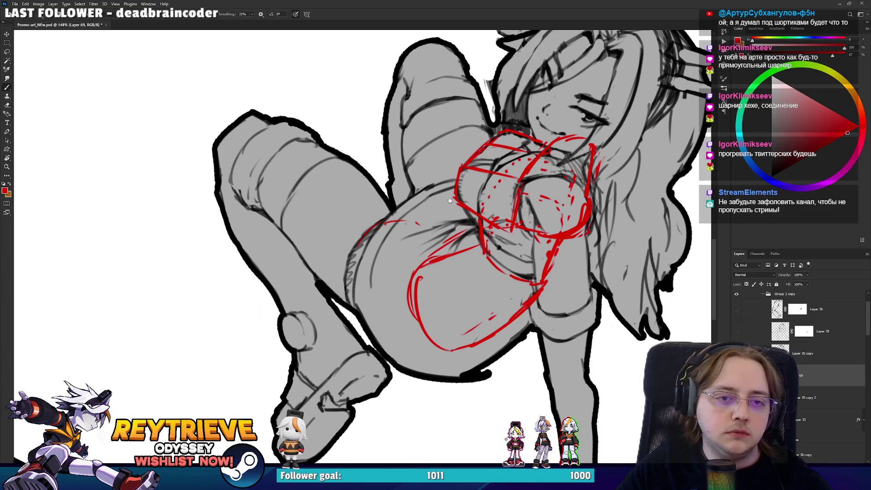
{"action": "key", "text": "r"}
{"action": "mouse_move", "coordinate": [450, 200]}
{"action": "left_mouse_down"}
{"action": "mouse_move", "coordinate": [491, 146]}
{"action": "mouse_move", "coordinate": [476, 204]}
{"action": "left_mouse_up"}
{"action": "left_click", "coordinate": [807, 275]}
Fade the red sketch layer to about 45% opacity or lower and hide the grey fill
{"action": "left_click_drag", "start_coordinate": [809, 282], "coordinate": [789, 282]}
{"action": "left_click_drag", "start_coordinate": [454, 204], "coordinate": [487, 258]}
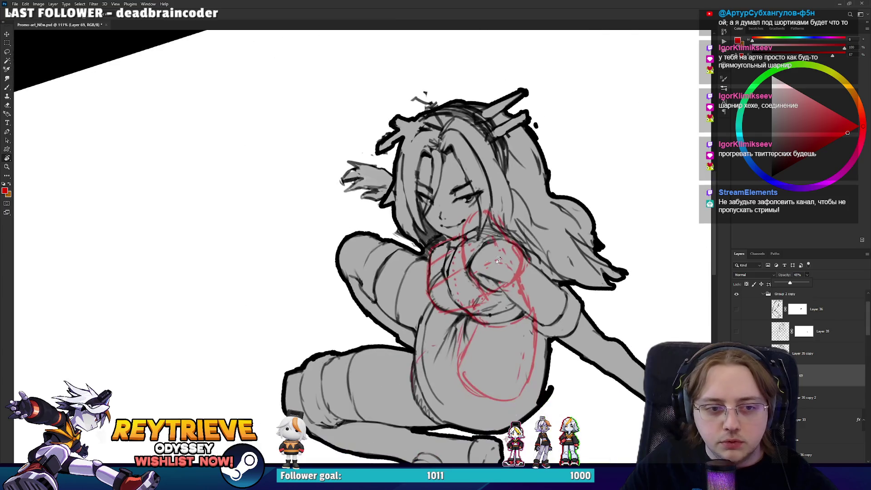
{"action": "left_click_drag", "start_coordinate": [784, 285], "coordinate": [781, 285]}
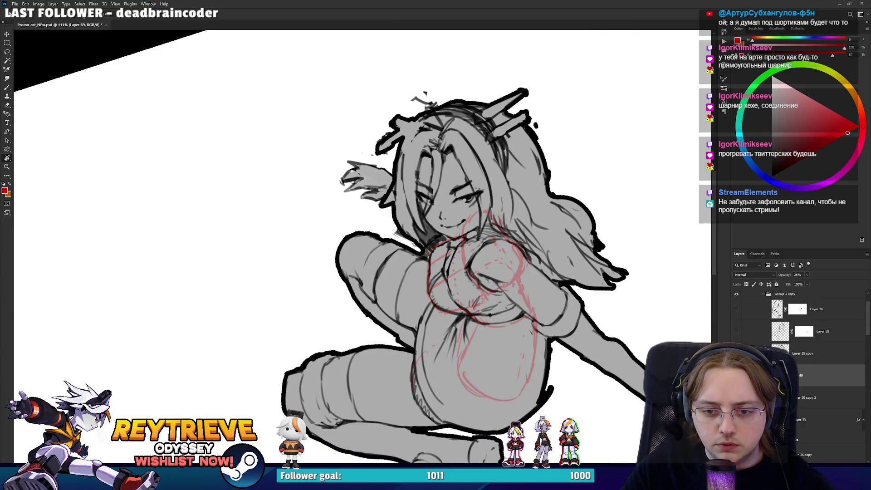
{"action": "left_click", "coordinate": [812, 397]}
{"action": "key", "text": "Escape"}
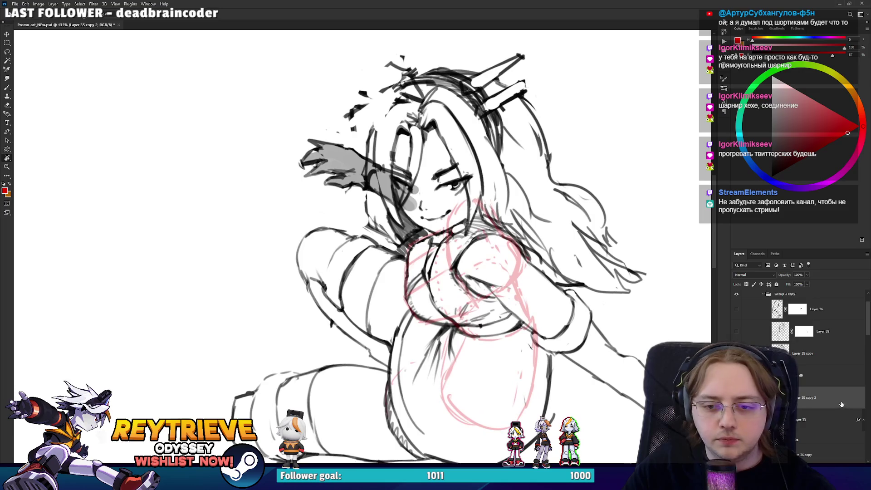
On Layer 36 copy, erase the stray hair, ear and eye lines beside the face
{"action": "scroll", "coordinate": [812, 363], "scroll_direction": "down", "scroll_amount": 3}
{"action": "left_click", "coordinate": [812, 369]}
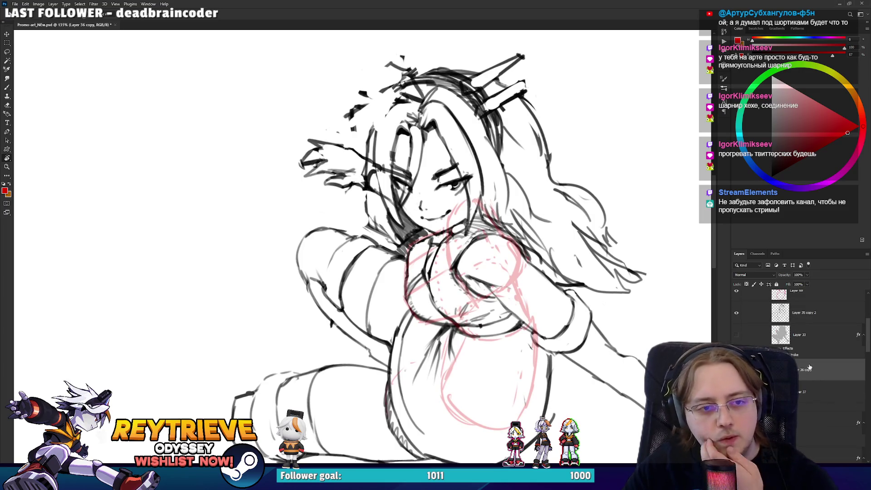
{"action": "scroll", "coordinate": [376, 167], "scroll_direction": "up", "scroll_amount": 3}
{"action": "key", "text": "e"}
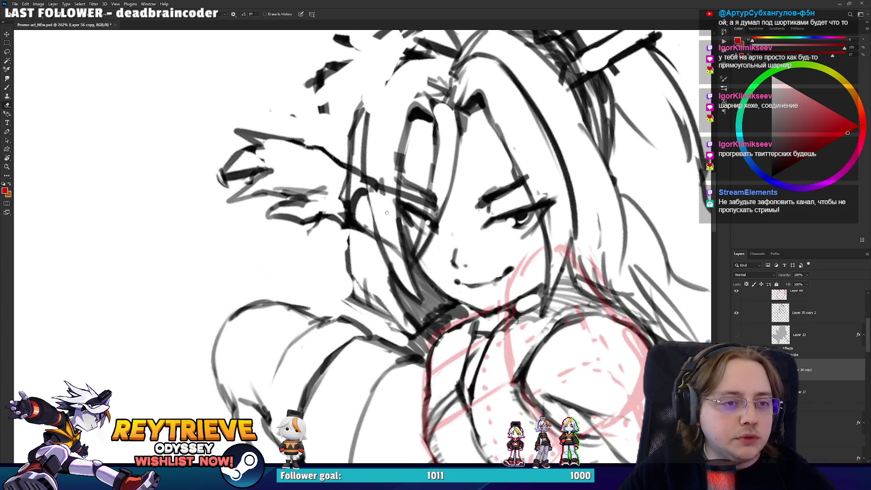
{"action": "mouse_move", "coordinate": [368, 182]}
{"action": "left_mouse_down"}
{"action": "mouse_move", "coordinate": [356, 227]}
{"action": "mouse_move", "coordinate": [404, 232]}
{"action": "mouse_move", "coordinate": [422, 199]}
{"action": "mouse_move", "coordinate": [385, 159]}
{"action": "left_mouse_up"}
{"action": "left_click_drag", "start_coordinate": [417, 272], "coordinate": [399, 241]}
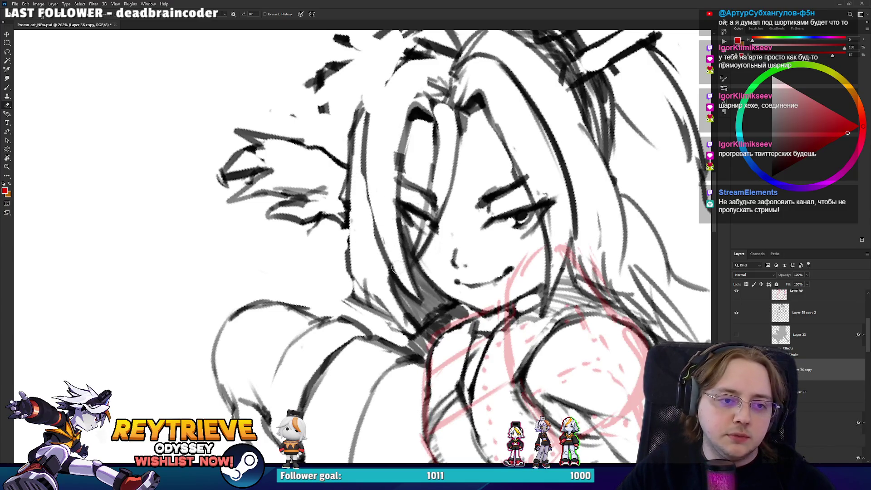
Straighten the canvas view, toggle Layer 33 to check the drawing, and select Layer 35 copy 2
{"action": "scroll", "coordinate": [435, 226], "scroll_direction": "down", "scroll_amount": 3}
{"action": "key", "text": "r"}
{"action": "left_click_drag", "start_coordinate": [499, 136], "coordinate": [541, 220]}
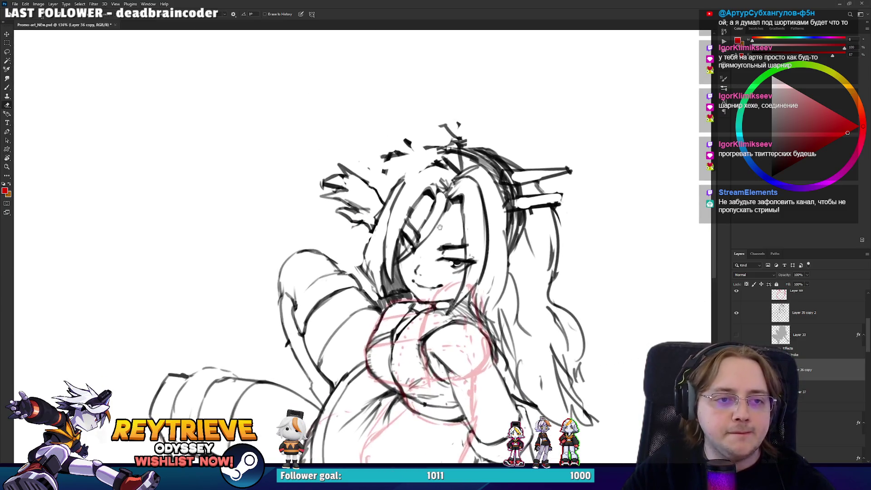
{"action": "key", "text": "e"}
{"action": "left_click", "coordinate": [736, 335]}
{"action": "left_click", "coordinate": [735, 337]}
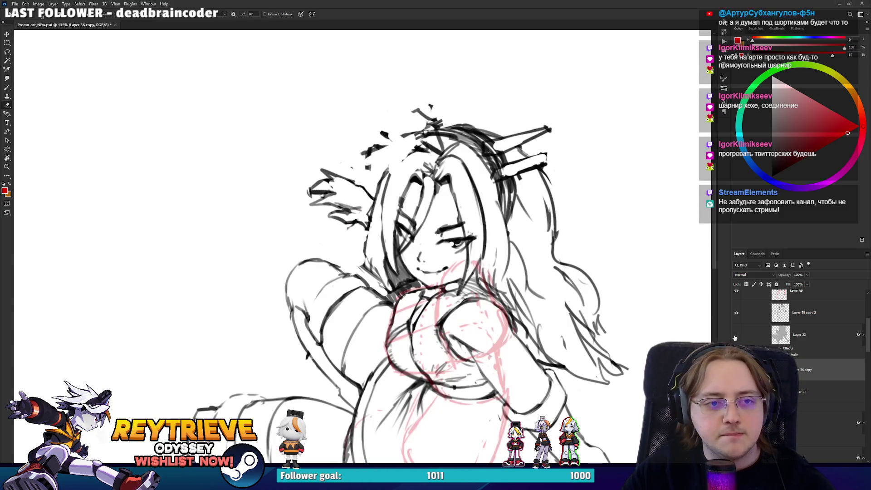
{"action": "left_click", "coordinate": [780, 313]}
Bring the chest area into view and undo a stray red trial stroke
{"action": "scroll", "coordinate": [463, 303], "scroll_direction": "up", "scroll_amount": 3}
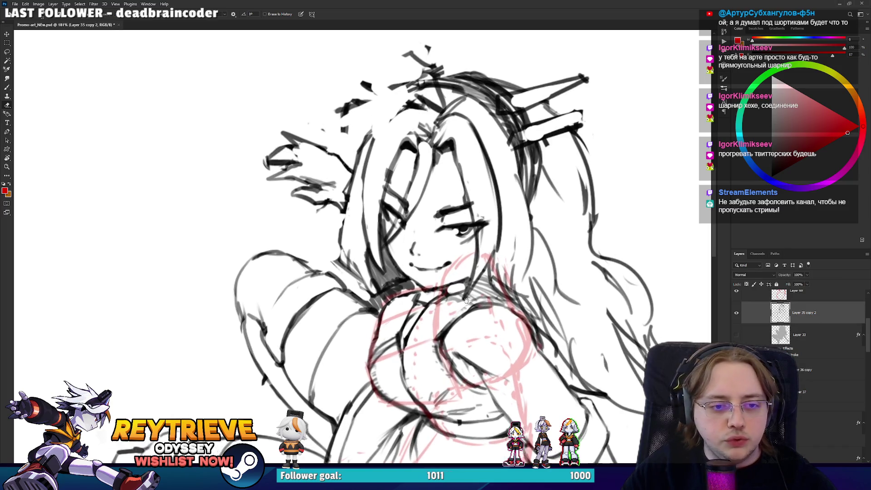
{"action": "scroll", "coordinate": [462, 303], "scroll_direction": "up", "scroll_amount": 1}
{"action": "scroll", "coordinate": [431, 295], "scroll_direction": "up", "scroll_amount": 2}
{"action": "scroll", "coordinate": [399, 286], "scroll_direction": "up", "scroll_amount": 1}
{"action": "scroll", "coordinate": [377, 281], "scroll_direction": "up", "scroll_amount": 1}
{"action": "scroll", "coordinate": [378, 282], "scroll_direction": "up", "scroll_amount": 2}
{"action": "scroll", "coordinate": [451, 175], "scroll_direction": "up", "scroll_amount": 1}
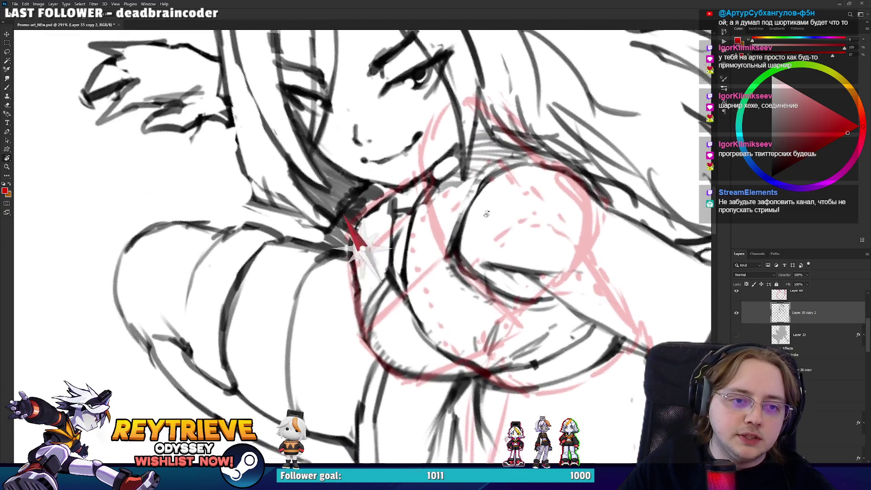
{"action": "left_click_drag", "start_coordinate": [474, 129], "coordinate": [476, 204]}
{"action": "key", "text": "b"}
{"action": "left_click_drag", "start_coordinate": [455, 263], "coordinate": [472, 202]}
{"action": "key", "text": "ctrl+z"}
Switch the paint colour to black and ink the first dark lines on the chest
{"action": "key", "text": "d"}
{"action": "key", "text": "e"}
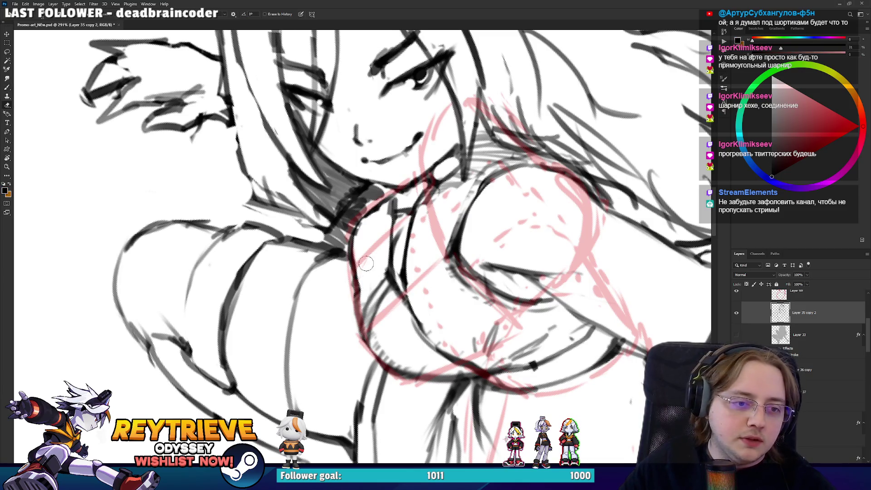
{"action": "key", "text": "b"}
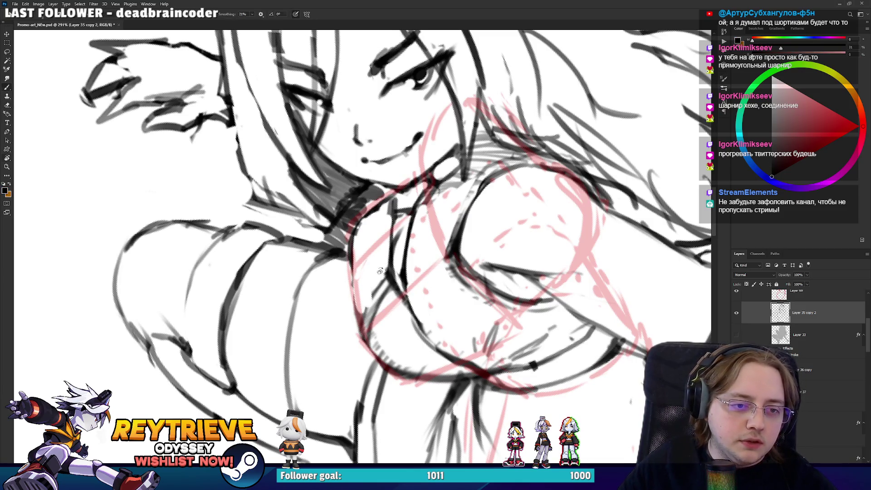
{"action": "left_click_drag", "start_coordinate": [363, 272], "coordinate": [345, 291]}
{"action": "left_click_drag", "start_coordinate": [375, 338], "coordinate": [390, 277]}
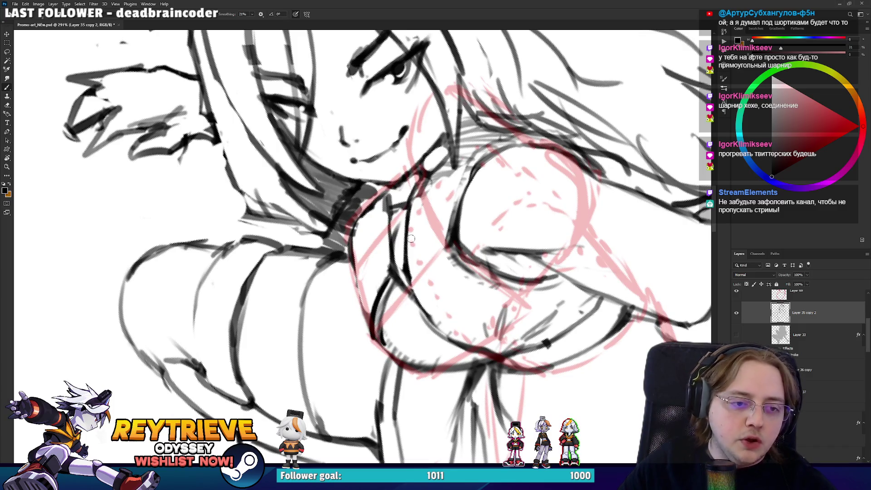
{"action": "key", "text": "alt+Tab"}
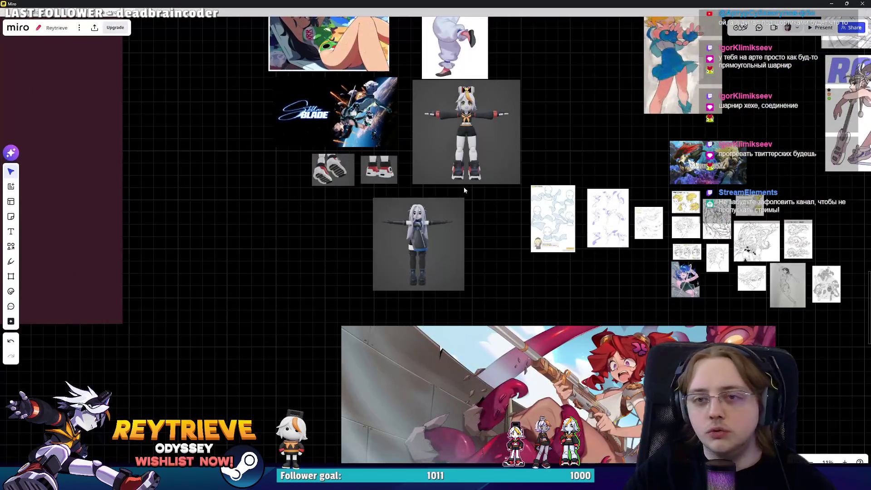
Zoom the Miro board in on the grey-haired 3D model's torso, then return to Photoshop
{"action": "scroll", "coordinate": [418, 256], "scroll_direction": "up", "scroll_amount": 3}
{"action": "scroll", "coordinate": [418, 257], "scroll_direction": "up", "scroll_amount": 3}
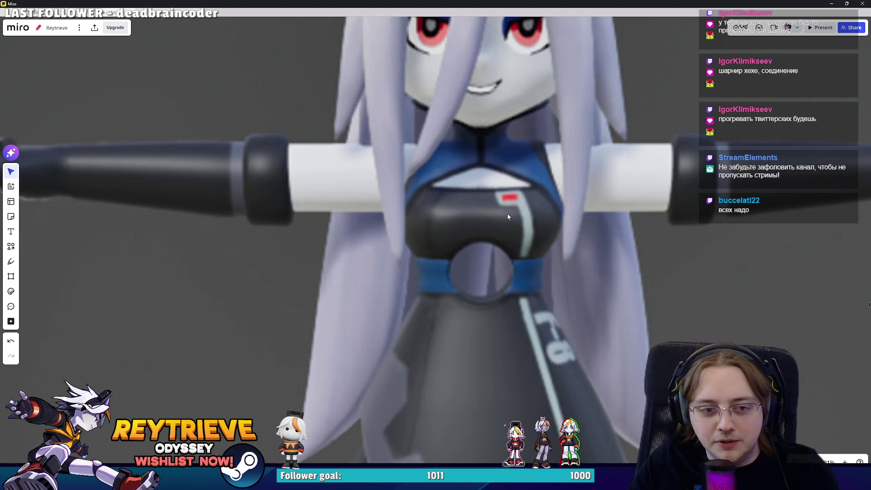
{"action": "scroll", "coordinate": [507, 213], "scroll_direction": "down", "scroll_amount": 5}
{"action": "key", "text": "alt+Tab"}
{"action": "scroll", "coordinate": [514, 289], "scroll_direction": "down", "scroll_amount": 1}
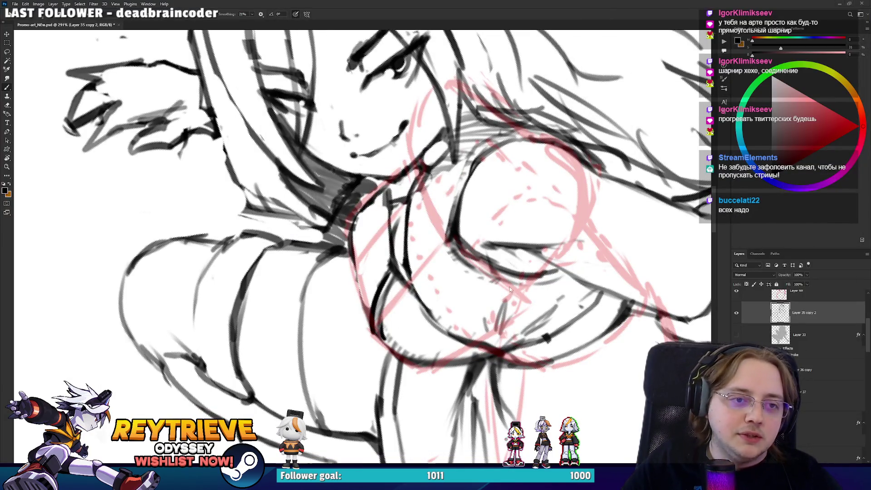
Bring up the grey-haired character in Unreal and capture a screenshot of her chest
{"action": "key", "text": "alt+Tab"}
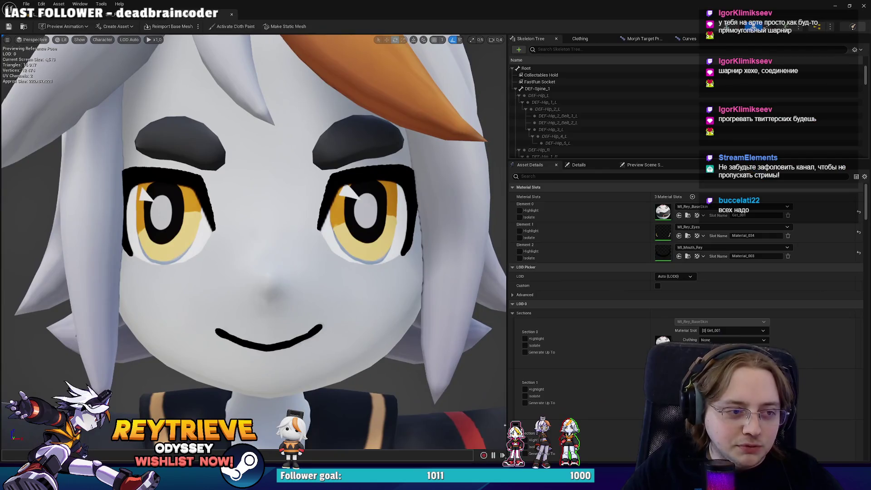
{"action": "key", "text": "alt+Tab"}
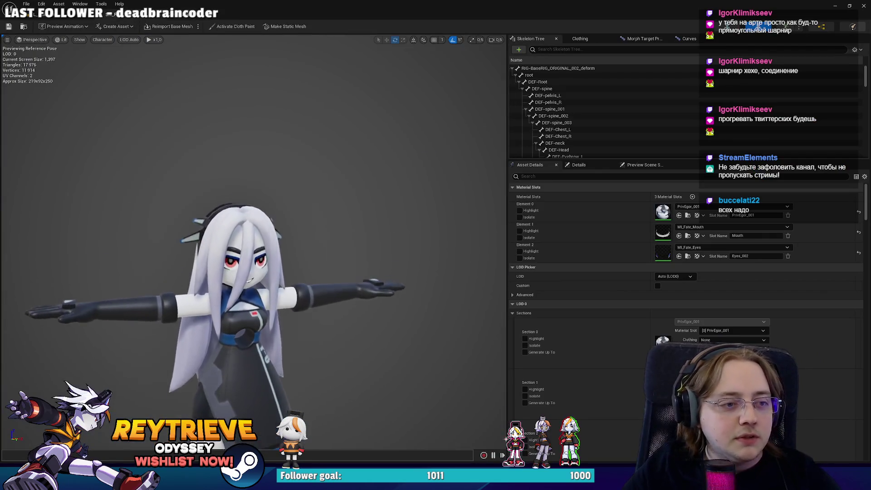
{"action": "scroll", "coordinate": [254, 240], "scroll_direction": "up", "scroll_amount": 5}
{"action": "left_click_drag", "start_coordinate": [319, 184], "coordinate": [344, 204]}
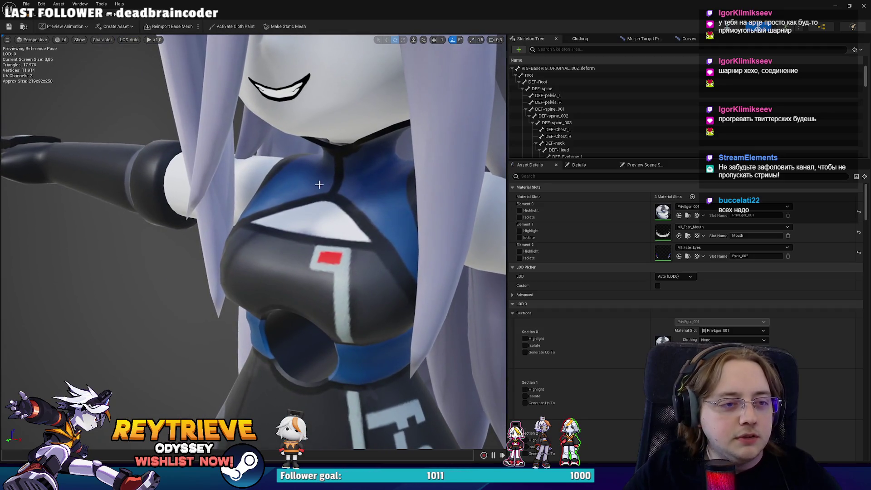
{"action": "key", "text": "super+shift+s"}
{"action": "left_click_drag", "start_coordinate": [174, 89], "coordinate": [498, 442]}
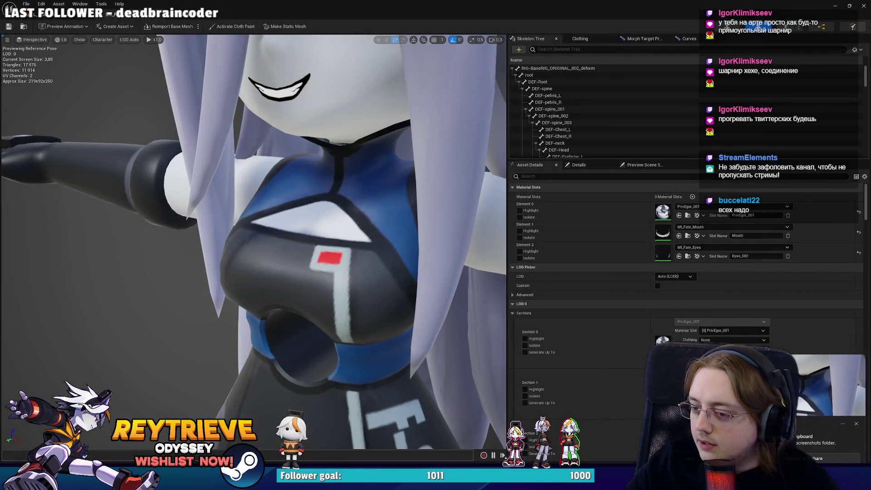
Orbit around the torso to face the character head-on and show all skeleton bones
{"action": "left_click_drag", "start_coordinate": [272, 227], "coordinate": [190, 232]}
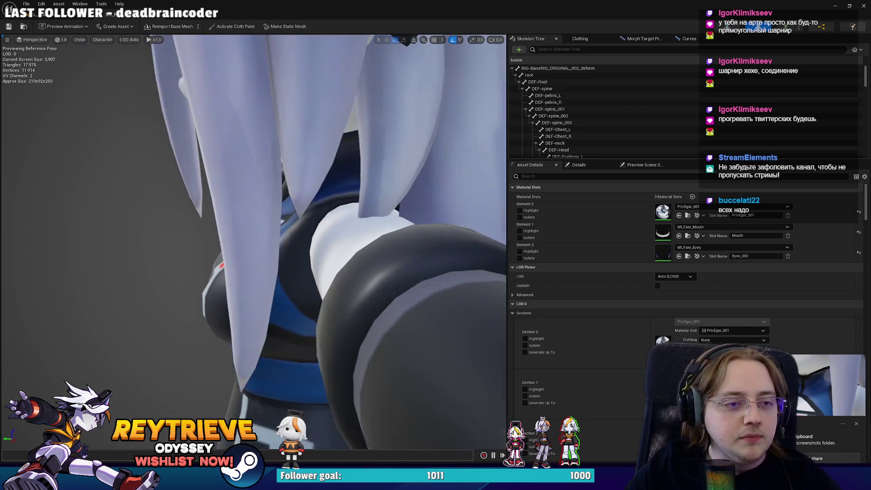
{"action": "mouse_move", "coordinate": [272, 227]}
{"action": "left_mouse_down"}
{"action": "mouse_move", "coordinate": [272, 204]}
{"action": "mouse_move", "coordinate": [317, 227]}
{"action": "mouse_move", "coordinate": [344, 217]}
{"action": "mouse_move", "coordinate": [345, 199]}
{"action": "left_mouse_up"}
{"action": "left_click_drag", "start_coordinate": [295, 190], "coordinate": [295, 208]}
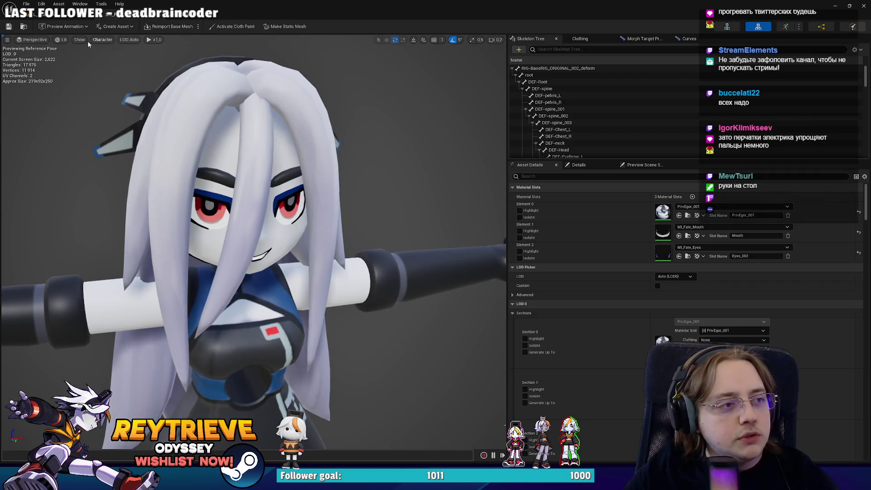
{"action": "mouse_move", "coordinate": [106, 73]}
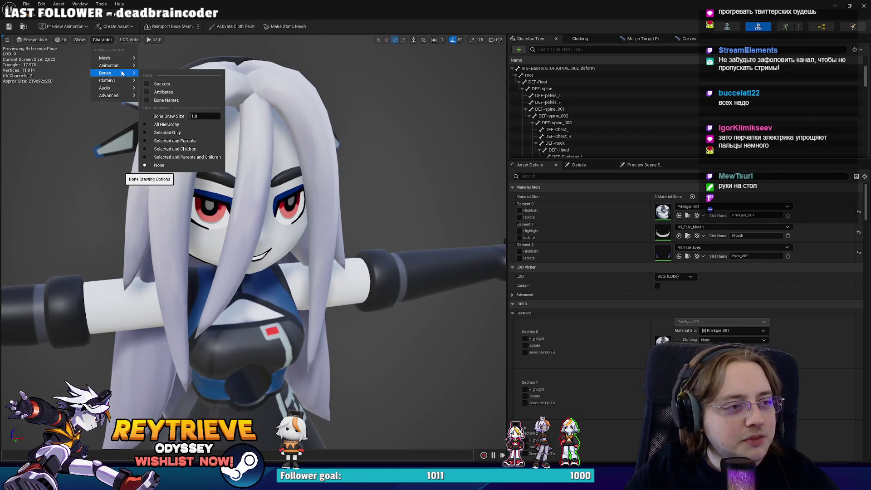
{"action": "left_click", "coordinate": [157, 125]}
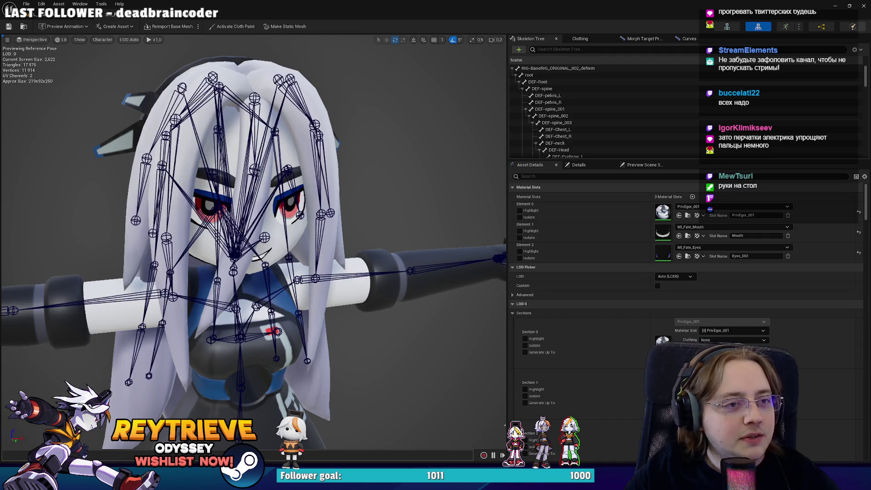
Rotate the DEF-hair_FrontLeft_1 strand upward, DEF-hair_Back_1 by 5°, and DEF-hair_FrontRigh_1 up-left 65°
{"action": "left_click", "coordinate": [331, 212]}
{"action": "left_click", "coordinate": [285, 89]}
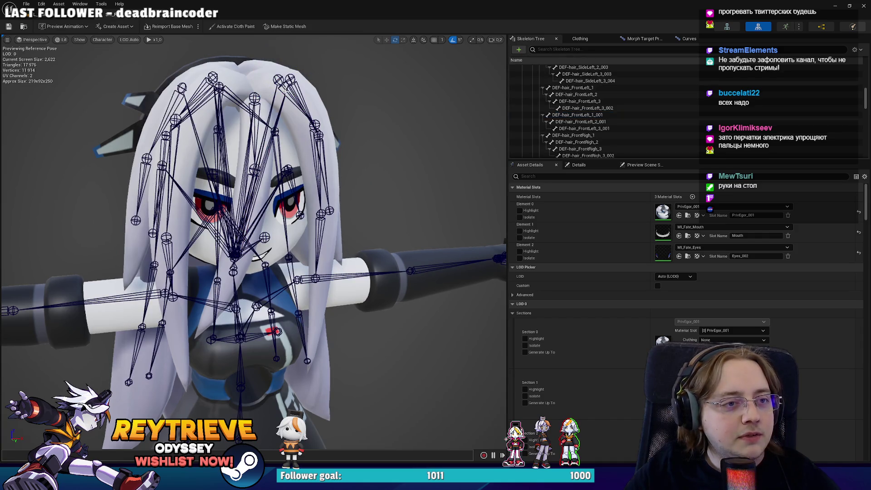
{"action": "left_click", "coordinate": [278, 81]}
{"action": "left_click_drag", "start_coordinate": [293, 49], "coordinate": [275, 46]}
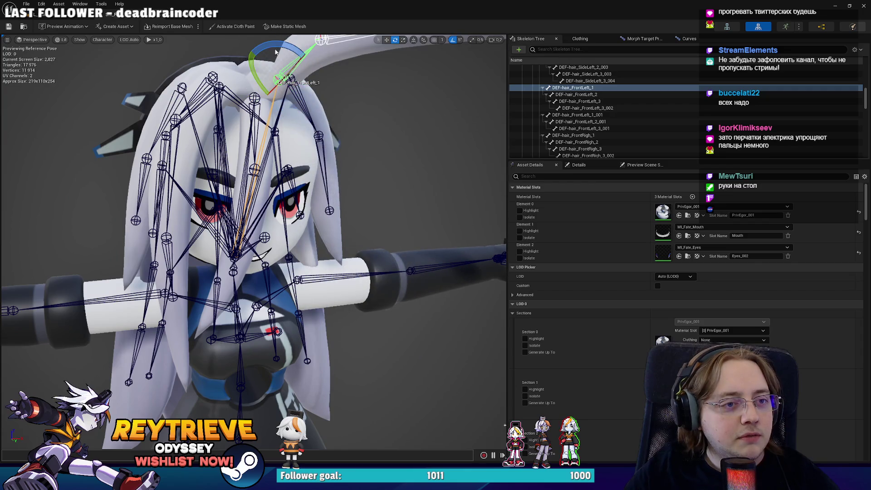
{"action": "left_click", "coordinate": [208, 98]}
{"action": "mouse_move", "coordinate": [194, 67]}
{"action": "left_mouse_down"}
{"action": "mouse_move", "coordinate": [256, 86]}
{"action": "mouse_move", "coordinate": [213, 100]}
{"action": "mouse_move", "coordinate": [253, 142]}
{"action": "left_mouse_up"}
{"action": "left_click", "coordinate": [209, 98]}
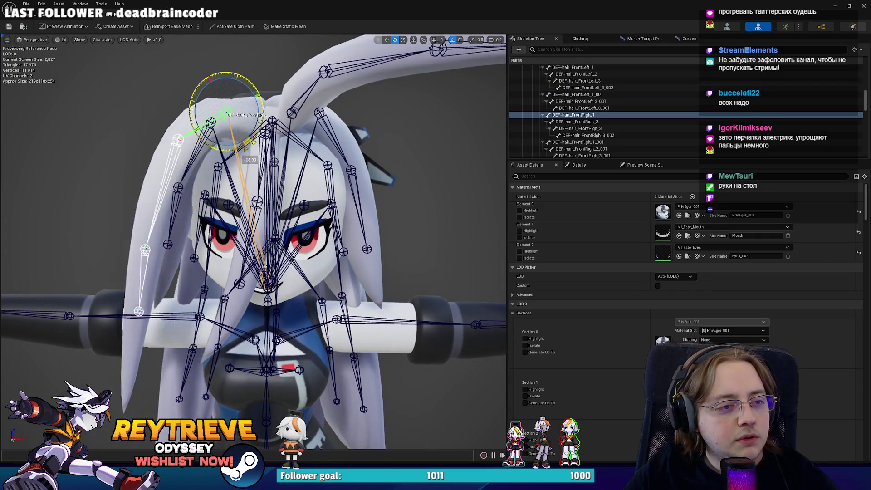
{"action": "left_click_drag", "start_coordinate": [253, 142], "coordinate": [212, 150]}
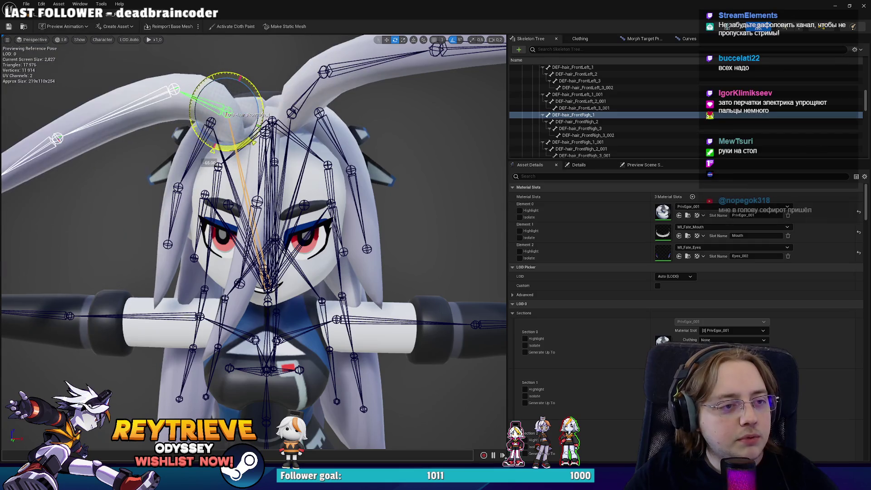
Swing the DEF-hair_Front_1 strand upward and hide the skeleton overlay
{"action": "scroll", "coordinate": [314, 146], "scroll_direction": "up", "scroll_amount": 5}
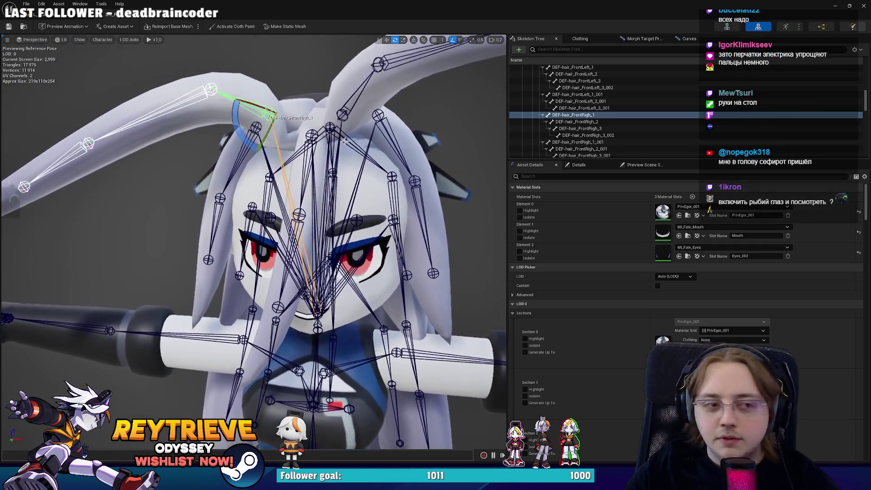
{"action": "left_click", "coordinate": [313, 146]}
{"action": "mouse_move", "coordinate": [310, 153]}
{"action": "left_mouse_down"}
{"action": "mouse_move", "coordinate": [305, 173]}
{"action": "mouse_move", "coordinate": [254, 191]}
{"action": "mouse_move", "coordinate": [79, 74]}
{"action": "left_mouse_up"}
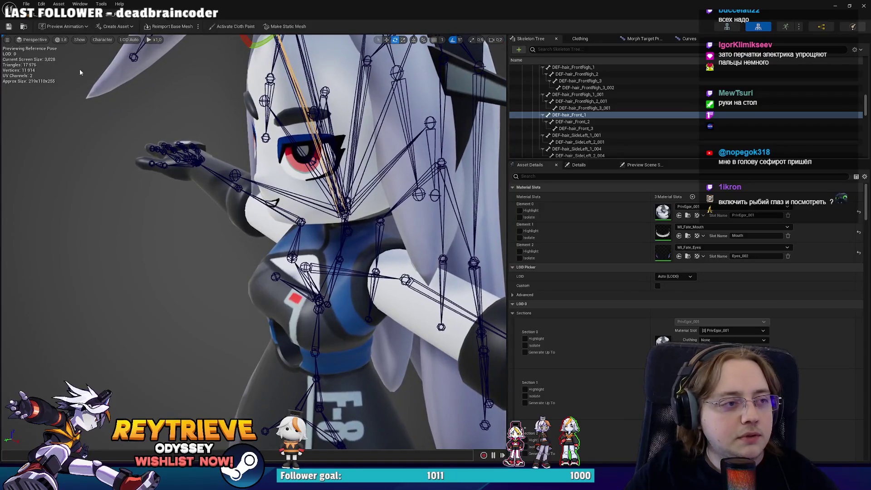
{"action": "mouse_move", "coordinate": [106, 72]}
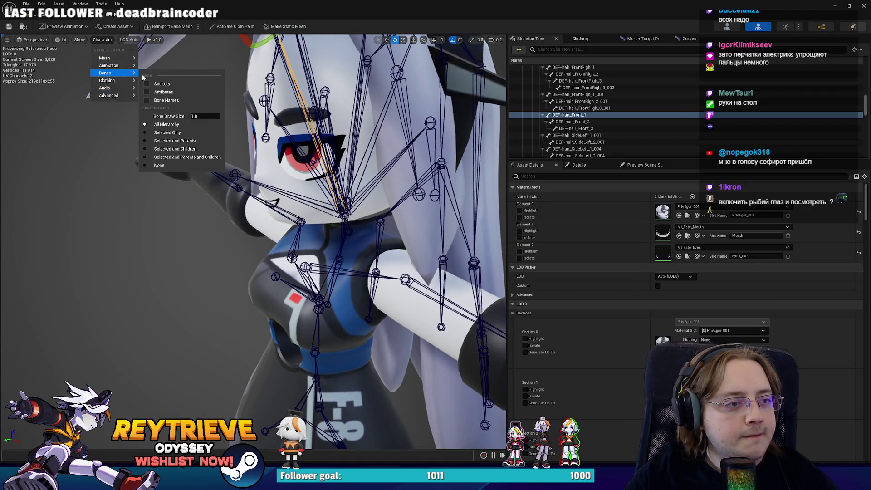
{"action": "left_click", "coordinate": [158, 165]}
Frame the character's chest and outstretched arm and capture a reference screenshot
{"action": "left_click_drag", "start_coordinate": [159, 165], "coordinate": [113, 172]}
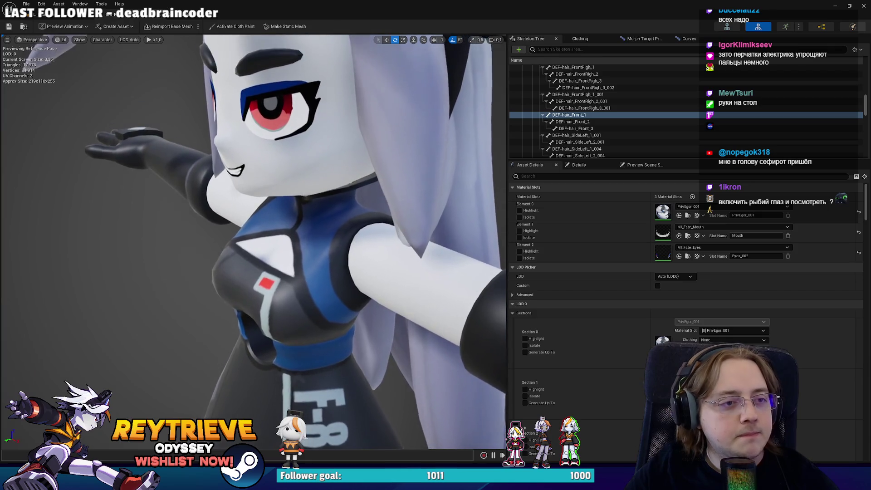
{"action": "left_click_drag", "start_coordinate": [340, 214], "coordinate": [340, 236]}
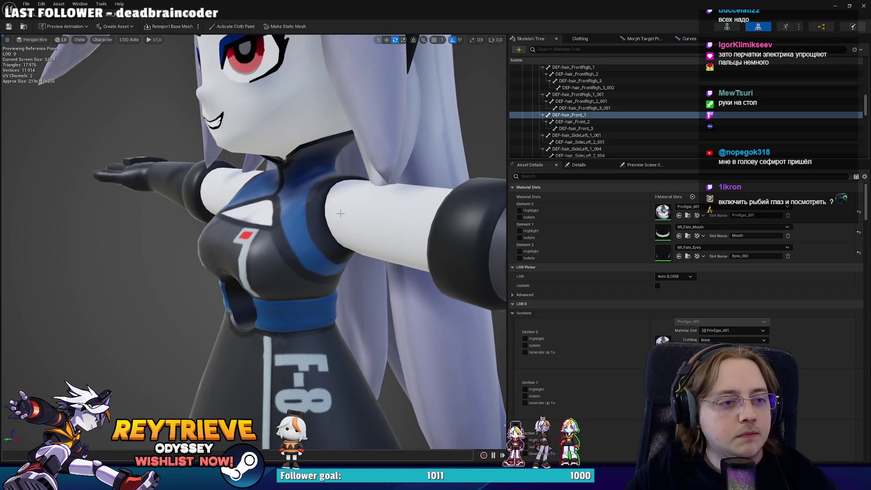
{"action": "key", "text": "shift+super+s"}
{"action": "left_click_drag", "start_coordinate": [105, 81], "coordinate": [462, 347]}
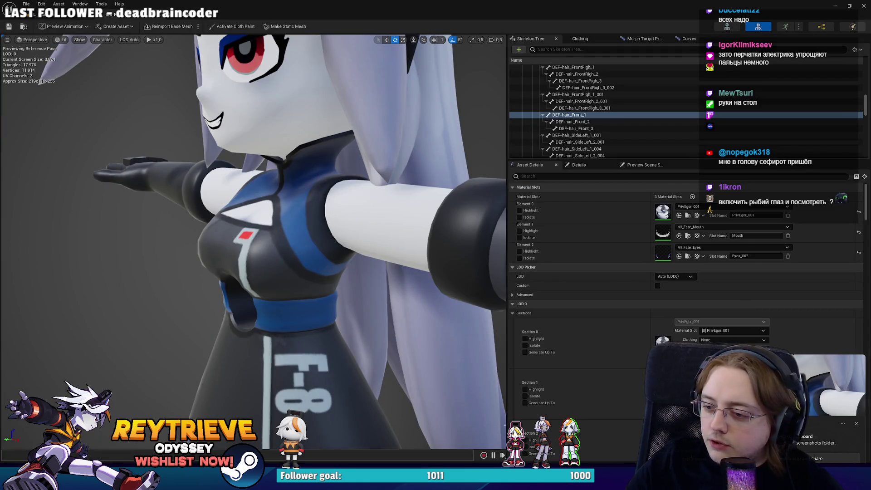
Orbit to a side view of the face, check the viewport camera options, then return to Photoshop
{"action": "left_click_drag", "start_coordinate": [346, 200], "coordinate": [313, 205]}
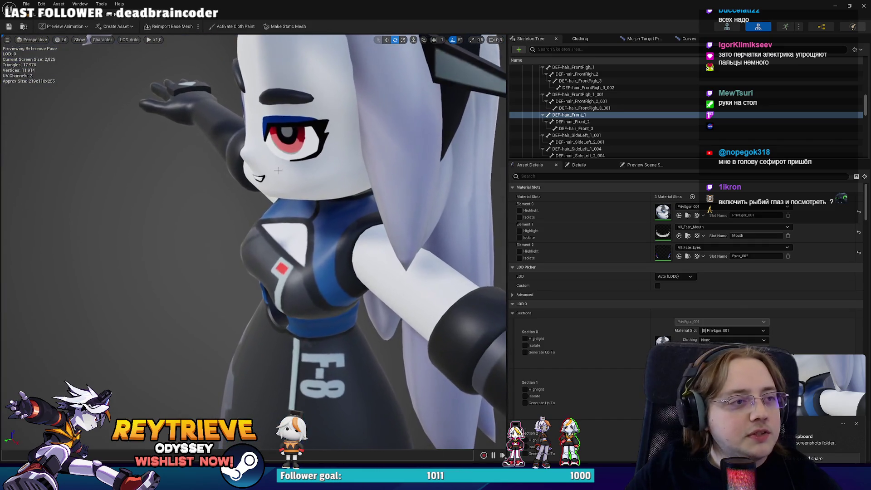
{"action": "left_click", "coordinate": [7, 41]}
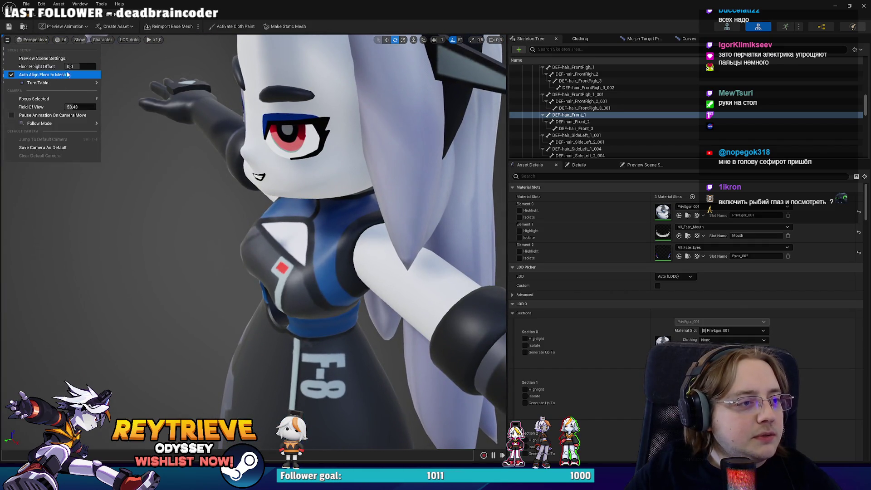
{"action": "left_click", "coordinate": [8, 40]}
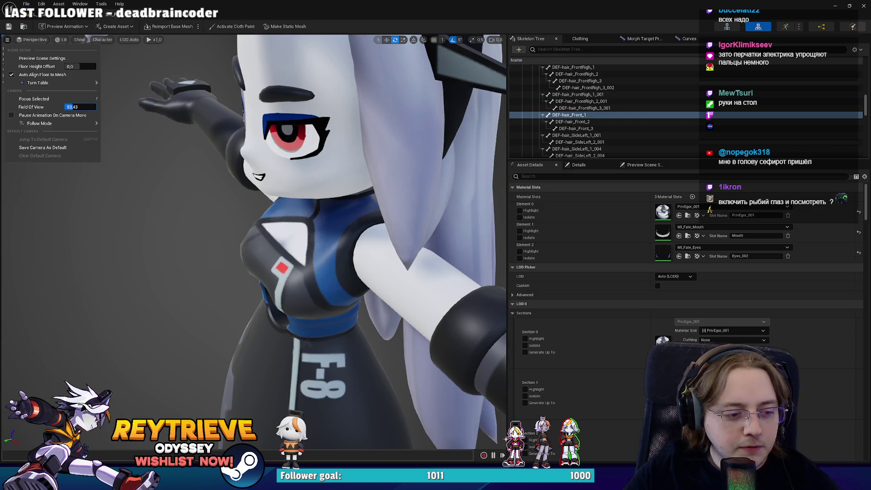
{"action": "key", "text": "alt+Tab"}
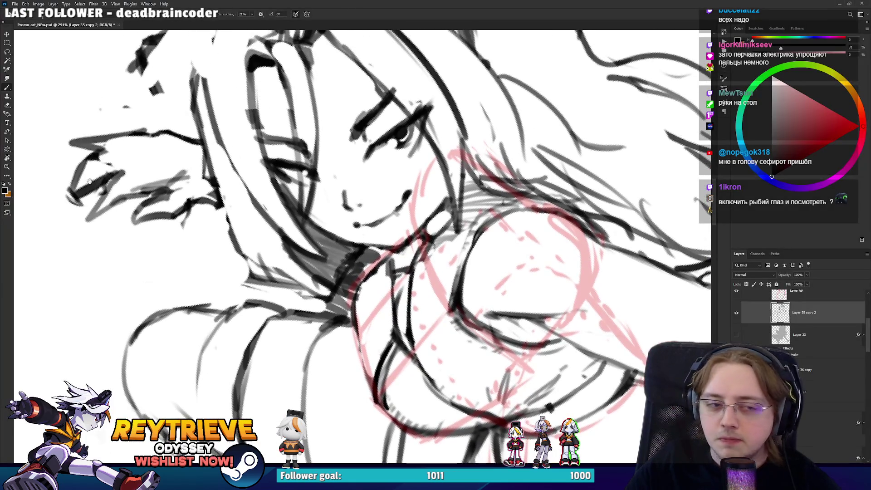
{"action": "left_click_drag", "start_coordinate": [89, 110], "coordinate": [271, 149]}
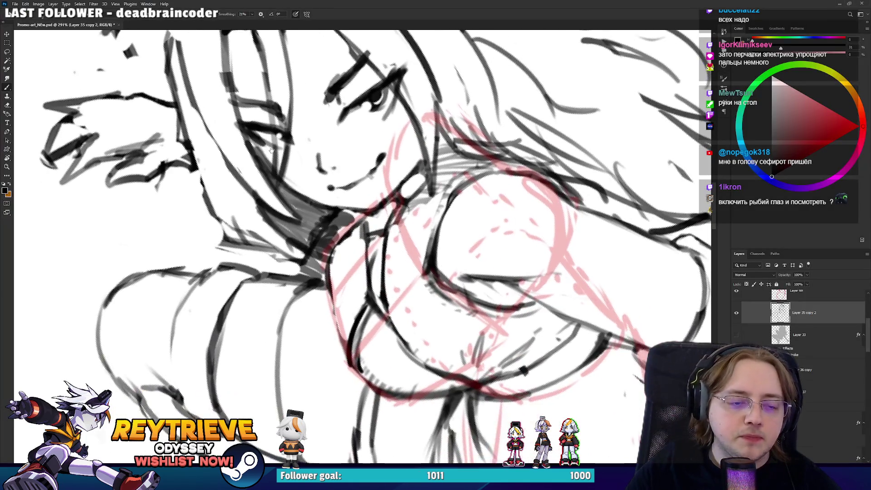
{"action": "left_click_drag", "start_coordinate": [447, 290], "coordinate": [345, 275]}
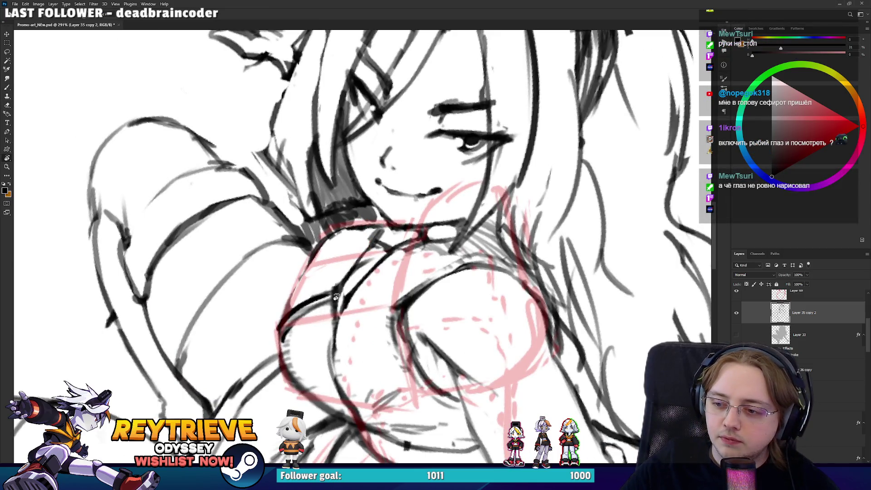
{"action": "left_click_drag", "start_coordinate": [338, 294], "coordinate": [389, 294]}
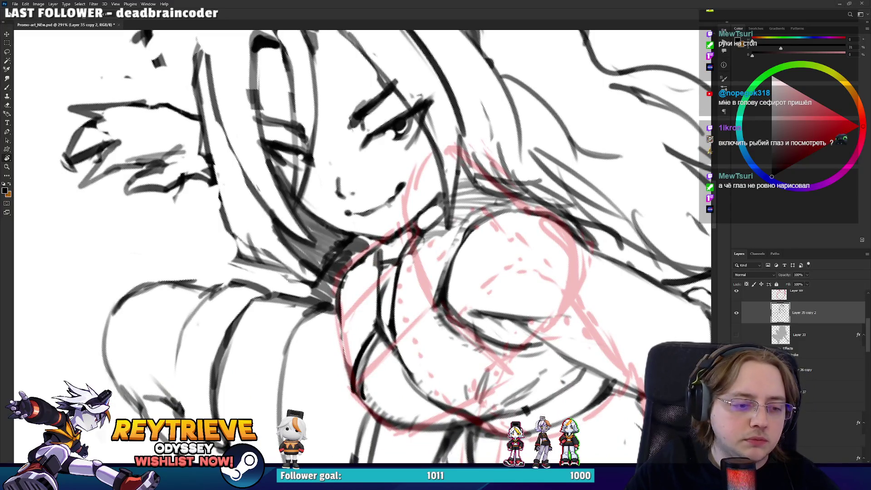
{"action": "key", "text": "alt+Tab"}
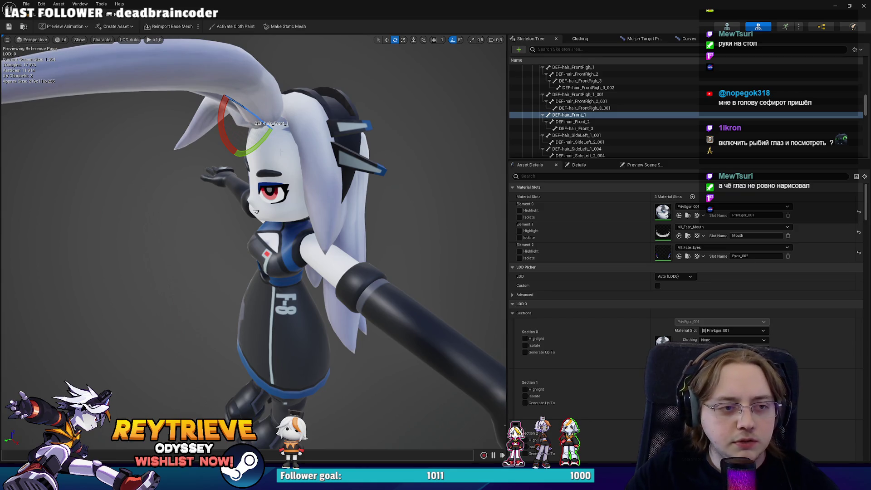
{"action": "left_click_drag", "start_coordinate": [266, 162], "coordinate": [317, 163]}
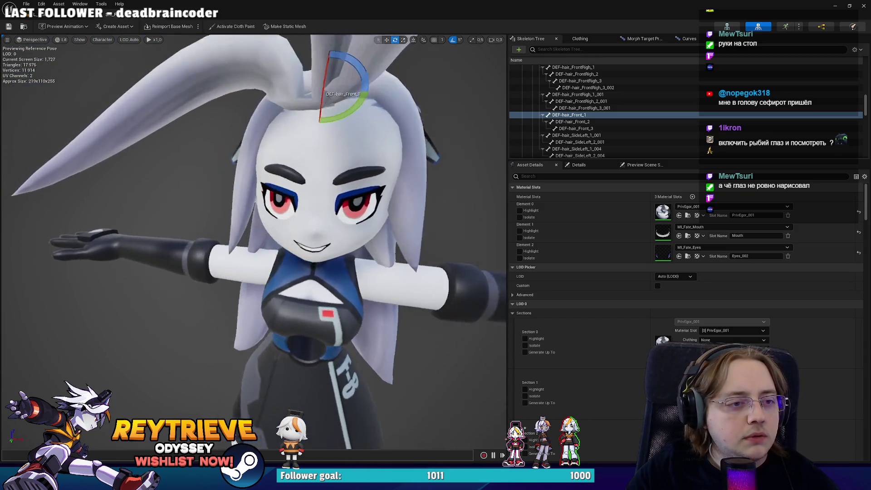
{"action": "left_click_drag", "start_coordinate": [277, 142], "coordinate": [278, 142]}
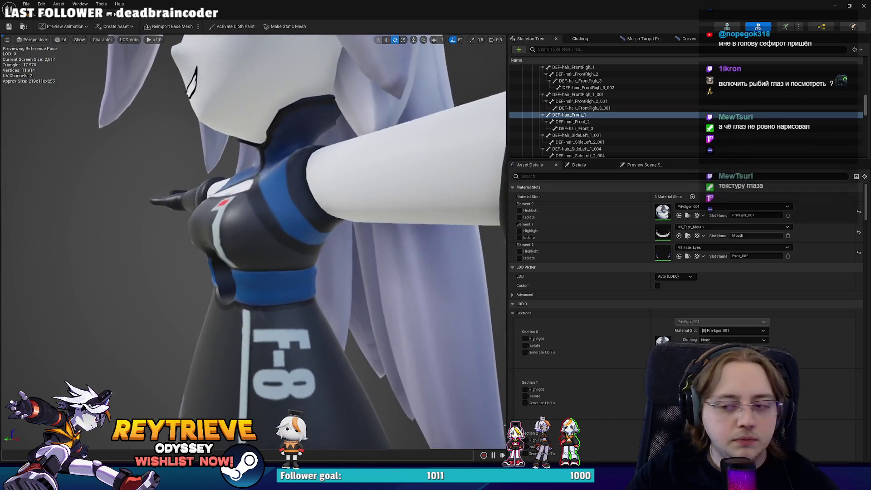
{"action": "left_click_drag", "start_coordinate": [277, 142], "coordinate": [264, 162]}
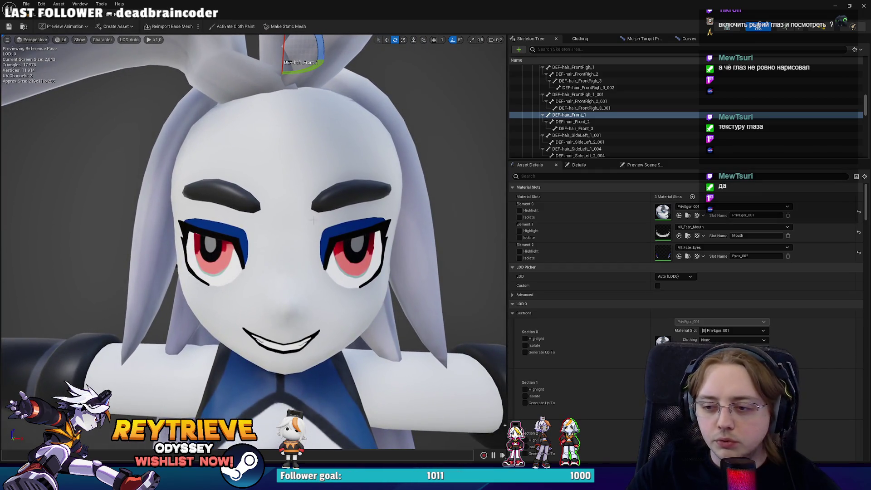
{"action": "left_click_drag", "start_coordinate": [264, 162], "coordinate": [281, 154]}
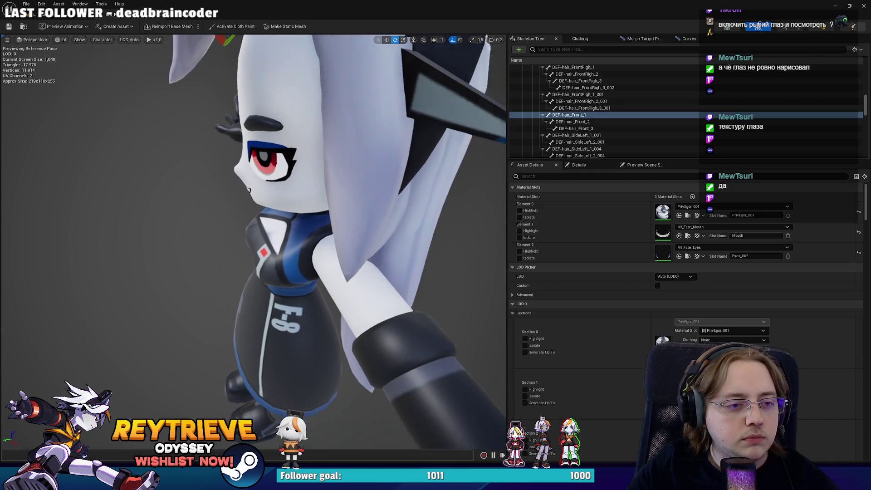
{"action": "key", "text": "super+shift+s"}
{"action": "left_click_drag", "start_coordinate": [181, 135], "coordinate": [502, 466]}
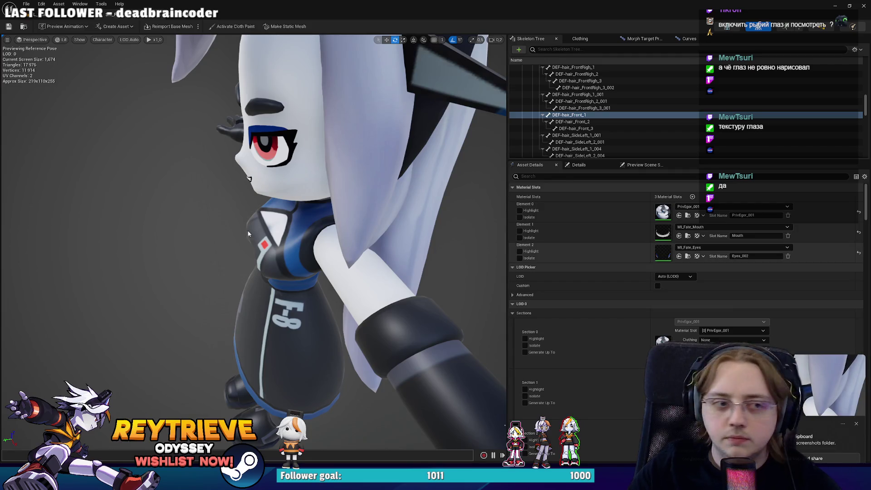
{"action": "left_click_drag", "start_coordinate": [248, 178], "coordinate": [504, 425]}
{"action": "left_click_drag", "start_coordinate": [246, 227], "coordinate": [246, 226]}
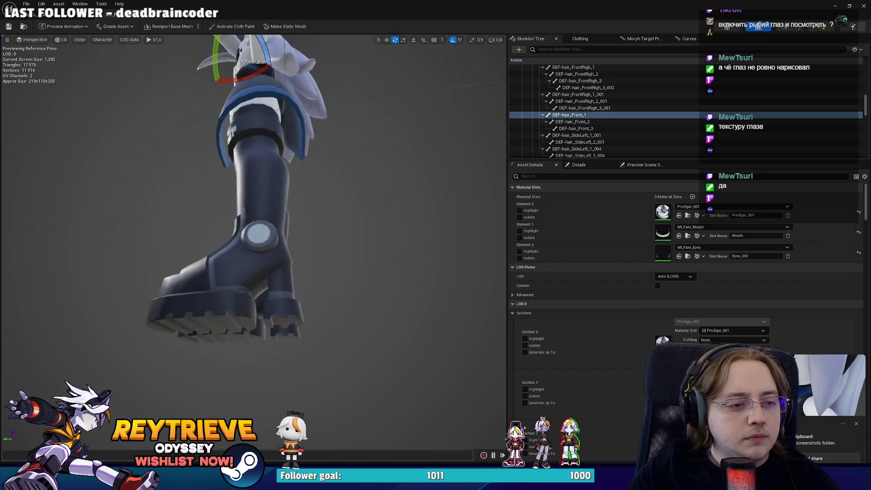
{"action": "left_click_drag", "start_coordinate": [117, 152], "coordinate": [401, 385]}
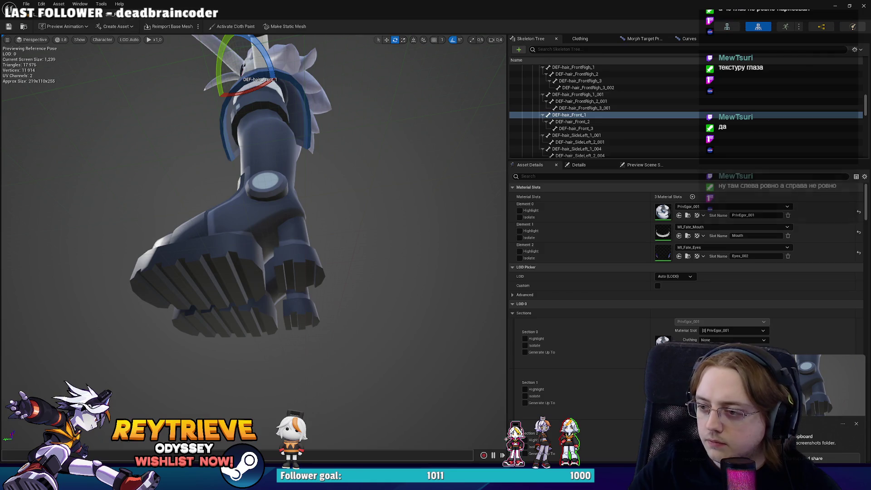
{"action": "left_click_drag", "start_coordinate": [478, 246], "coordinate": [479, 247]}
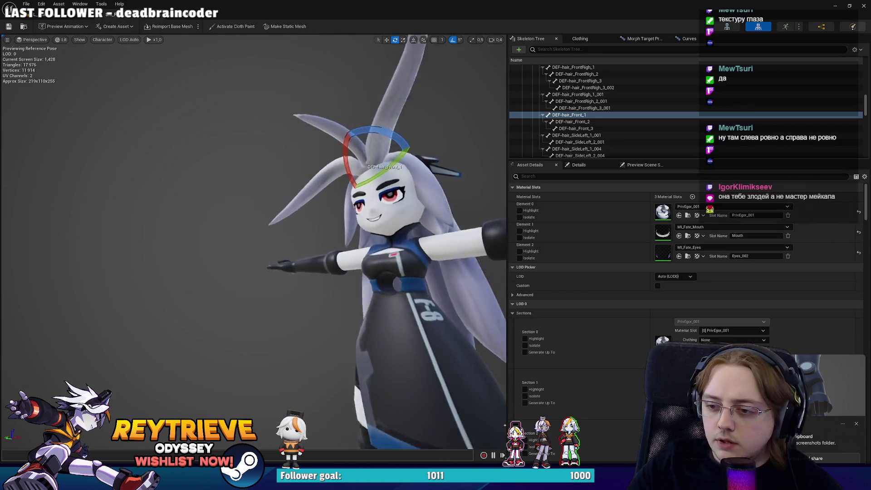
{"action": "scroll", "coordinate": [254, 245], "scroll_direction": "up", "scroll_amount": 2}
{"action": "scroll", "coordinate": [254, 245], "scroll_direction": "up", "scroll_amount": 2}
{"action": "scroll", "coordinate": [254, 244], "scroll_direction": "up", "scroll_amount": 2}
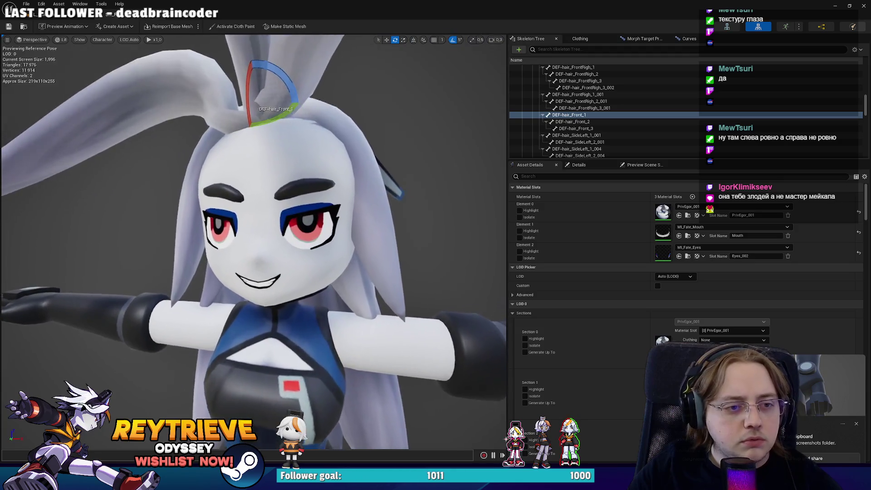
{"action": "scroll", "coordinate": [254, 245], "scroll_direction": "up", "scroll_amount": 2}
{"action": "left_click_drag", "start_coordinate": [453, 241], "coordinate": [453, 240]}
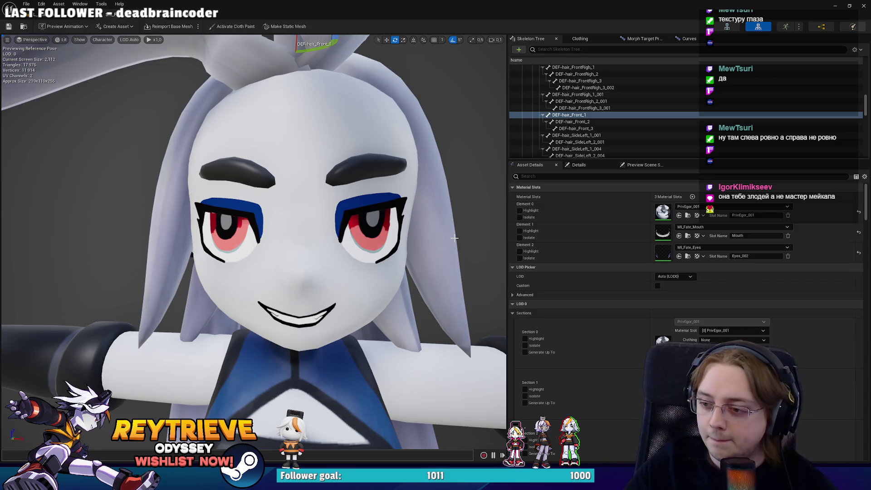
Zoom and orbit the Unreal viewport out to a three-quarter view of the character
{"action": "scroll", "coordinate": [254, 240], "scroll_direction": "down", "scroll_amount": 3}
{"action": "scroll", "coordinate": [253, 240], "scroll_direction": "up", "scroll_amount": 3}
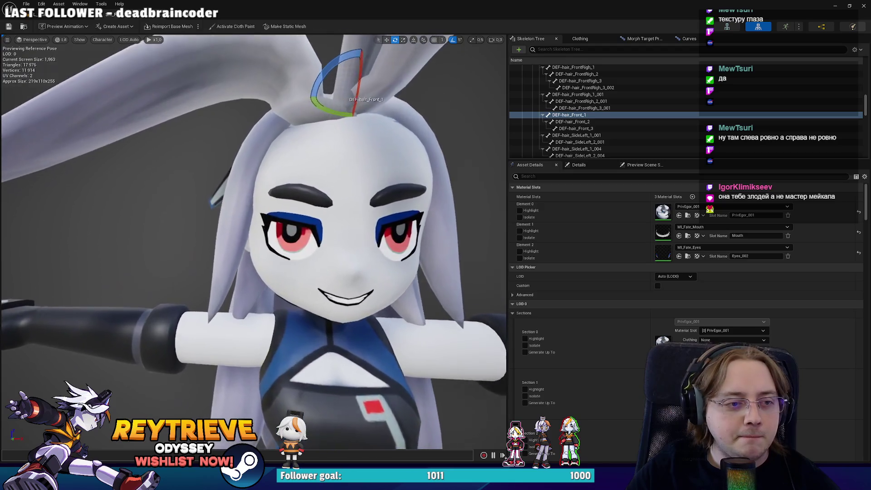
{"action": "scroll", "coordinate": [254, 241], "scroll_direction": "up", "scroll_amount": 2}
{"action": "scroll", "coordinate": [254, 241], "scroll_direction": "up", "scroll_amount": 2}
{"action": "scroll", "coordinate": [254, 240], "scroll_direction": "up", "scroll_amount": 2}
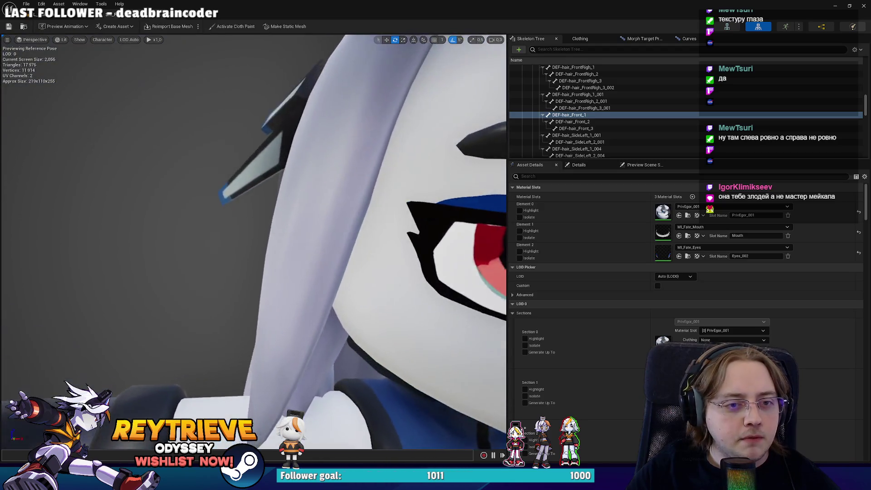
{"action": "scroll", "coordinate": [254, 241], "scroll_direction": "up", "scroll_amount": 1}
{"action": "scroll", "coordinate": [356, 215], "scroll_direction": "down", "scroll_amount": 3}
{"action": "scroll", "coordinate": [356, 216], "scroll_direction": "up", "scroll_amount": 2}
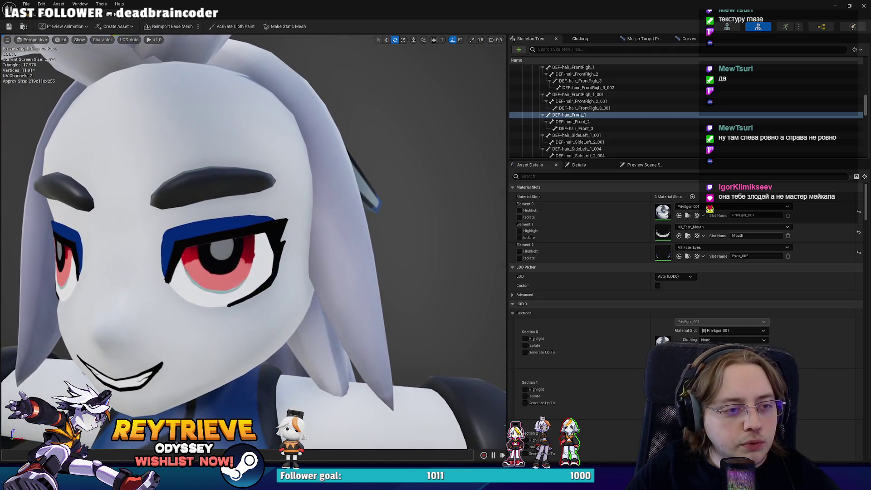
{"action": "scroll", "coordinate": [268, 218], "scroll_direction": "down", "scroll_amount": 3}
{"action": "scroll", "coordinate": [268, 218], "scroll_direction": "up", "scroll_amount": 2}
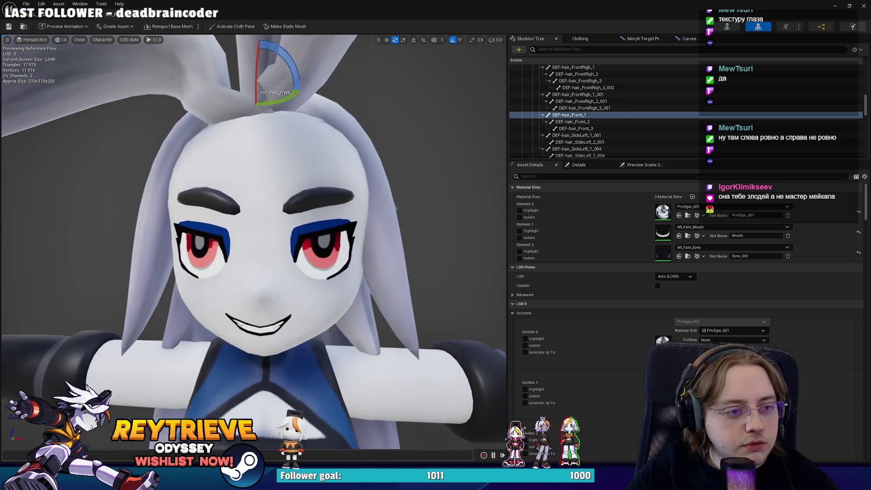
{"action": "scroll", "coordinate": [254, 240], "scroll_direction": "down", "scroll_amount": 3}
{"action": "left_click_drag", "start_coordinate": [254, 240], "coordinate": [218, 240]}
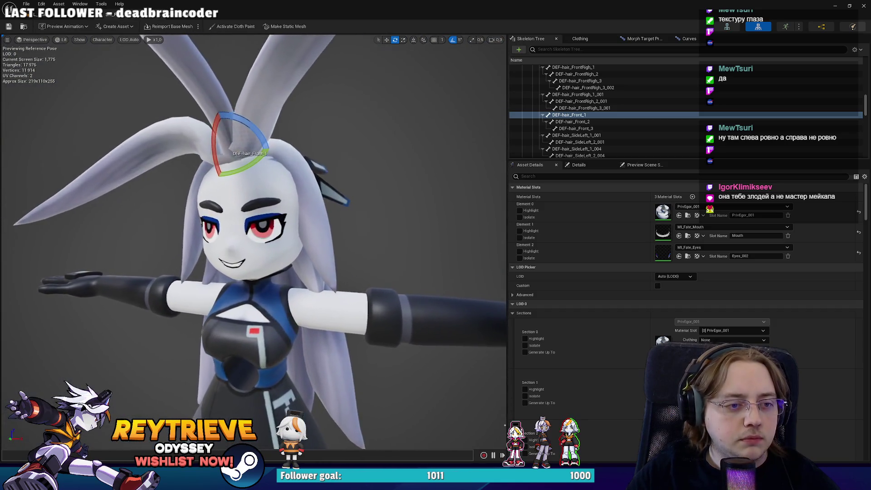
{"action": "scroll", "coordinate": [266, 213], "scroll_direction": "up", "scroll_amount": 3}
{"action": "scroll", "coordinate": [266, 212], "scroll_direction": "up", "scroll_amount": 2}
{"action": "scroll", "coordinate": [266, 213], "scroll_direction": "up", "scroll_amount": 2}
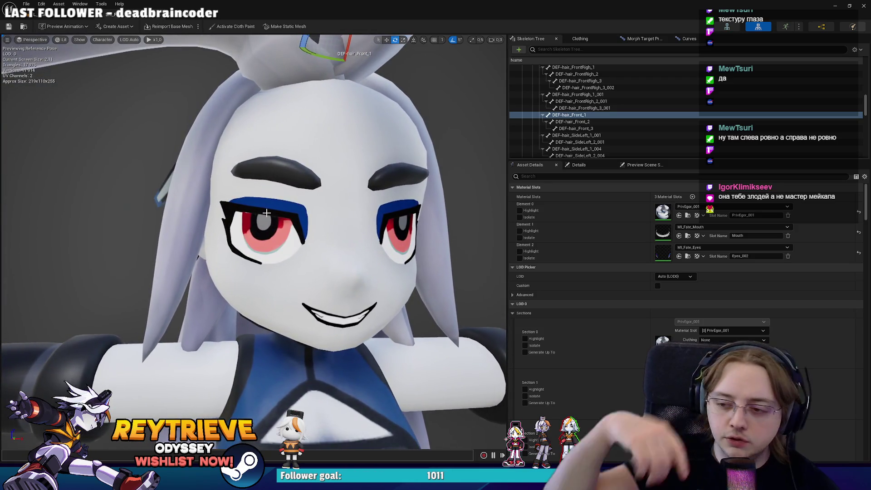
{"action": "scroll", "coordinate": [266, 213], "scroll_direction": "down", "scroll_amount": 3}
{"action": "scroll", "coordinate": [266, 213], "scroll_direction": "down", "scroll_amount": 1}
{"action": "scroll", "coordinate": [266, 213], "scroll_direction": "up", "scroll_amount": 3}
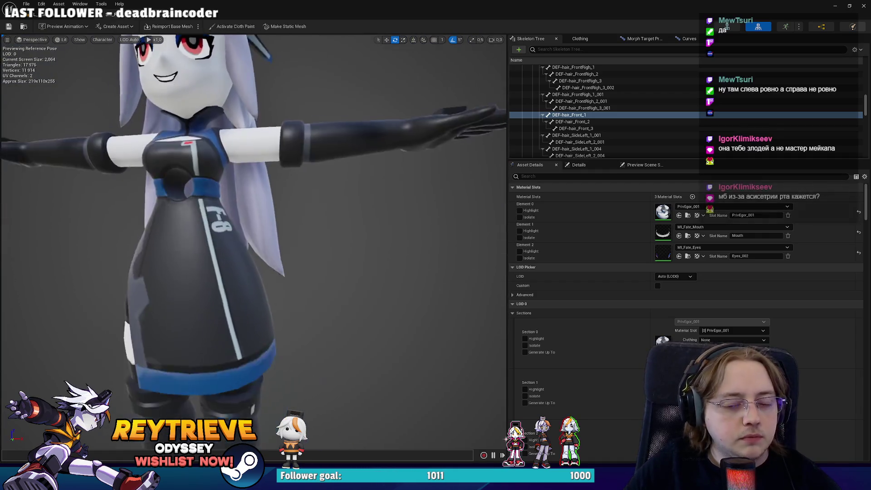
Orbit down to a side view of the boot and capture a reference screenshot
{"action": "left_click_drag", "start_coordinate": [266, 213], "coordinate": [266, 136]}
{"action": "key", "text": "f"}
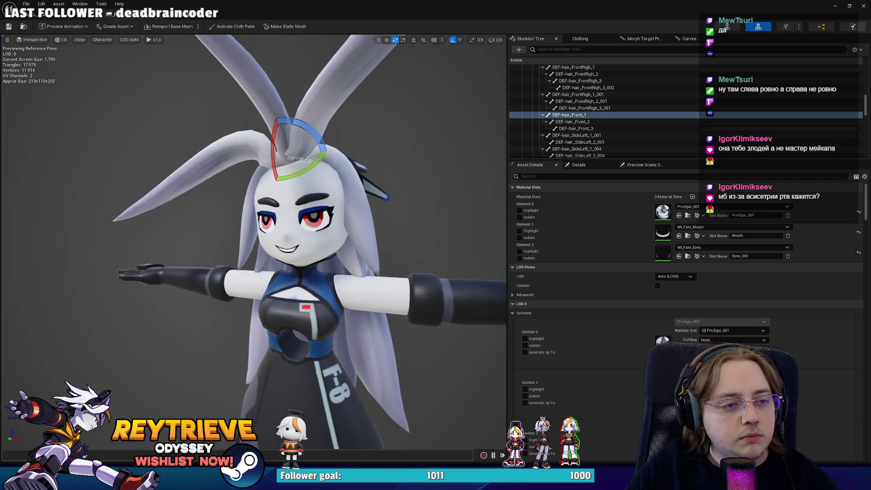
{"action": "scroll", "coordinate": [253, 240], "scroll_direction": "up", "scroll_amount": 3}
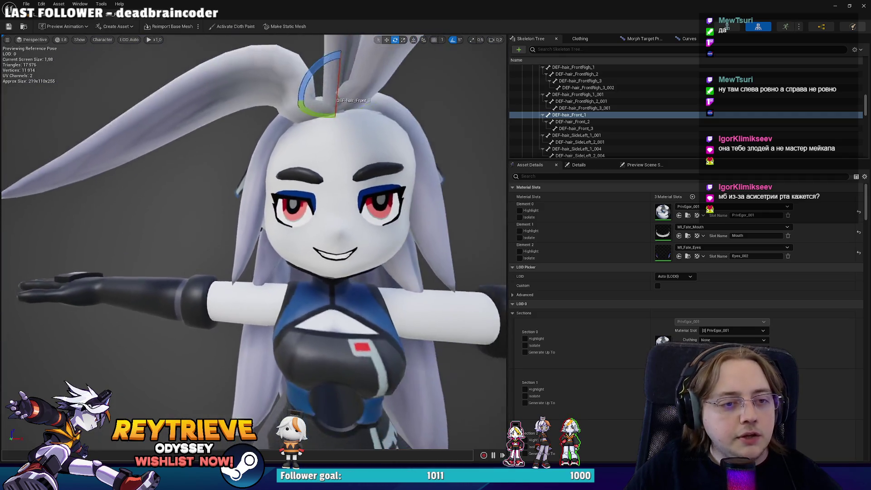
{"action": "left_click_drag", "start_coordinate": [253, 240], "coordinate": [253, 149]}
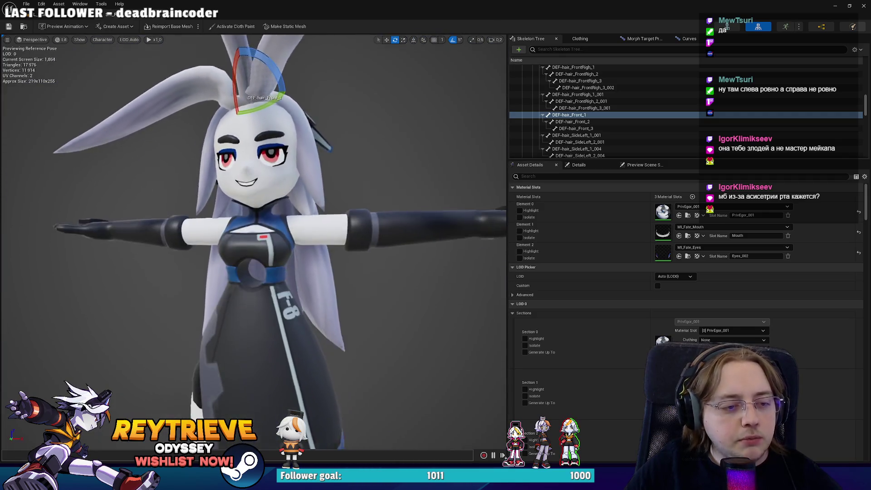
{"action": "left_click_drag", "start_coordinate": [253, 240], "coordinate": [181, 240]}
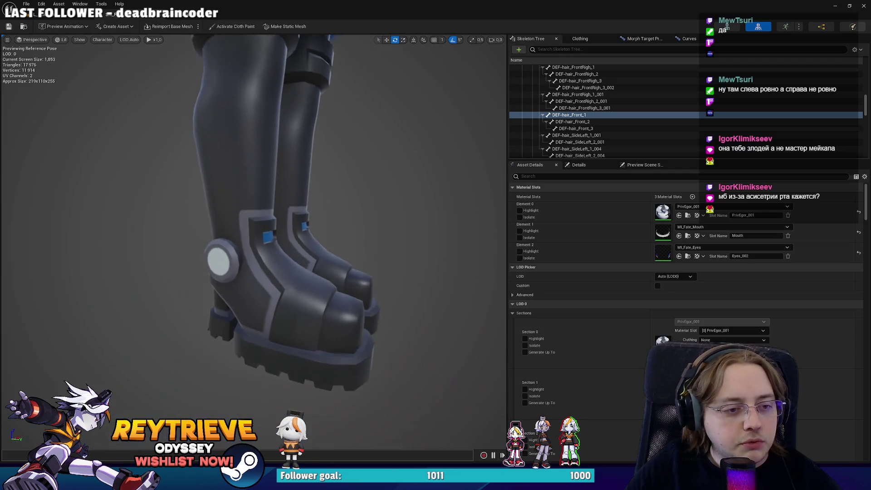
{"action": "left_click_drag", "start_coordinate": [116, 71], "coordinate": [393, 337]}
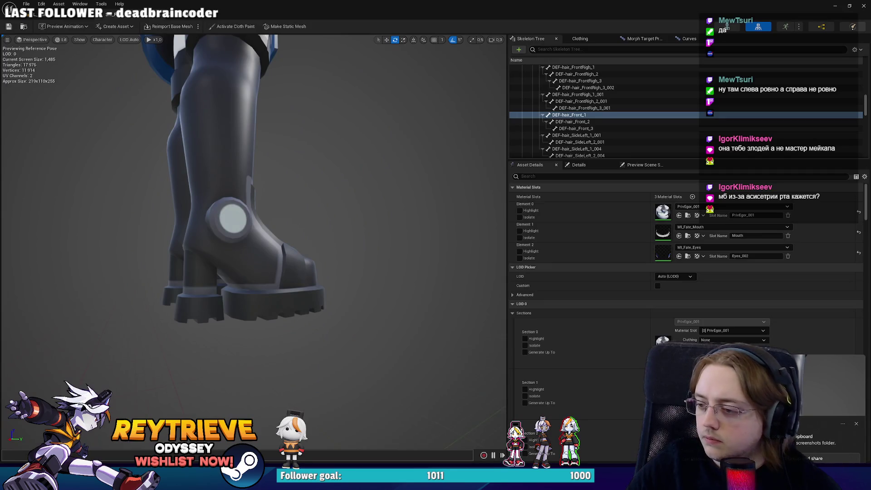
Frame the thighs and knees and capture a reference screenshot of the legs
{"action": "left_click_drag", "start_coordinate": [253, 241], "coordinate": [253, 149]}
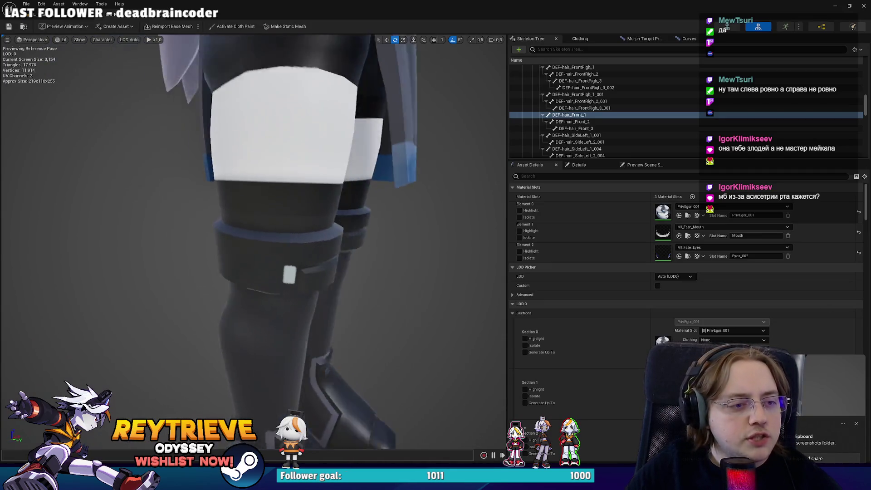
{"action": "left_click_drag", "start_coordinate": [189, 226], "coordinate": [190, 254]}
{"action": "left_click_drag", "start_coordinate": [108, 25], "coordinate": [433, 261]}
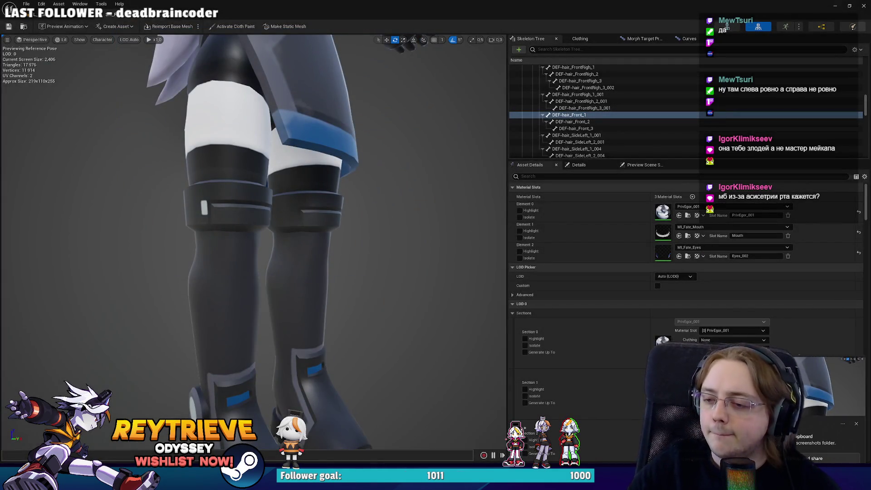
Capture a side-view screenshot of the character's face and torso, then minimize Unreal Engine
{"action": "left_click_drag", "start_coordinate": [254, 245], "coordinate": [254, 190]}
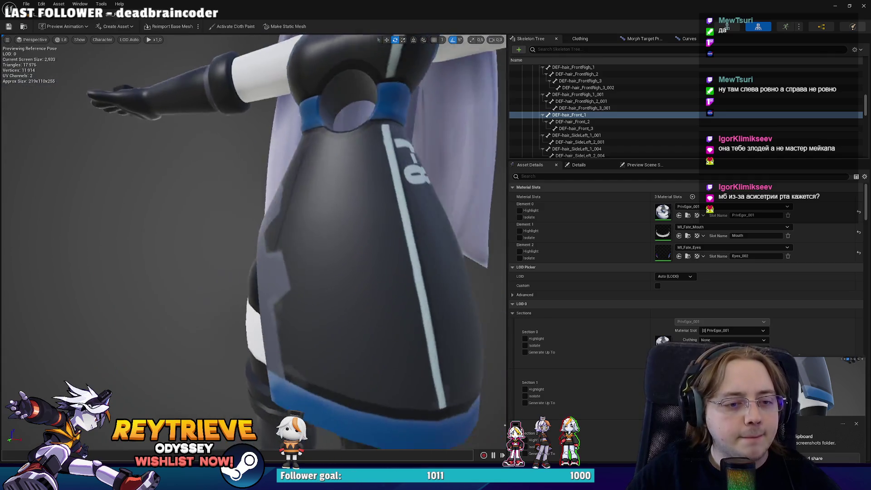
{"action": "mouse_move", "coordinate": [254, 245]}
{"action": "left_mouse_down"}
{"action": "mouse_move", "coordinate": [254, 208]}
{"action": "mouse_move", "coordinate": [331, 260]}
{"action": "left_mouse_up"}
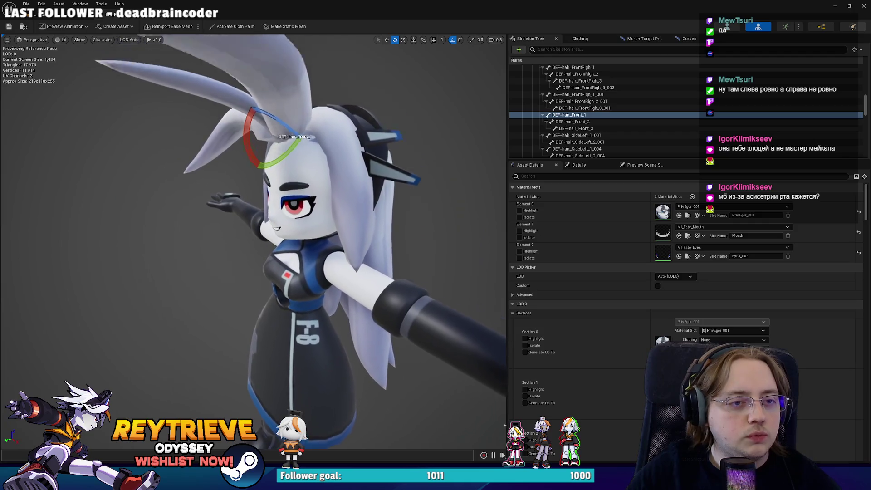
{"action": "left_click_drag", "start_coordinate": [334, 259], "coordinate": [328, 257]}
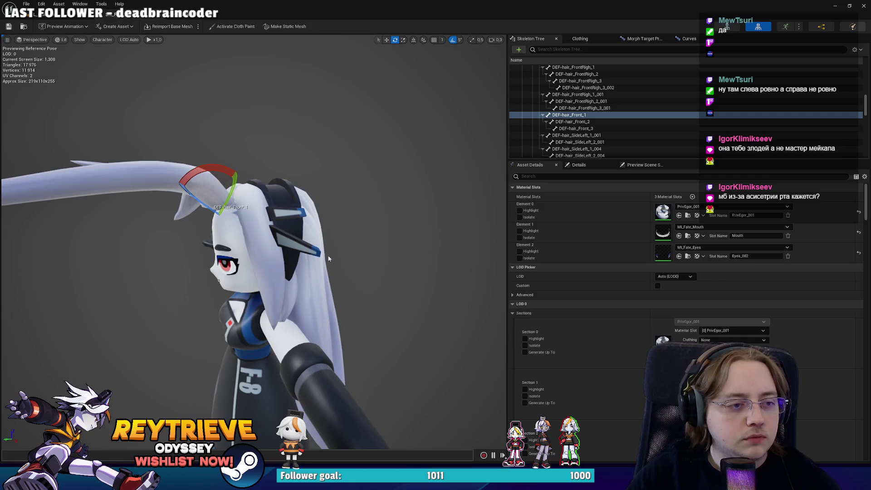
{"action": "key", "text": "shift+super+s"}
{"action": "left_click_drag", "start_coordinate": [165, 128], "coordinate": [423, 373]}
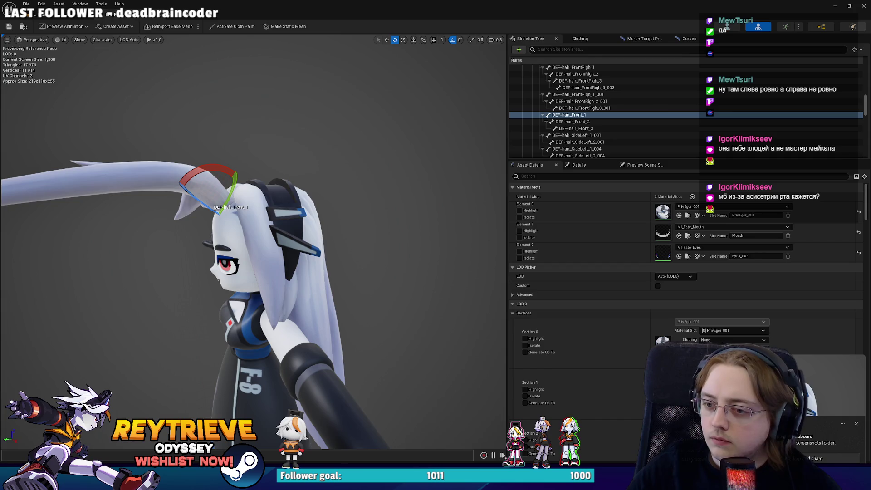
{"action": "left_click", "coordinate": [833, 6]}
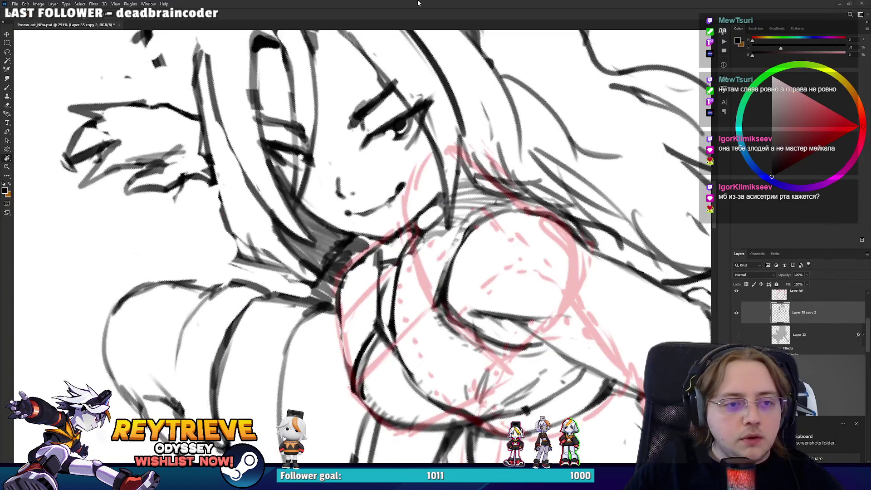
Rotate the canvas about 20° clockwise and draw a first dark line down the chest
{"action": "scroll", "coordinate": [437, 205], "scroll_direction": "up", "scroll_amount": 3}
{"action": "scroll", "coordinate": [437, 205], "scroll_direction": "down", "scroll_amount": 1}
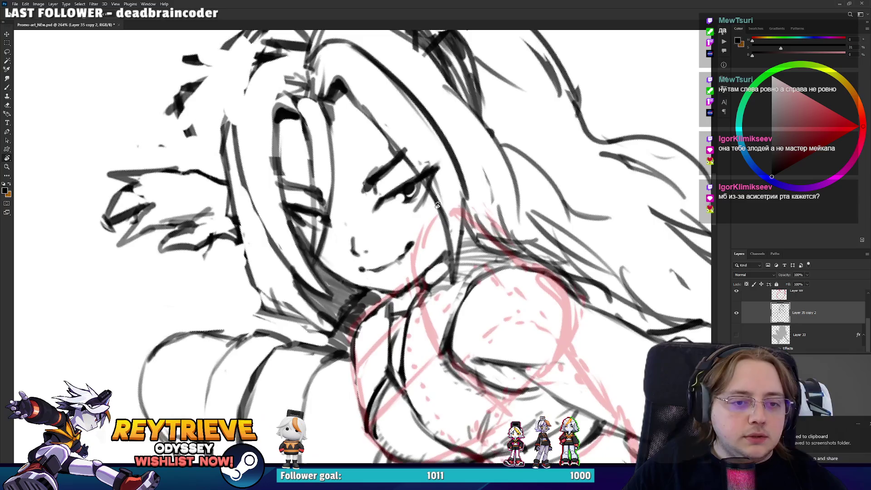
{"action": "scroll", "coordinate": [408, 226], "scroll_direction": "up", "scroll_amount": 2}
{"action": "key", "text": "e"}
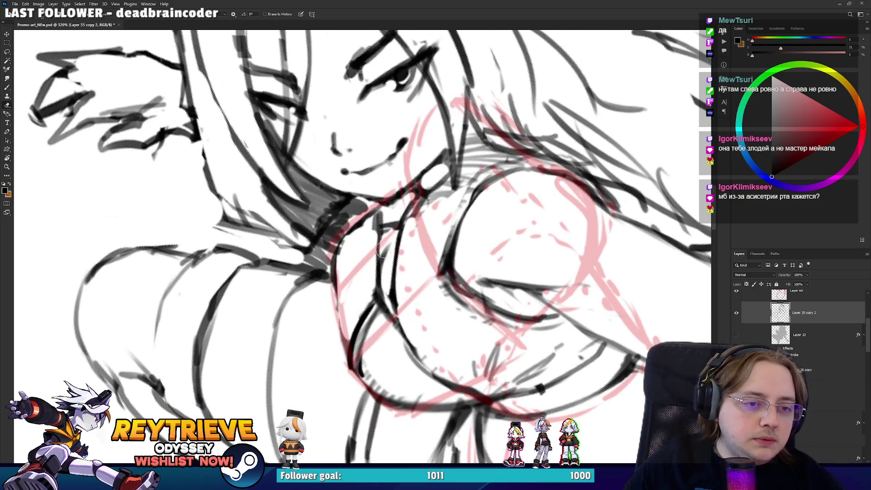
{"action": "scroll", "coordinate": [480, 206], "scroll_direction": "up", "scroll_amount": 1}
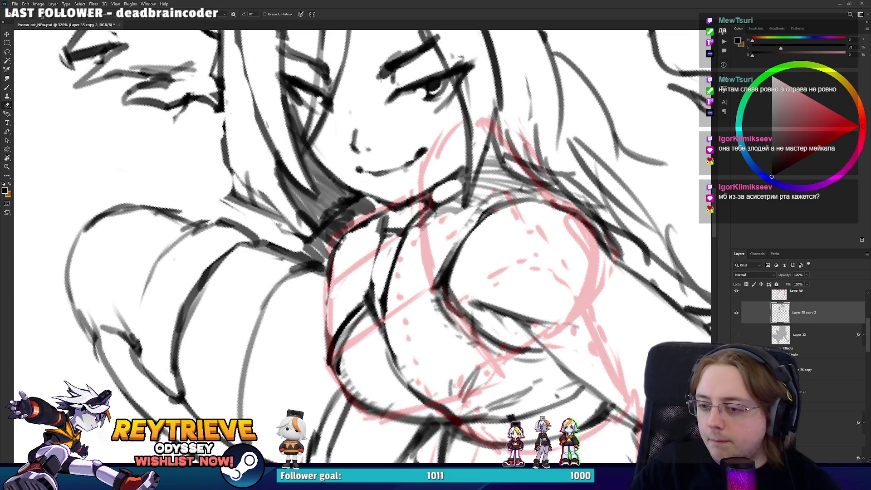
{"action": "left_click_drag", "start_coordinate": [422, 279], "coordinate": [359, 270]}
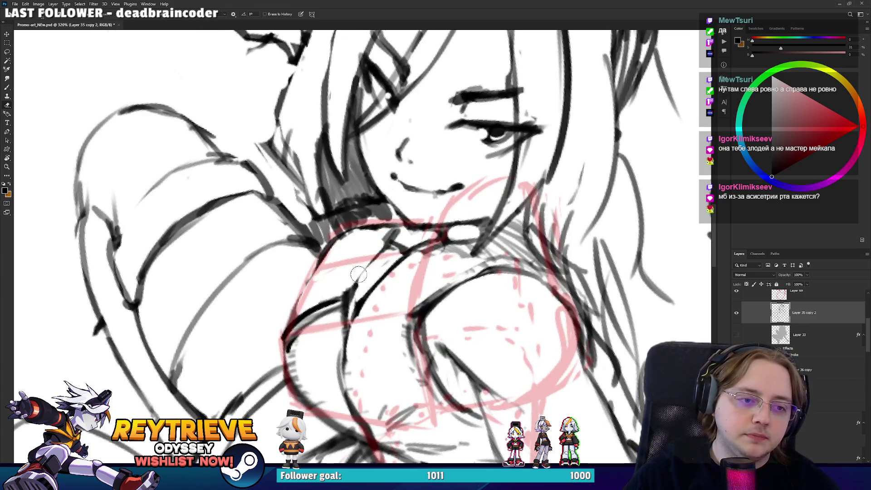
{"action": "key", "text": "b"}
{"action": "left_click_drag", "start_coordinate": [342, 322], "coordinate": [383, 243]}
Erase most of that chest line and redraw two dark lines along and up the chest
{"action": "key", "text": "e"}
{"action": "left_click_drag", "start_coordinate": [347, 315], "coordinate": [383, 256]}
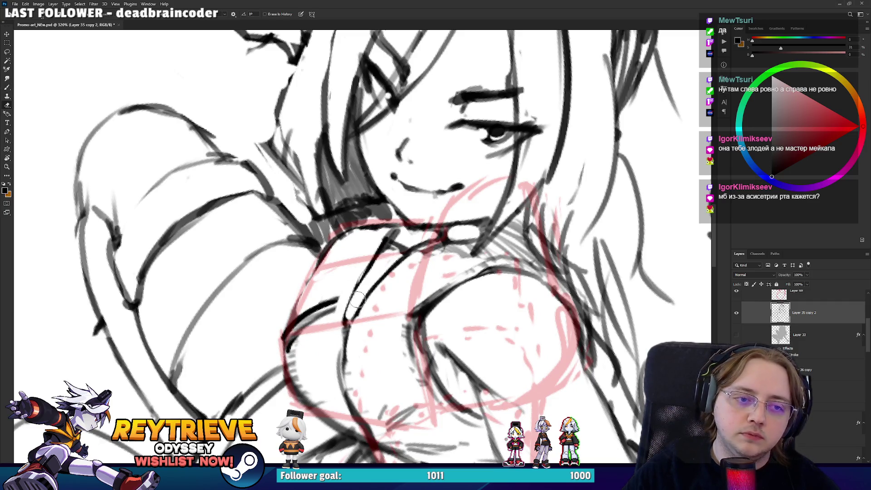
{"action": "left_click_drag", "start_coordinate": [341, 322], "coordinate": [384, 245]}
{"action": "key", "text": "b"}
{"action": "left_click_drag", "start_coordinate": [335, 381], "coordinate": [365, 258]}
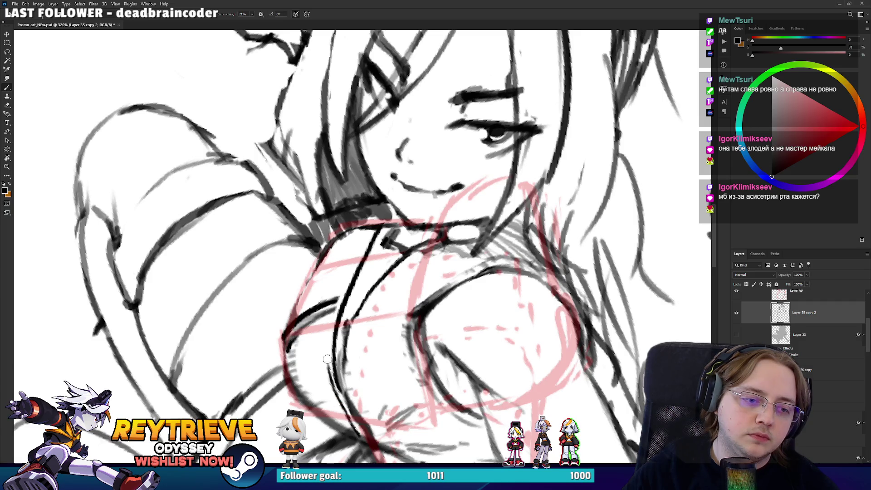
{"action": "left_click_drag", "start_coordinate": [336, 300], "coordinate": [373, 224]}
Erase the stroke's lower end and redraw the lower chest line, undoing two failed attempts
{"action": "key", "text": "e"}
{"action": "mouse_move", "coordinate": [362, 432]}
{"action": "left_mouse_down"}
{"action": "mouse_move", "coordinate": [331, 354]}
{"action": "mouse_move", "coordinate": [354, 269]}
{"action": "left_mouse_up"}
{"action": "key", "text": "b"}
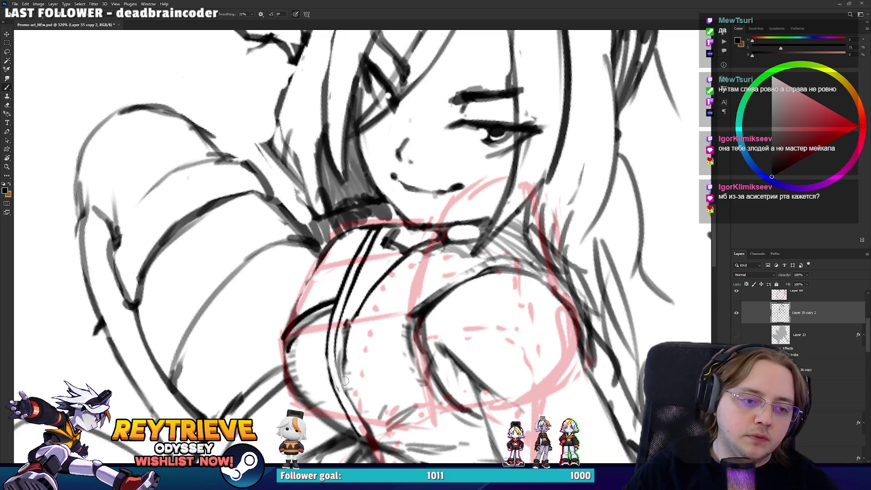
{"action": "left_click_drag", "start_coordinate": [370, 433], "coordinate": [336, 312]}
{"action": "key", "text": "ctrl+z"}
{"action": "mouse_move", "coordinate": [363, 420]}
{"action": "left_mouse_down"}
{"action": "mouse_move", "coordinate": [333, 331]}
{"action": "mouse_move", "coordinate": [334, 347]}
{"action": "left_mouse_up"}
{"action": "key", "text": "ctrl+z"}
{"action": "key", "text": "ctrl+z"}
{"action": "left_click_drag", "start_coordinate": [365, 427], "coordinate": [334, 340]}
Lighten parts of the chest lines, add a short collar mark and a stroke along the torso
{"action": "key", "text": "e"}
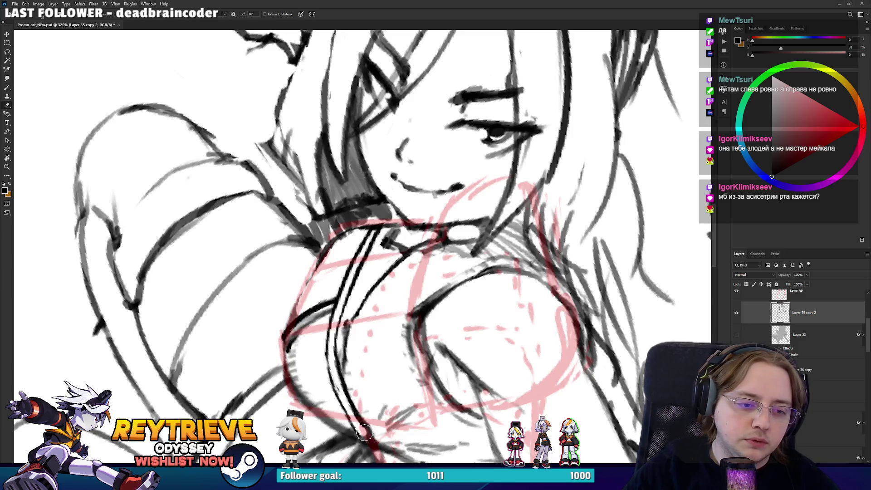
{"action": "left_click_drag", "start_coordinate": [355, 386], "coordinate": [354, 317]}
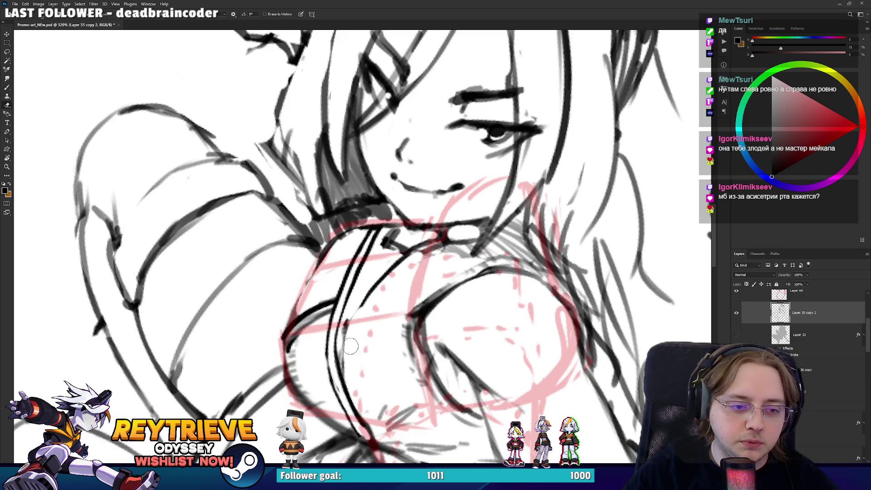
{"action": "key", "text": "b"}
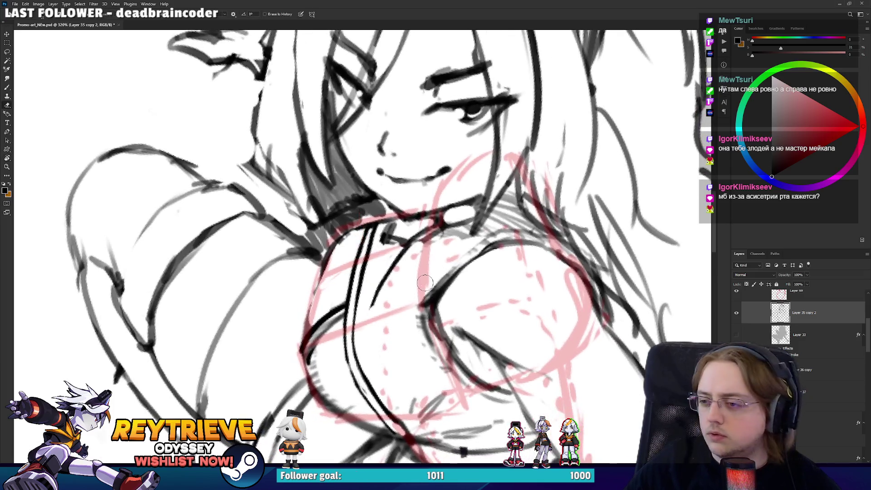
{"action": "left_click_drag", "start_coordinate": [353, 332], "coordinate": [361, 324]}
{"action": "left_click_drag", "start_coordinate": [350, 354], "coordinate": [372, 303]}
Rotate the canvas through steep angles back near upright, then undo and redraw the collar line from lower left
{"action": "left_click_drag", "start_coordinate": [414, 250], "coordinate": [379, 266]}
{"action": "key", "text": "e"}
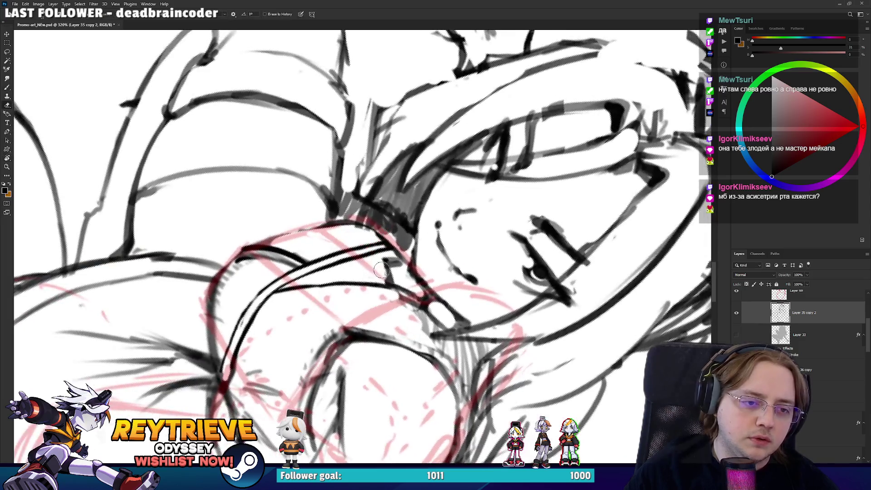
{"action": "key", "text": "b"}
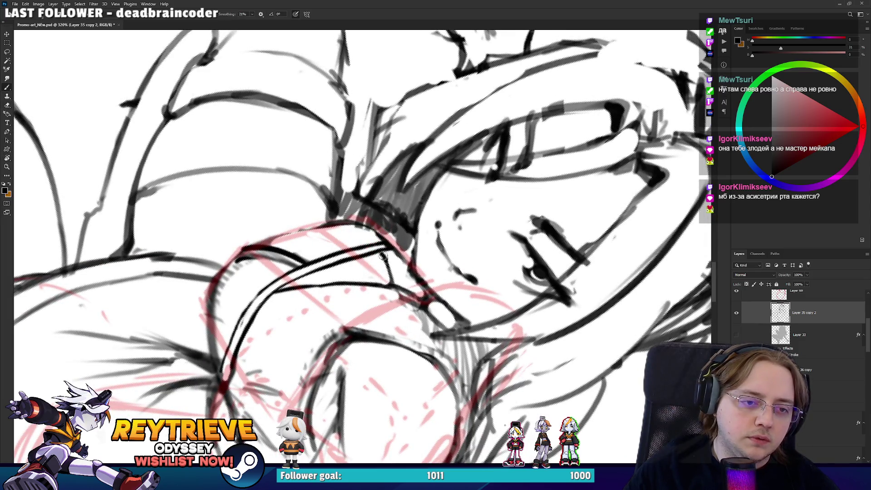
{"action": "key", "text": "r"}
{"action": "left_click_drag", "start_coordinate": [381, 254], "coordinate": [435, 307]}
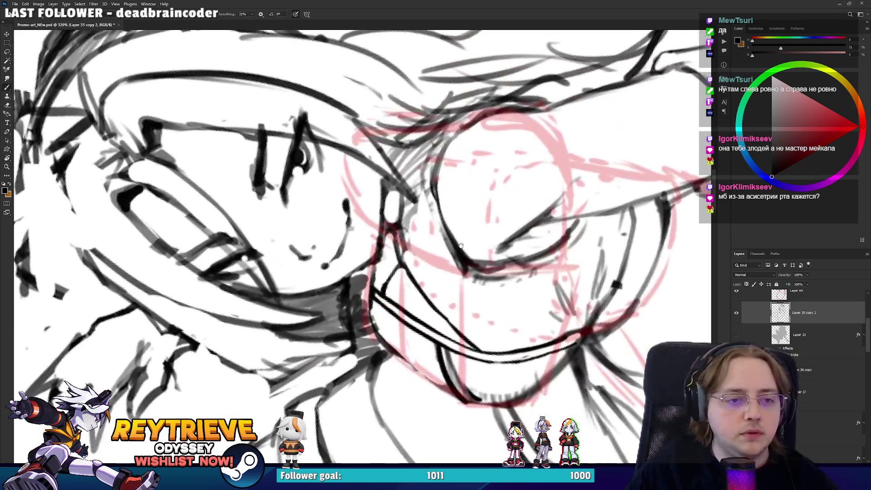
{"action": "key", "text": "b"}
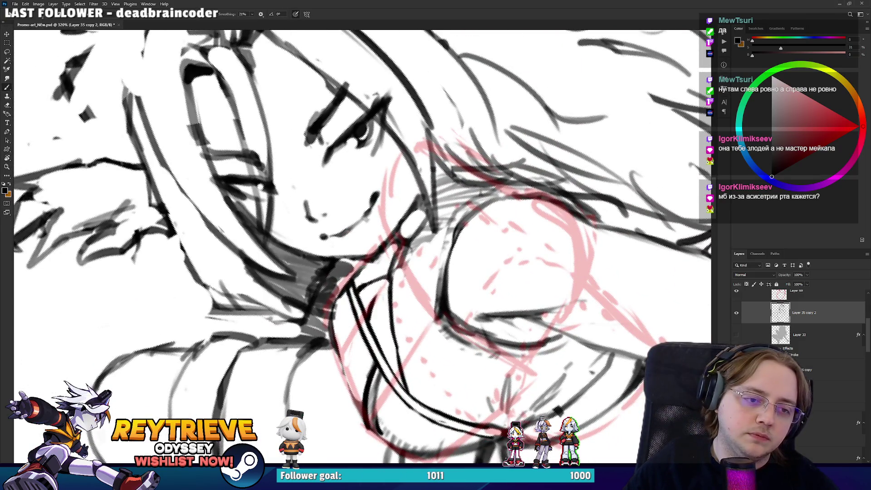
{"action": "left_click_drag", "start_coordinate": [419, 267], "coordinate": [317, 334]}
{"action": "key", "text": "e"}
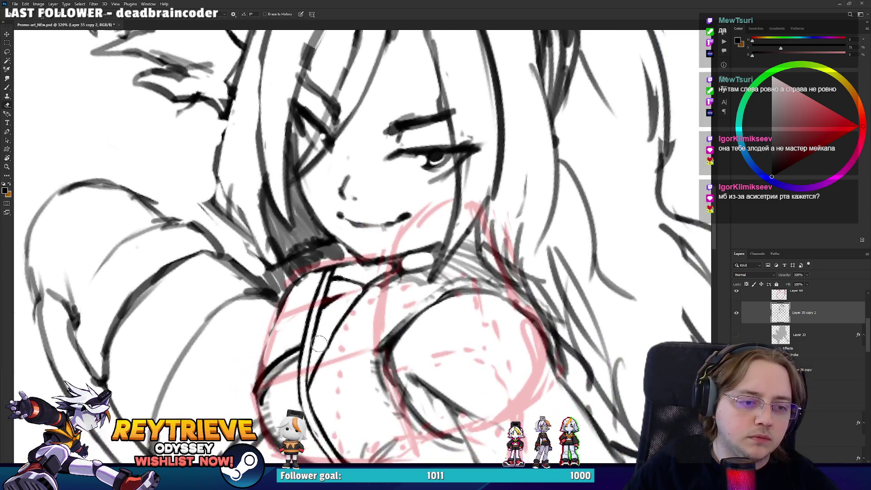
{"action": "key", "text": "b"}
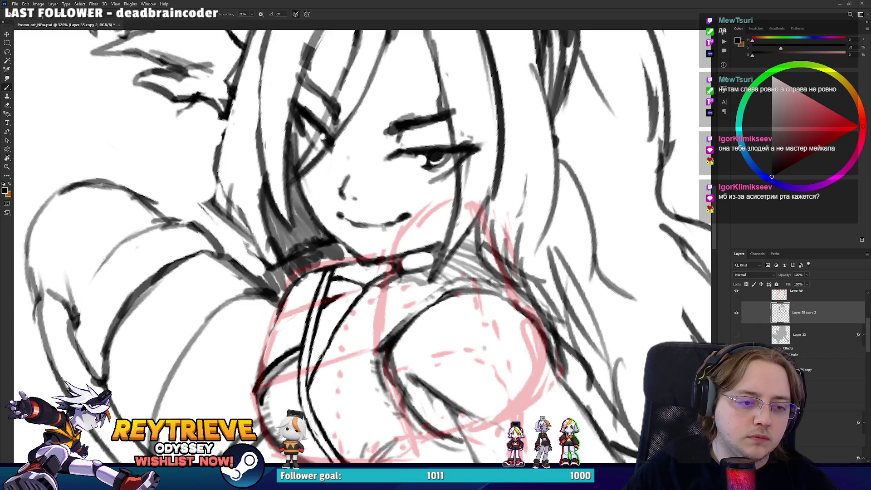
{"action": "key", "text": "ctrl+z"}
{"action": "left_click_drag", "start_coordinate": [311, 403], "coordinate": [354, 316]}
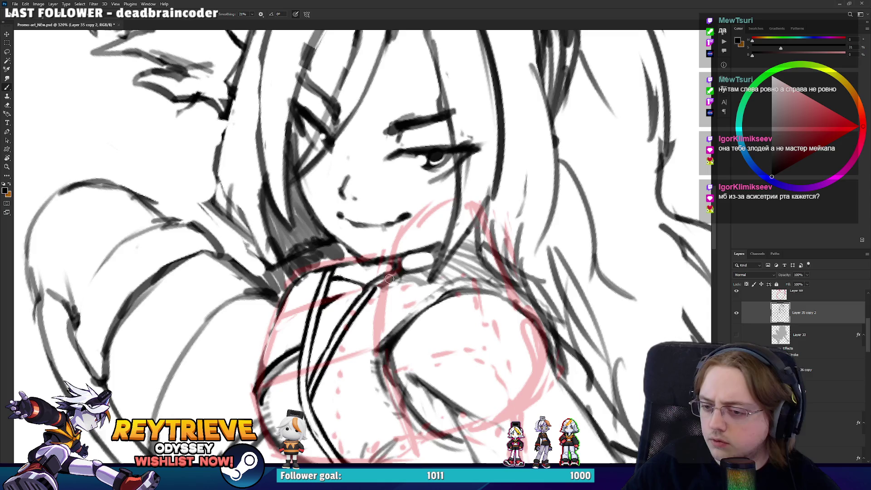
Add a short stroke at the collar, rotate the view, and lighten parts of the dark tie strokes
{"action": "key", "text": "e"}
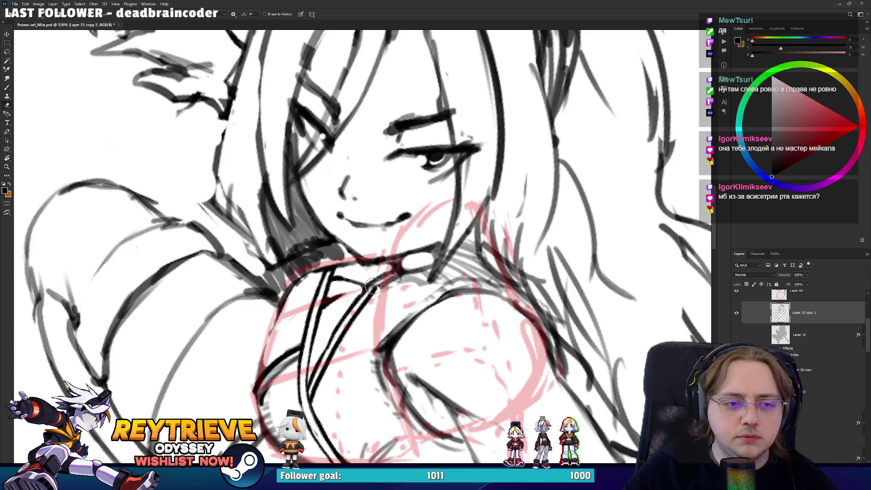
{"action": "key", "text": "b"}
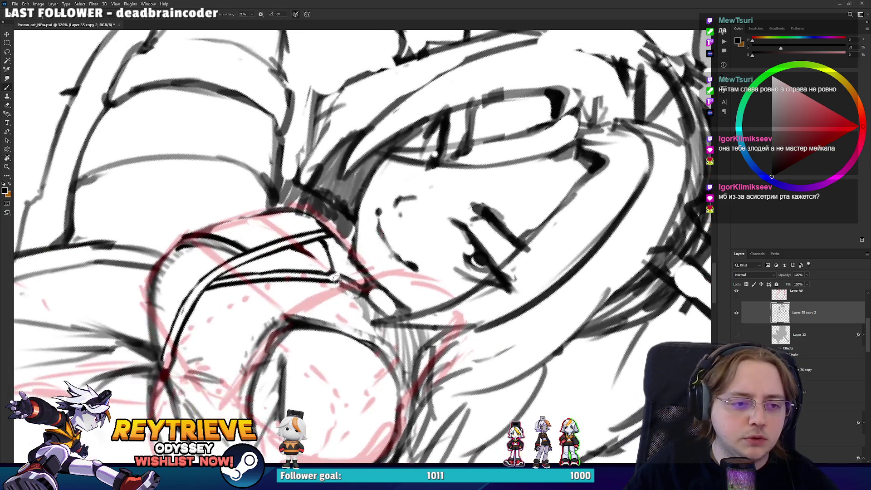
{"action": "left_click_drag", "start_coordinate": [338, 279], "coordinate": [334, 252]}
{"action": "key", "text": "e"}
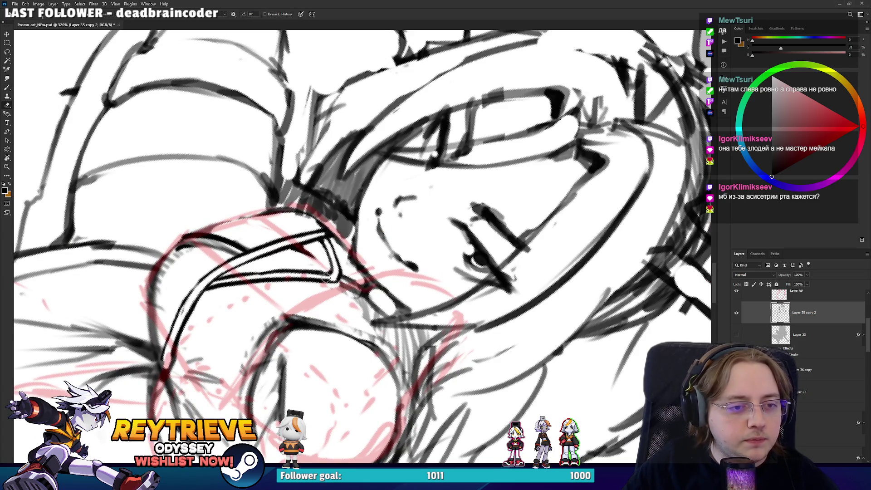
{"action": "key", "text": "r"}
{"action": "left_click_drag", "start_coordinate": [327, 277], "coordinate": [403, 289]}
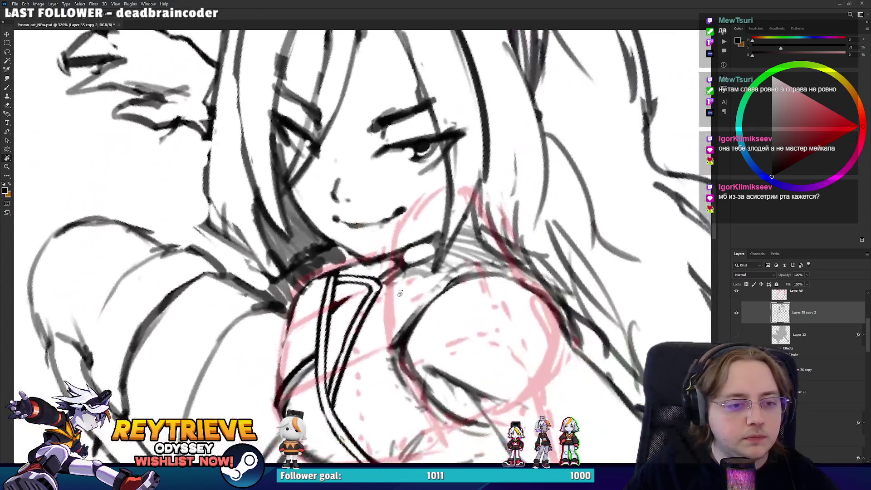
{"action": "key", "text": "e"}
{"action": "left_click_drag", "start_coordinate": [364, 300], "coordinate": [367, 296]}
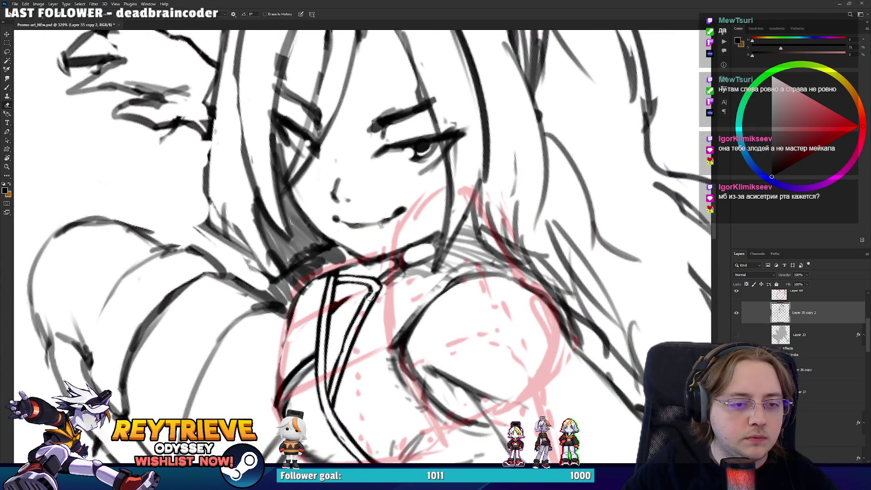
Tilt the view, then turn the drawing sideways to line up the collar for inking
{"action": "key", "text": "b"}
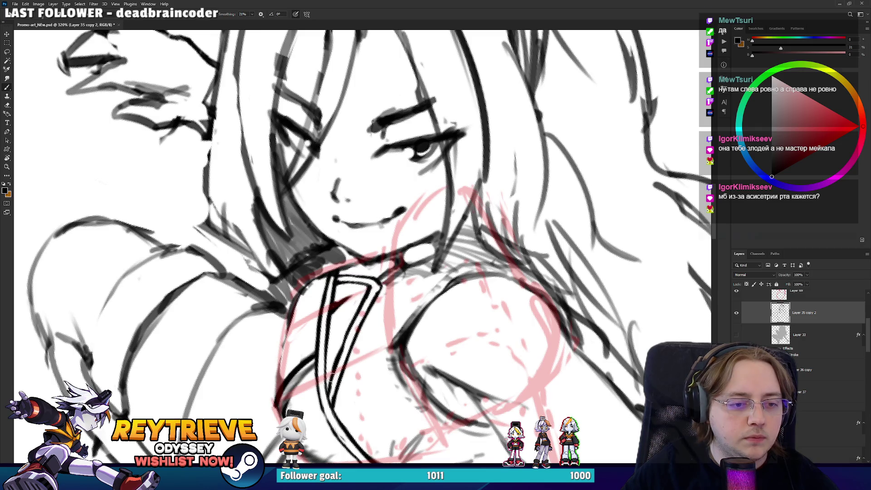
{"action": "key", "text": "e"}
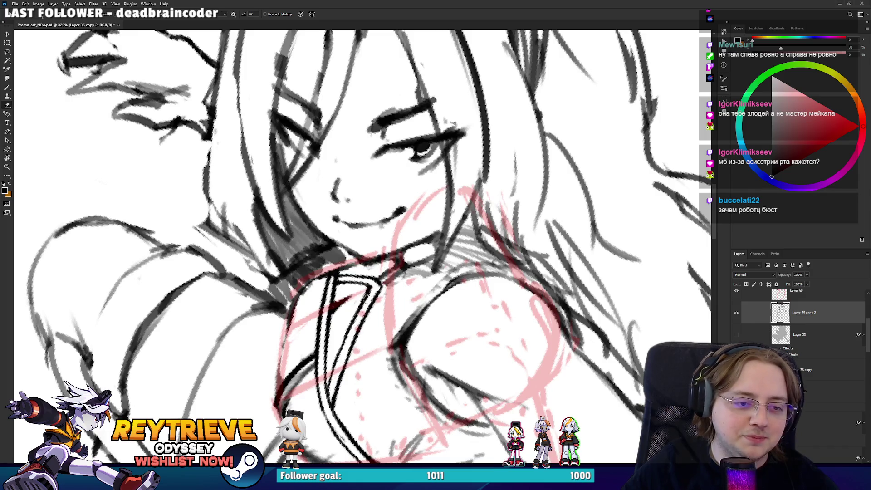
{"action": "mouse_move", "coordinate": [383, 276]}
{"action": "left_mouse_down"}
{"action": "mouse_move", "coordinate": [327, 251]}
{"action": "mouse_move", "coordinate": [354, 304]}
{"action": "left_mouse_up"}
{"action": "key", "text": "b"}
{"action": "key", "text": "r"}
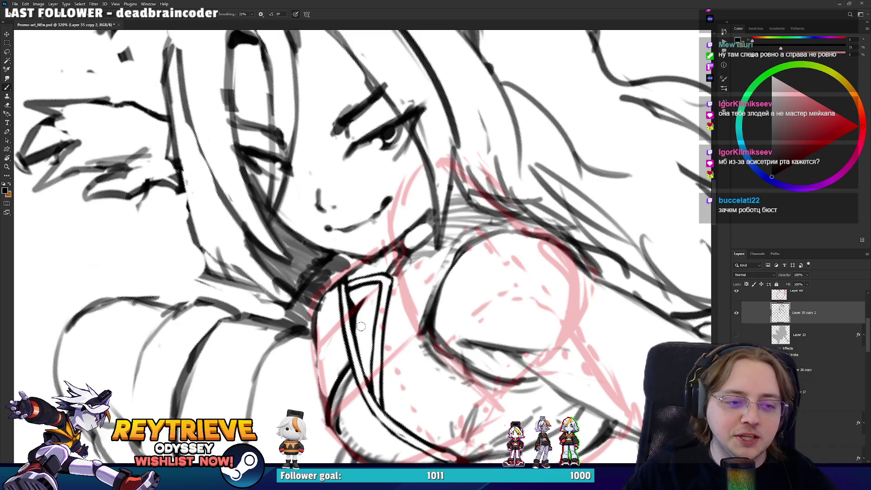
{"action": "key", "text": "r"}
{"action": "left_click_drag", "start_coordinate": [359, 332], "coordinate": [313, 238]}
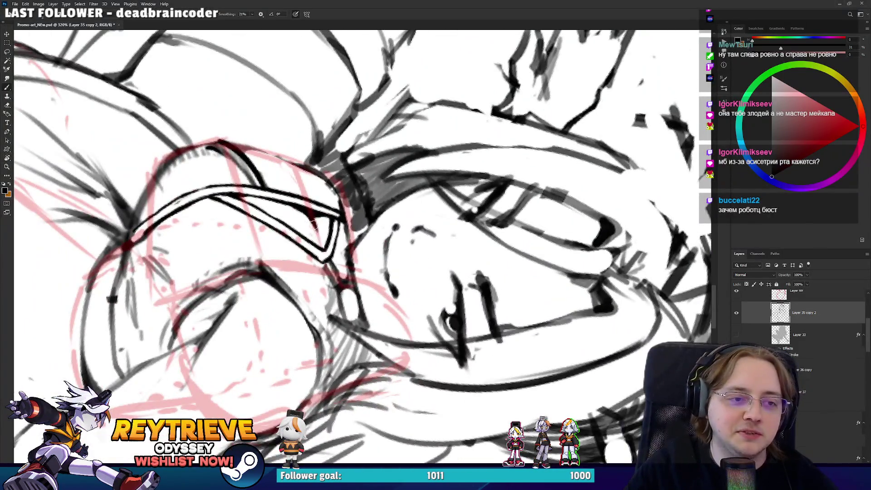
{"action": "key", "text": "r"}
{"action": "mouse_move", "coordinate": [320, 240]}
{"action": "left_mouse_down"}
{"action": "mouse_move", "coordinate": [410, 245]}
{"action": "mouse_move", "coordinate": [443, 201]}
{"action": "left_mouse_up"}
{"action": "key", "text": "b"}
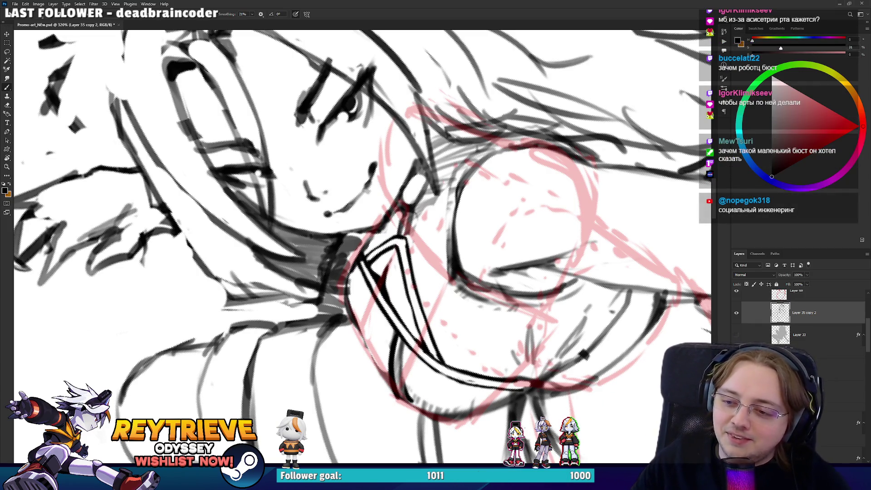
Rotate the tie nearly vertical, bring the face upright, and redraw the left chest outline in black
{"action": "key", "text": "r"}
{"action": "mouse_move", "coordinate": [408, 204]}
{"action": "left_mouse_down"}
{"action": "mouse_move", "coordinate": [437, 266]}
{"action": "mouse_move", "coordinate": [429, 205]}
{"action": "mouse_move", "coordinate": [249, 294]}
{"action": "left_mouse_up"}
{"action": "key", "text": "r"}
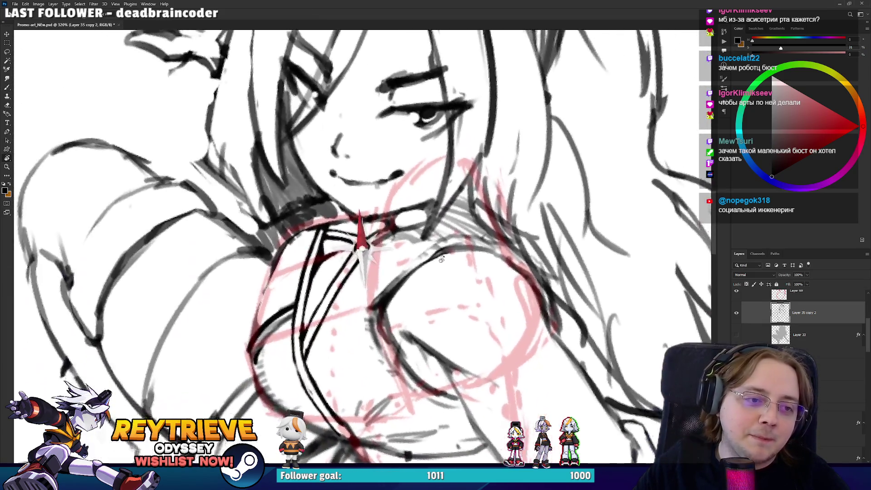
{"action": "key", "text": "e"}
{"action": "key", "text": "b"}
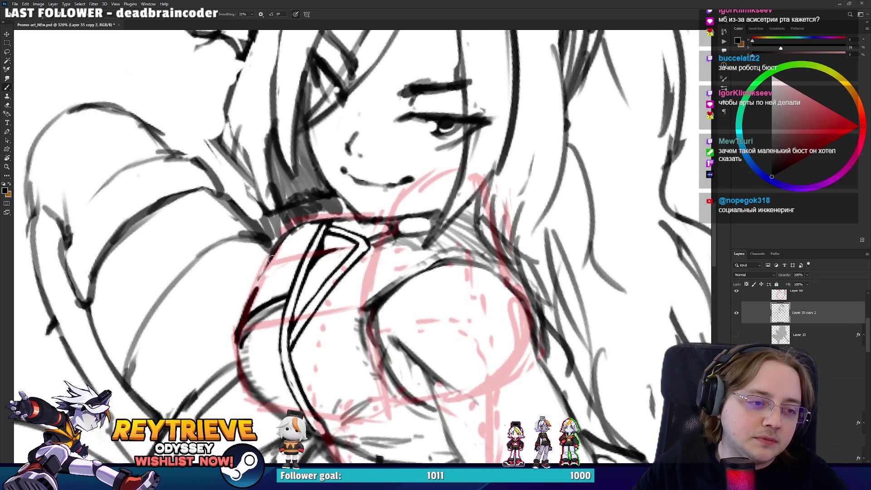
{"action": "mouse_move", "coordinate": [268, 259]}
{"action": "left_mouse_down"}
{"action": "mouse_move", "coordinate": [239, 333]}
{"action": "mouse_move", "coordinate": [274, 247]}
{"action": "left_mouse_up"}
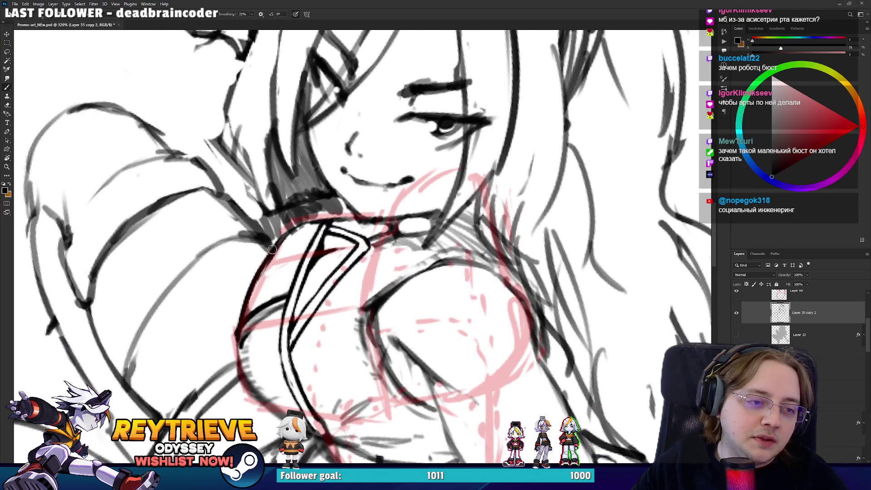
{"action": "scroll", "coordinate": [798, 317], "scroll_direction": "up", "scroll_amount": 2}
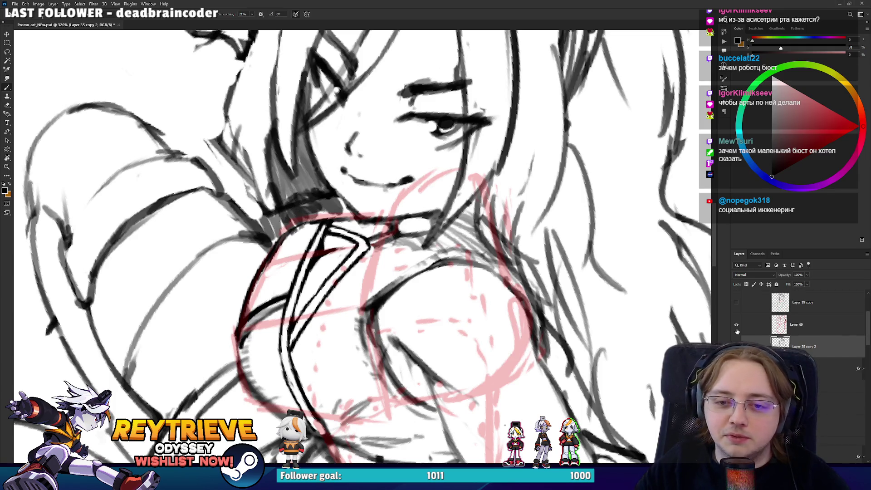
Hide the pink construction sketch, turn the tie vertical, and ink the tie's left edge
{"action": "left_click", "coordinate": [736, 324]}
{"action": "left_click_drag", "start_coordinate": [408, 272], "coordinate": [430, 259]}
{"action": "key", "text": "r"}
{"action": "mouse_move", "coordinate": [318, 308]}
{"action": "left_mouse_down"}
{"action": "mouse_move", "coordinate": [322, 343]}
{"action": "mouse_move", "coordinate": [338, 346]}
{"action": "left_mouse_up"}
{"action": "key", "text": "e"}
{"action": "key", "text": "b"}
{"action": "mouse_move", "coordinate": [336, 284]}
{"action": "left_mouse_down"}
{"action": "mouse_move", "coordinate": [318, 337]}
{"action": "mouse_move", "coordinate": [341, 268]}
{"action": "left_mouse_up"}
Trim the tie's left-edge stroke, add a short stroke on its upper-left edge, and tilt the view
{"action": "key", "text": "e"}
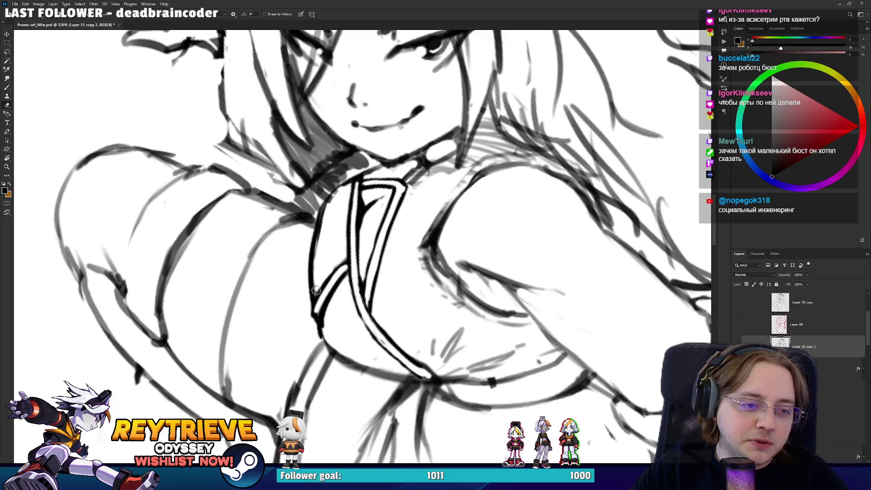
{"action": "left_click_drag", "start_coordinate": [316, 286], "coordinate": [318, 256]}
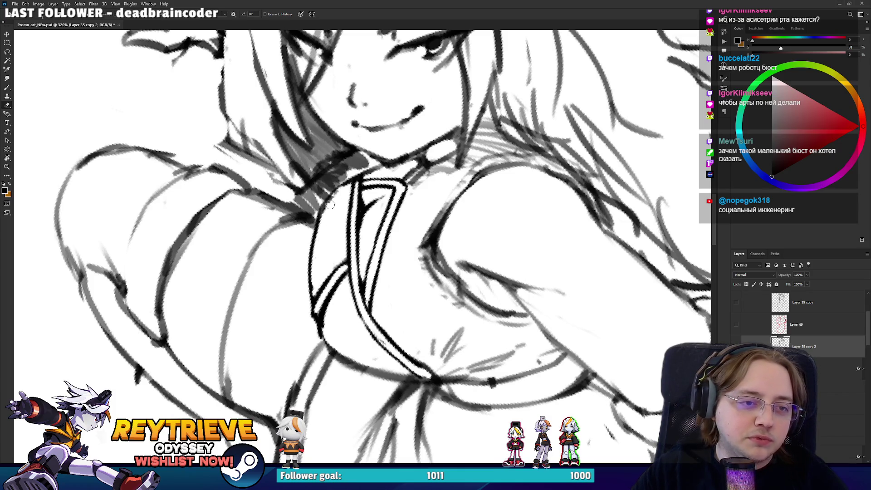
{"action": "key", "text": "b"}
{"action": "mouse_move", "coordinate": [356, 179]}
{"action": "left_mouse_down"}
{"action": "mouse_move", "coordinate": [317, 216]}
{"action": "mouse_move", "coordinate": [393, 331]}
{"action": "mouse_move", "coordinate": [412, 228]}
{"action": "left_mouse_up"}
{"action": "key", "text": "r"}
{"action": "key", "text": "b"}
{"action": "key", "text": "e"}
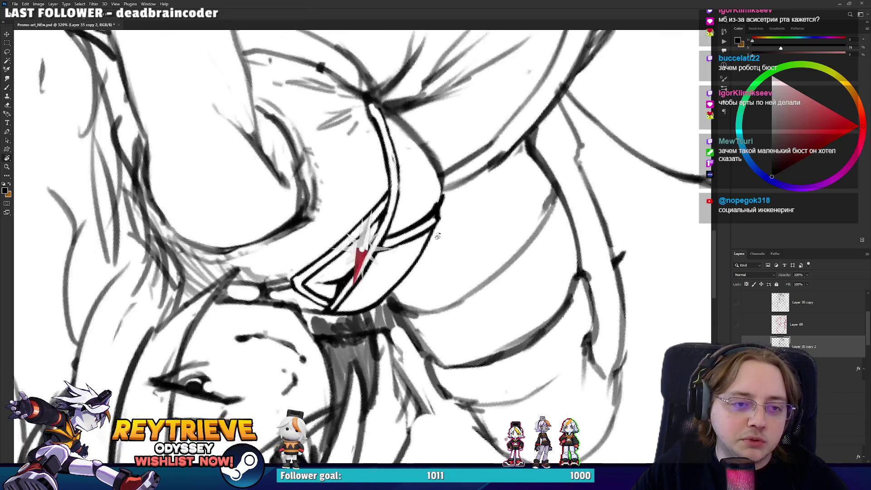
{"action": "left_click_drag", "start_coordinate": [422, 183], "coordinate": [451, 256]}
{"action": "key", "text": "b"}
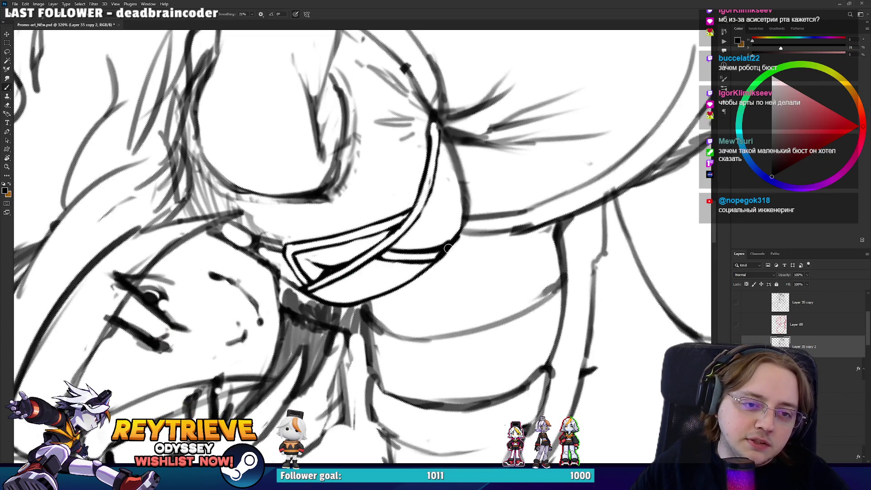
Ink a dark contour stroke beside the tie, then pan and rotate toward the chest
{"action": "mouse_move", "coordinate": [445, 251]}
{"action": "left_mouse_down"}
{"action": "mouse_move", "coordinate": [258, 292]}
{"action": "mouse_move", "coordinate": [259, 306]}
{"action": "left_mouse_up"}
{"action": "key", "text": "e"}
{"action": "key", "text": "b"}
{"action": "mouse_move", "coordinate": [253, 348]}
{"action": "left_mouse_down"}
{"action": "mouse_move", "coordinate": [256, 246]}
{"action": "mouse_move", "coordinate": [357, 332]}
{"action": "left_mouse_up"}
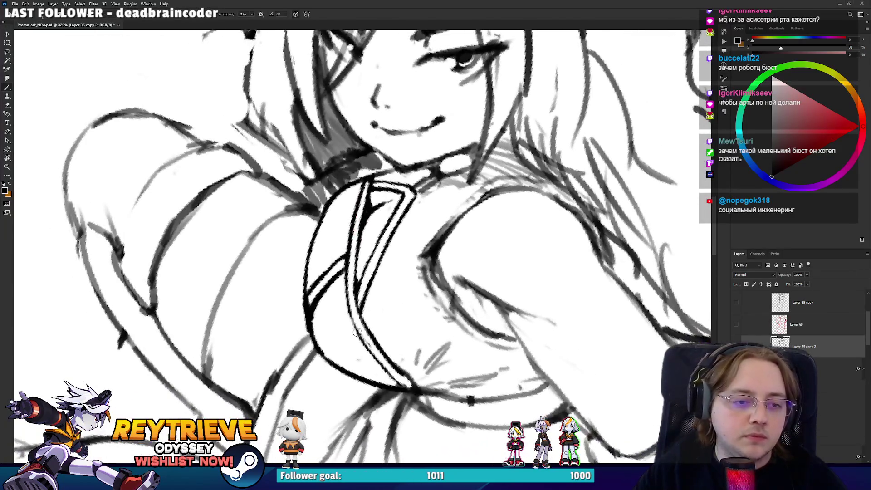
{"action": "key", "text": "e"}
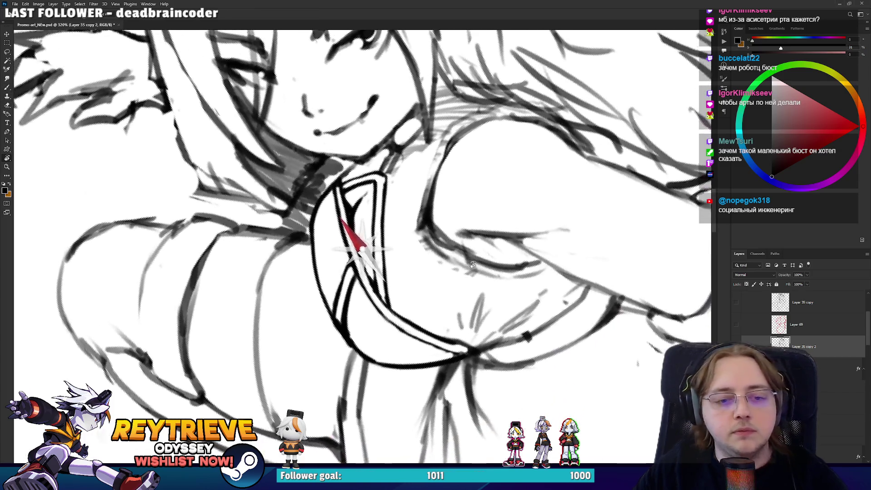
{"action": "left_click_drag", "start_coordinate": [398, 359], "coordinate": [326, 299]}
{"action": "key", "text": "b"}
Ink short crease strokes beside the tie and a diagonal fold line across the chest
{"action": "left_click_drag", "start_coordinate": [438, 287], "coordinate": [451, 250]}
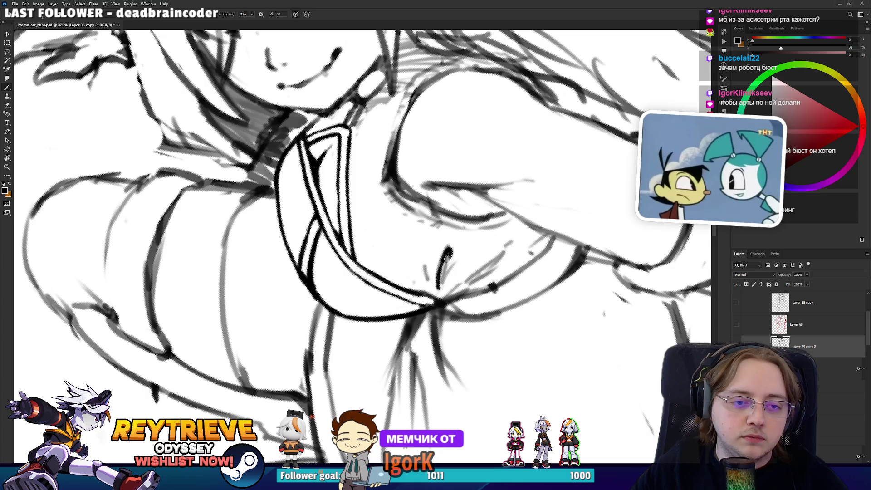
{"action": "left_click_drag", "start_coordinate": [426, 278], "coordinate": [424, 263]}
{"action": "left_click_drag", "start_coordinate": [449, 293], "coordinate": [506, 251]}
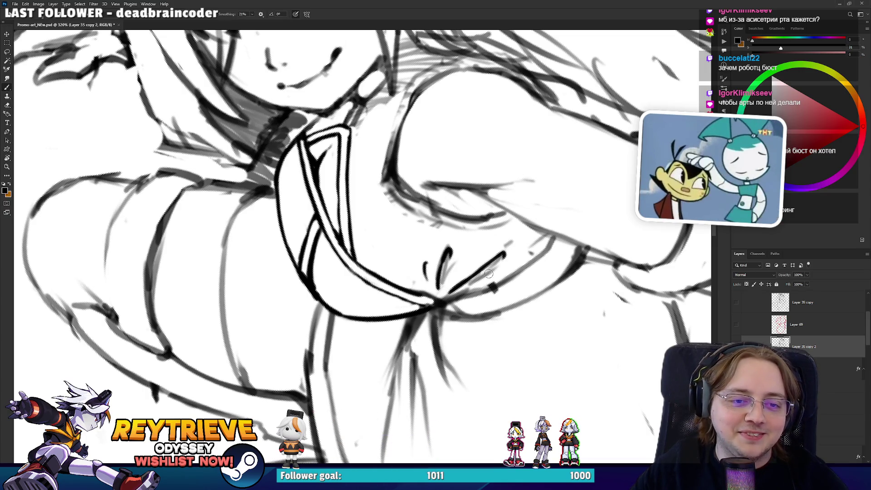
{"action": "mouse_move", "coordinate": [485, 278]}
{"action": "left_mouse_down"}
{"action": "mouse_move", "coordinate": [507, 251]}
{"action": "mouse_move", "coordinate": [413, 320]}
{"action": "mouse_move", "coordinate": [424, 300]}
{"action": "left_mouse_up"}
{"action": "key", "text": "e"}
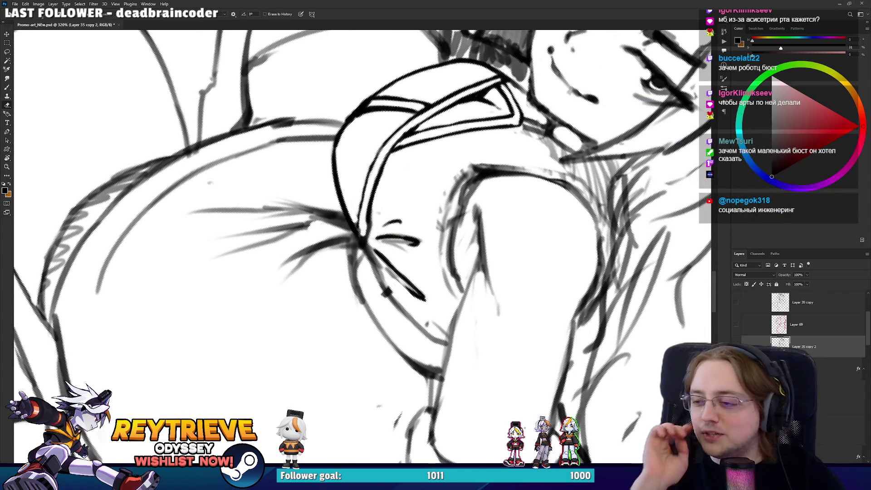
Shift the view left and rotate the canvas about 30° clockwise while toggling brush and eraser
{"action": "mouse_move", "coordinate": [478, 219]}
{"action": "left_mouse_down"}
{"action": "mouse_move", "coordinate": [427, 208]}
{"action": "mouse_move", "coordinate": [426, 199]}
{"action": "left_mouse_up"}
{"action": "key", "text": "b"}
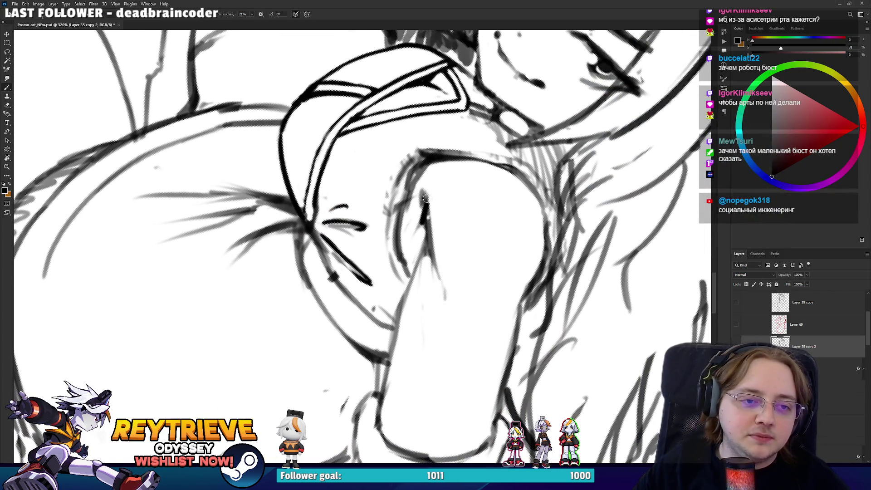
{"action": "key", "text": "e"}
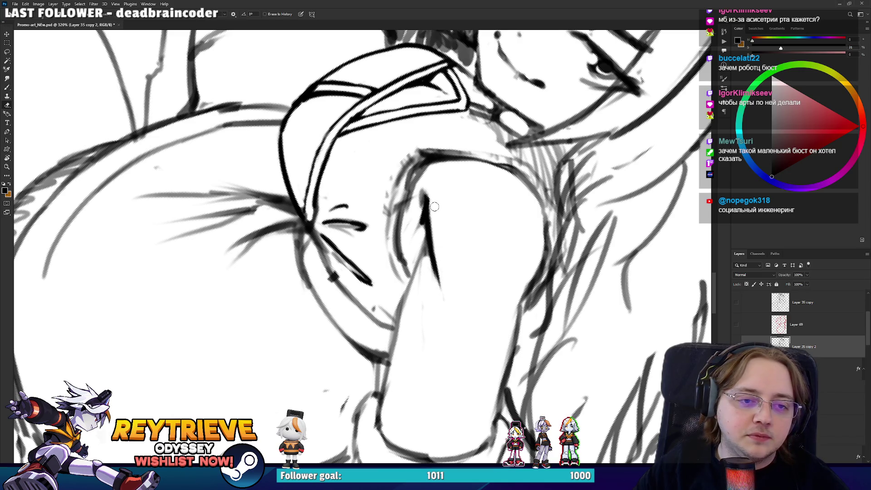
{"action": "key", "text": "r"}
{"action": "mouse_move", "coordinate": [422, 206]}
{"action": "left_mouse_down"}
{"action": "mouse_move", "coordinate": [426, 154]}
{"action": "mouse_move", "coordinate": [438, 212]}
{"action": "mouse_move", "coordinate": [437, 204]}
{"action": "left_mouse_up"}
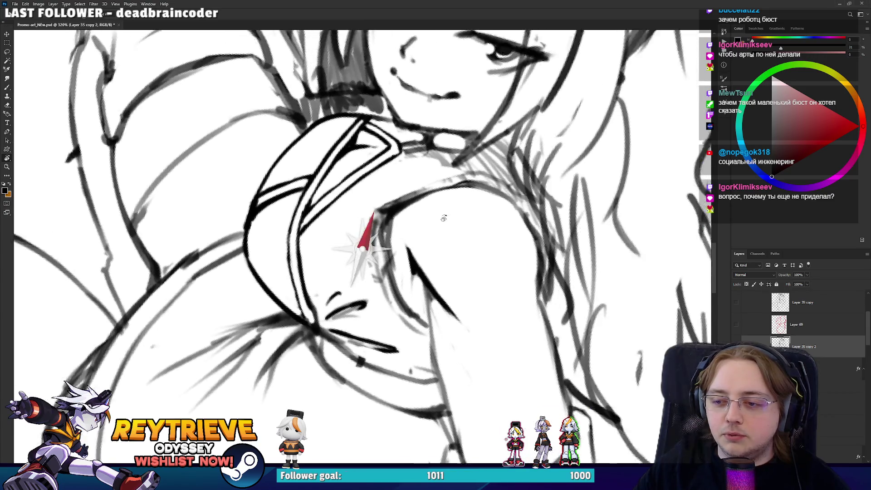
{"action": "key", "text": "b"}
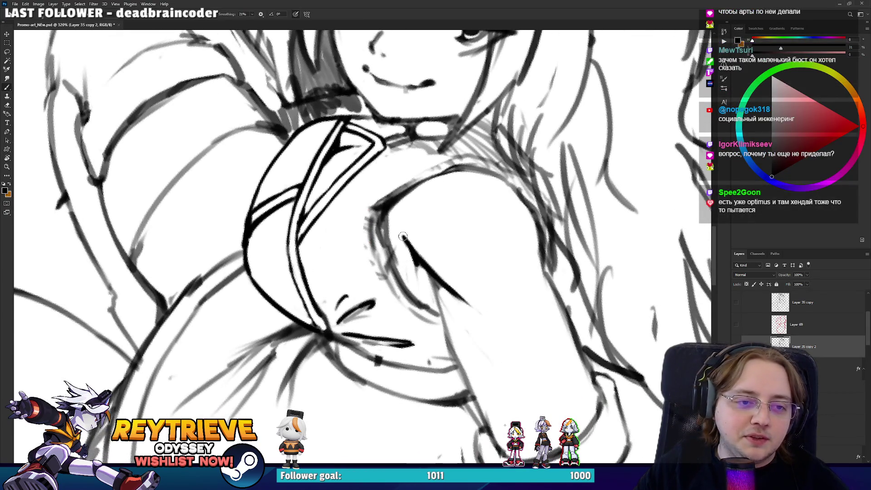
{"action": "key", "text": "e"}
{"action": "left_click_drag", "start_coordinate": [427, 245], "coordinate": [356, 304]}
{"action": "key", "text": "r"}
{"action": "key", "text": "b"}
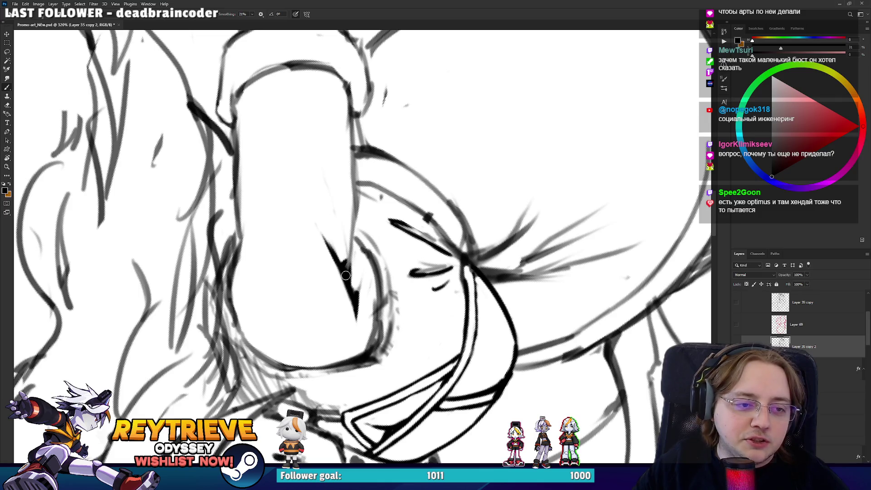
{"action": "key", "text": "e"}
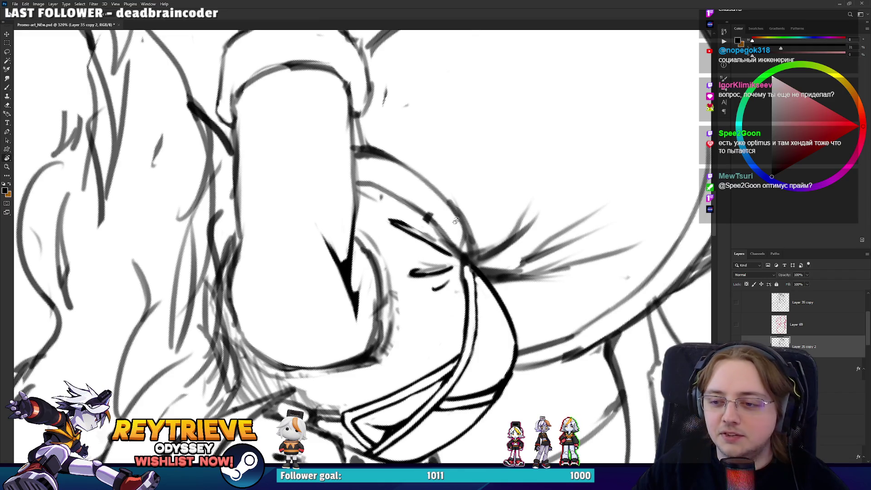
Pan from the hand up to the collar and face, rotating the view around the collar and arm
{"action": "left_click_drag", "start_coordinate": [356, 287], "coordinate": [181, 46]}
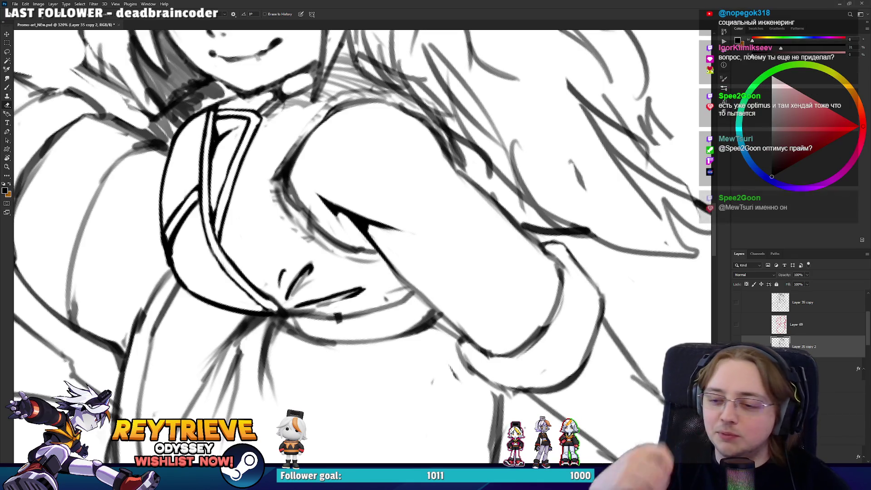
{"action": "left_click_drag", "start_coordinate": [317, 226], "coordinate": [373, 292]}
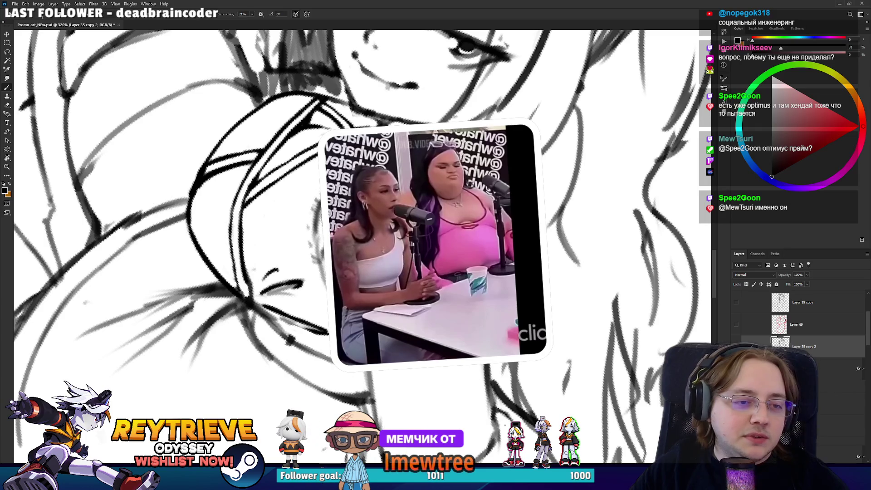
{"action": "left_click_drag", "start_coordinate": [355, 256], "coordinate": [295, 318]}
{"action": "key", "text": "e"}
{"action": "scroll", "coordinate": [354, 245], "scroll_direction": "up", "scroll_amount": 2}
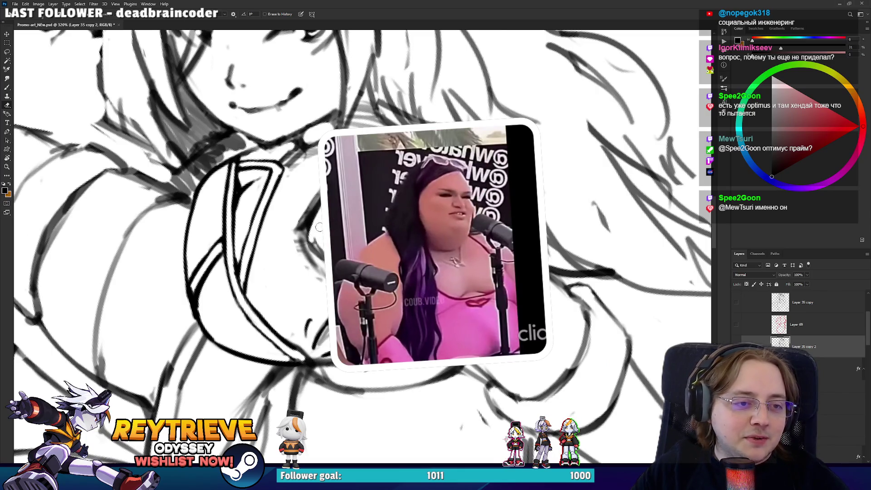
{"action": "key", "text": "b"}
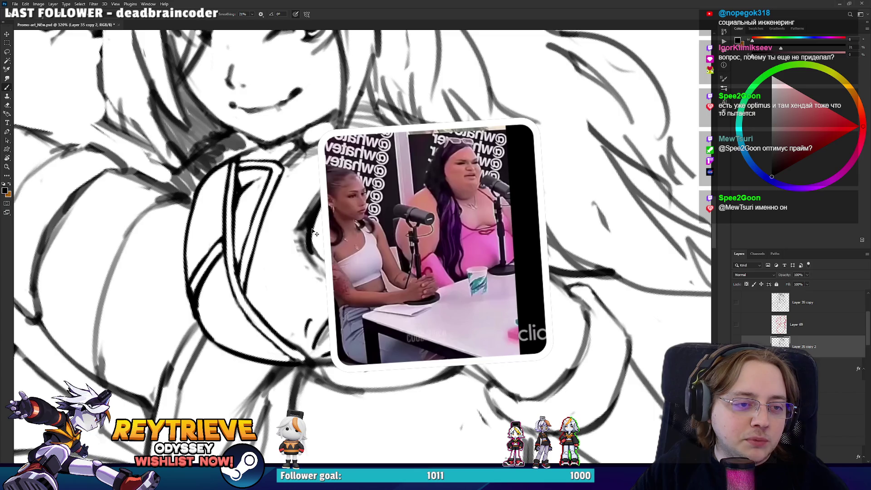
{"action": "key", "text": "e"}
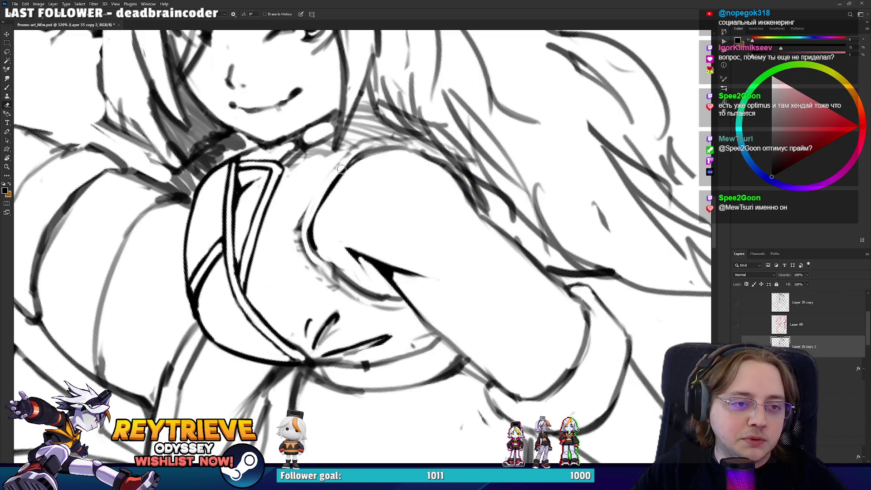
{"action": "key", "text": "r"}
{"action": "left_click_drag", "start_coordinate": [387, 144], "coordinate": [353, 251]}
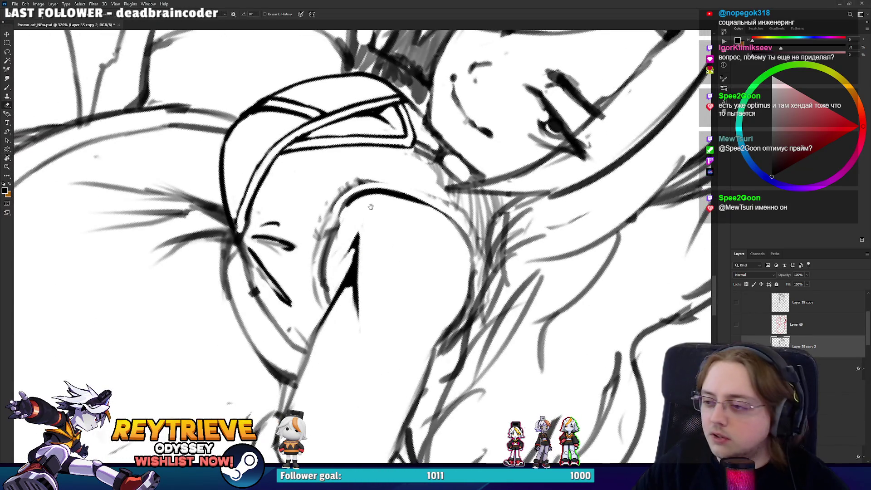
{"action": "scroll", "coordinate": [336, 286], "scroll_direction": "up", "scroll_amount": 2}
{"action": "key", "text": "b"}
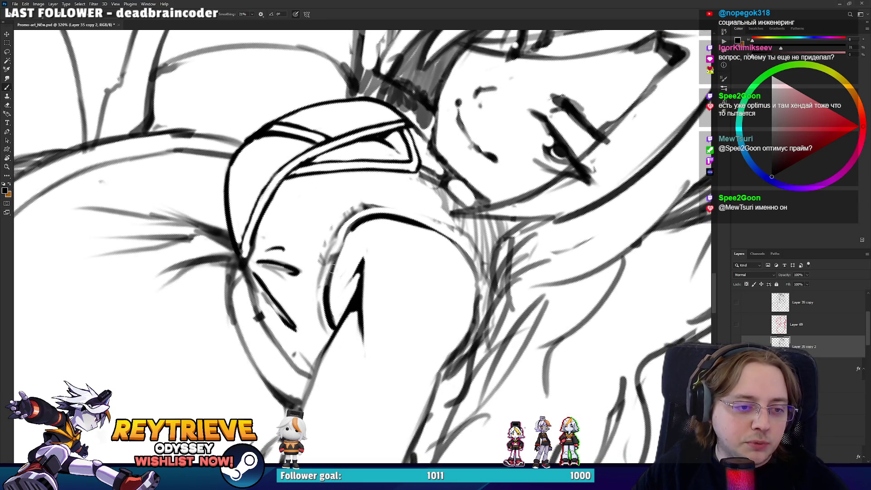
{"action": "key", "text": "e"}
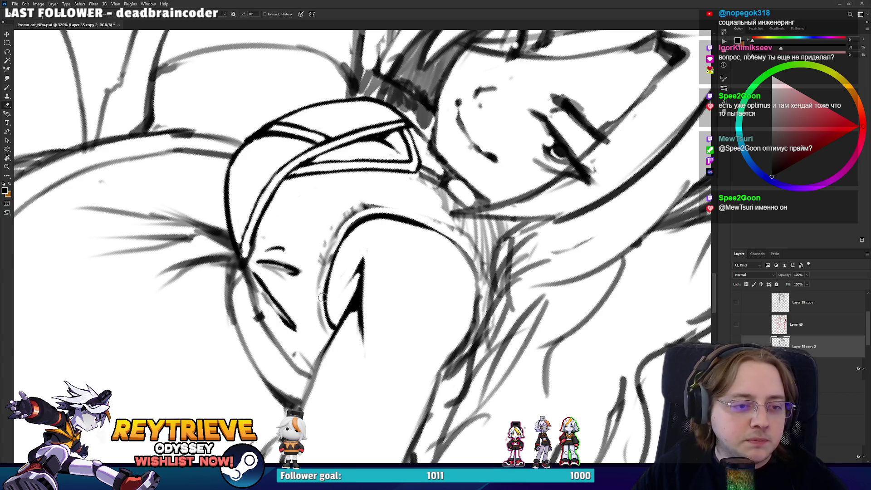
Erase faint sketch strokes beside the arm and rotate the canvas to work on the arm
{"action": "left_click_drag", "start_coordinate": [325, 331], "coordinate": [322, 286]}
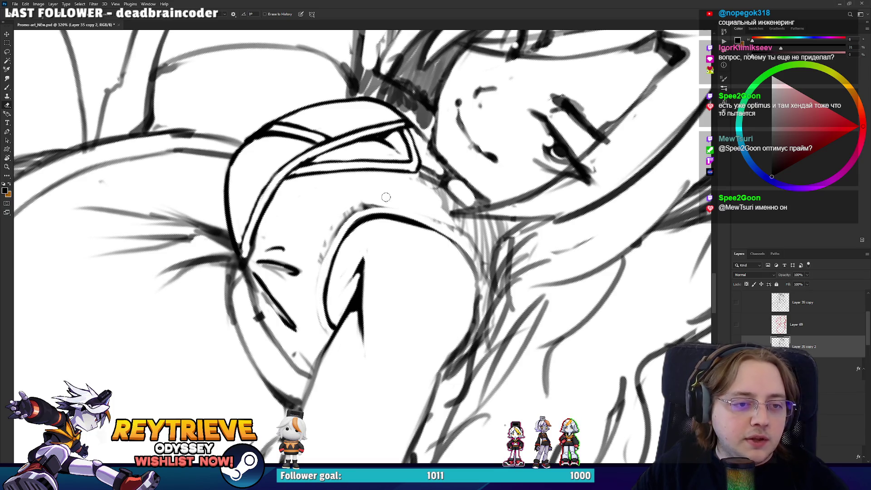
{"action": "left_click_drag", "start_coordinate": [380, 202], "coordinate": [355, 162]}
{"action": "left_click_drag", "start_coordinate": [340, 233], "coordinate": [345, 316]}
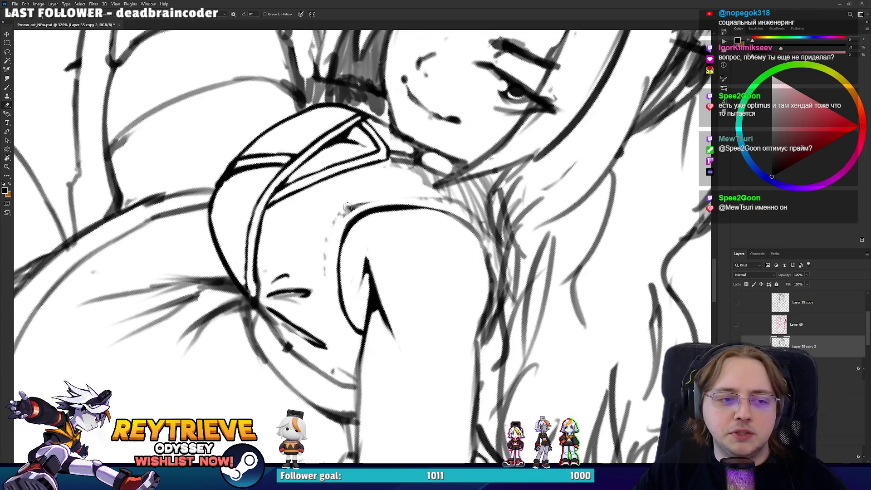
{"action": "left_click_drag", "start_coordinate": [344, 210], "coordinate": [408, 235]}
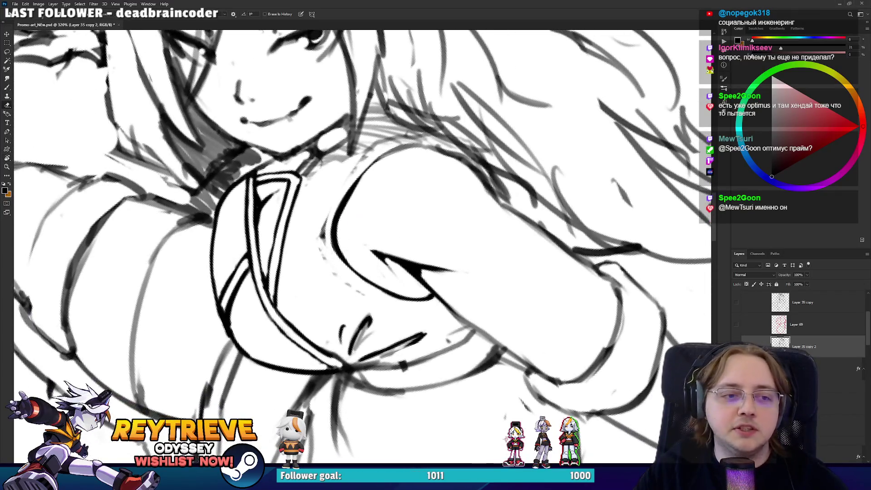
{"action": "mouse_move", "coordinate": [369, 212]}
{"action": "left_mouse_down"}
{"action": "mouse_move", "coordinate": [347, 225]}
{"action": "mouse_move", "coordinate": [351, 253]}
{"action": "left_mouse_up"}
{"action": "key", "text": "b"}
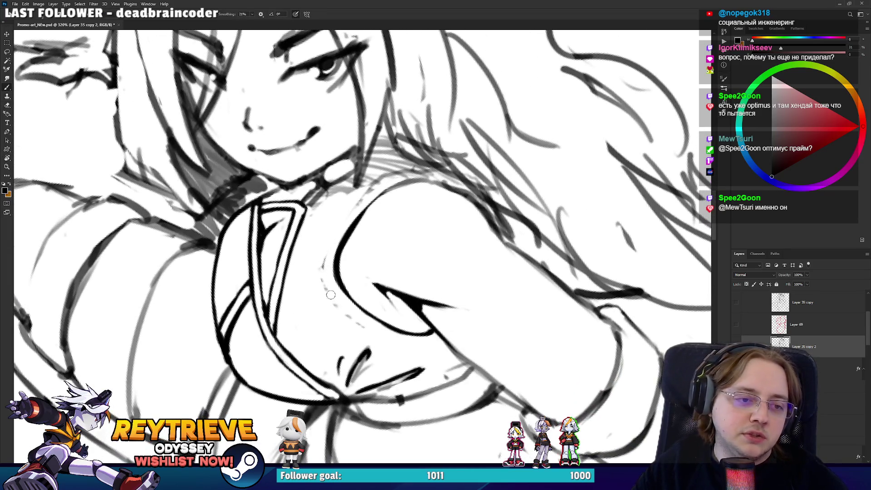
{"action": "key", "text": "e"}
{"action": "key", "text": "b"}
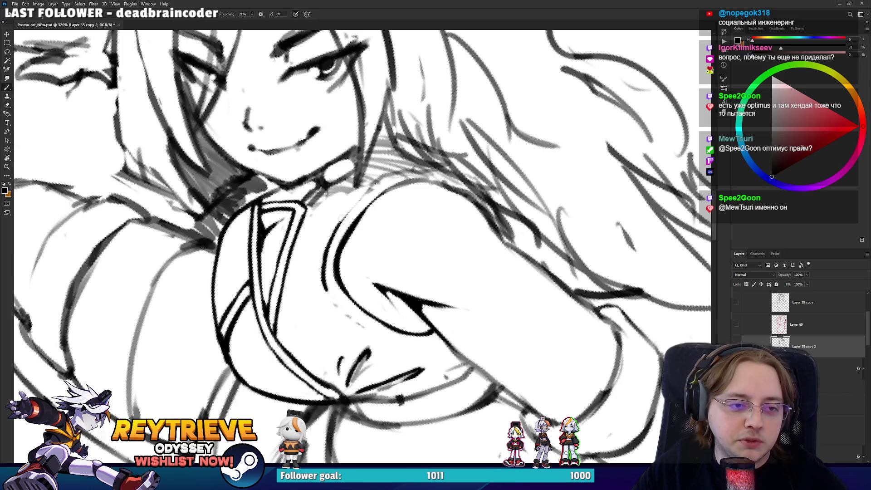
{"action": "key", "text": "r"}
{"action": "left_click_drag", "start_coordinate": [389, 173], "coordinate": [320, 178]}
{"action": "key", "text": "e"}
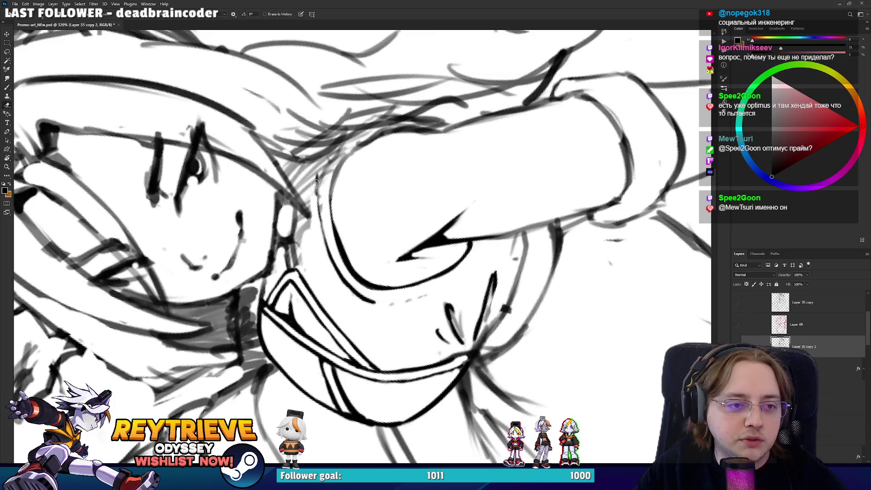
Redraw the forearm outline as a dark stroke, replacing the thin first attempt
{"action": "mouse_move", "coordinate": [317, 195]}
{"action": "left_mouse_down"}
{"action": "mouse_move", "coordinate": [353, 240]}
{"action": "mouse_move", "coordinate": [357, 188]}
{"action": "left_mouse_up"}
{"action": "key", "text": "r"}
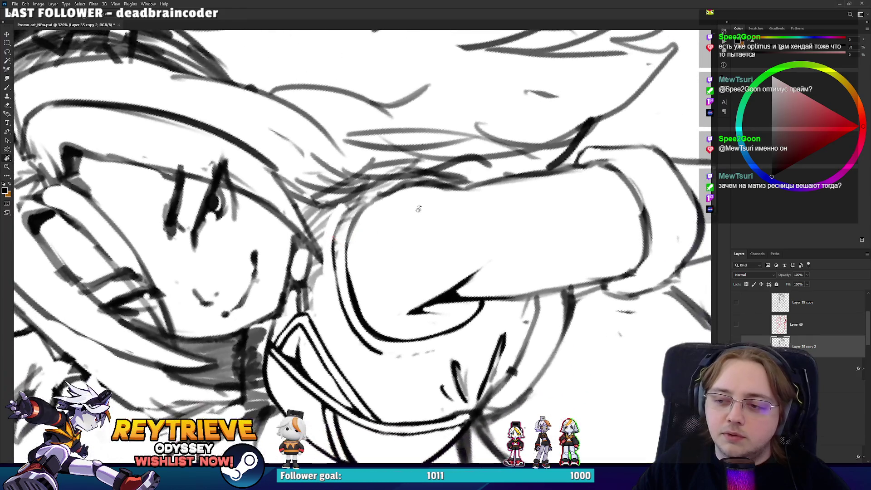
{"action": "key", "text": "b"}
{"action": "key", "text": "ctrl+z"}
{"action": "mouse_move", "coordinate": [336, 274]}
{"action": "left_mouse_down"}
{"action": "mouse_move", "coordinate": [337, 228]}
{"action": "mouse_move", "coordinate": [415, 234]}
{"action": "mouse_move", "coordinate": [349, 254]}
{"action": "left_mouse_up"}
{"action": "key", "text": "e"}
{"action": "key", "text": "r"}
{"action": "key", "text": "b"}
{"action": "key", "text": "r"}
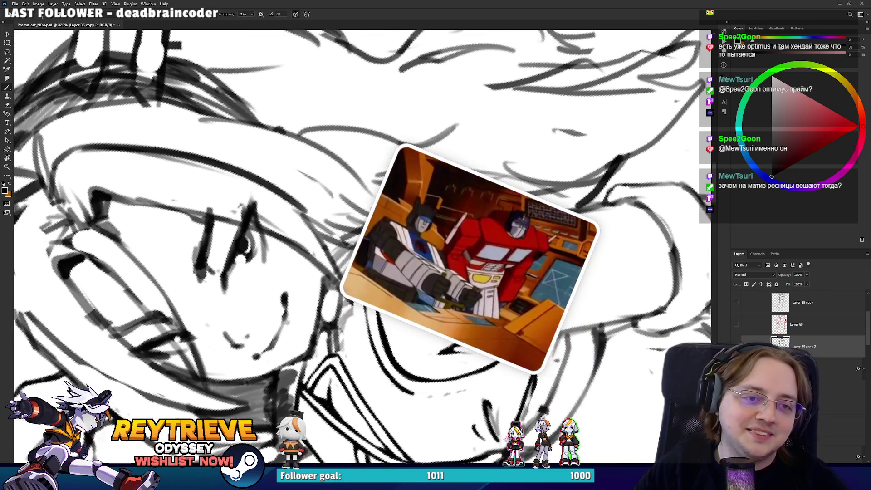
Turn the canvas toward the hand and redraw its contour stroke more cleanly
{"action": "mouse_move", "coordinate": [345, 236]}
{"action": "left_mouse_down"}
{"action": "mouse_move", "coordinate": [394, 222]}
{"action": "mouse_move", "coordinate": [417, 168]}
{"action": "left_mouse_up"}
{"action": "key", "text": "e"}
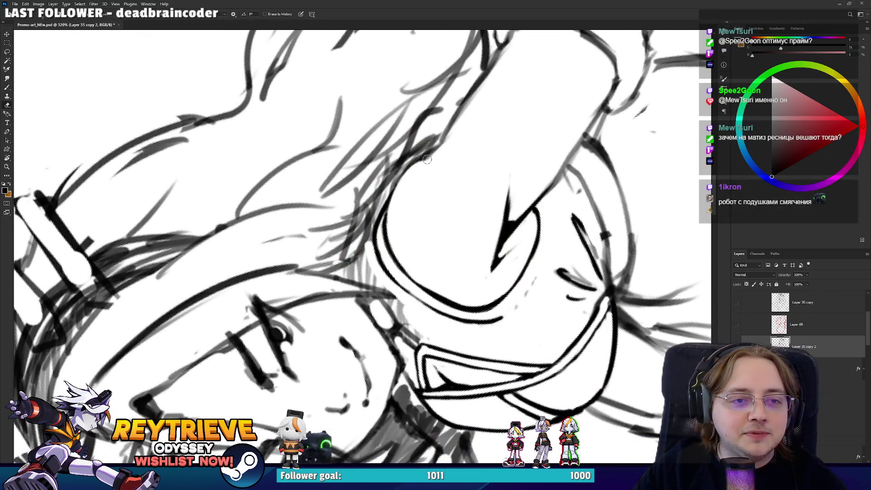
{"action": "key", "text": "b"}
{"action": "key", "text": "ctrl+z"}
{"action": "mouse_move", "coordinate": [380, 229]}
{"action": "left_mouse_down"}
{"action": "mouse_move", "coordinate": [404, 173]}
{"action": "mouse_move", "coordinate": [376, 228]}
{"action": "mouse_move", "coordinate": [395, 210]}
{"action": "left_mouse_up"}
{"action": "key", "text": "e"}
{"action": "key", "text": "b"}
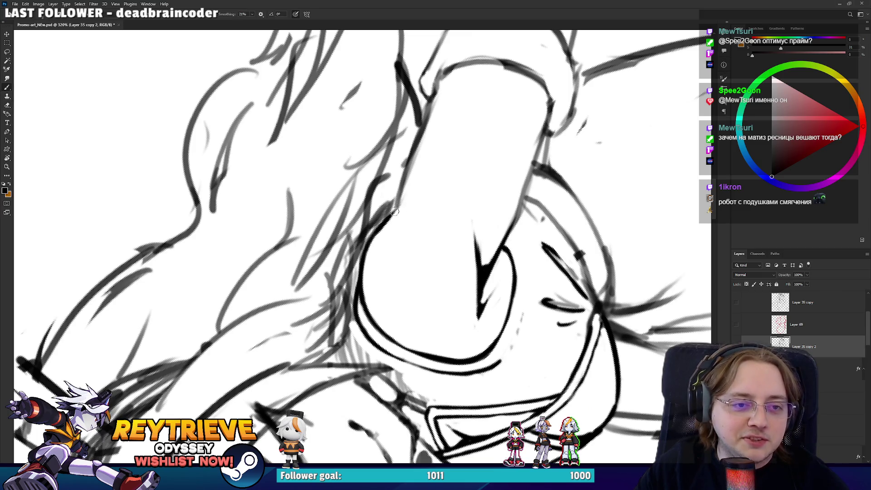
Ink the finger's left contour and erase the excess end of the line
{"action": "left_click_drag", "start_coordinate": [399, 200], "coordinate": [426, 119]}
{"action": "key", "text": "e"}
{"action": "mouse_move", "coordinate": [415, 152]}
{"action": "left_mouse_down"}
{"action": "mouse_move", "coordinate": [443, 82]}
{"action": "mouse_move", "coordinate": [414, 138]}
{"action": "left_mouse_up"}
{"action": "key", "text": "b"}
{"action": "key", "text": "ctrl+z"}
{"action": "key", "text": "e"}
{"action": "left_click_drag", "start_coordinate": [439, 91], "coordinate": [419, 140]}
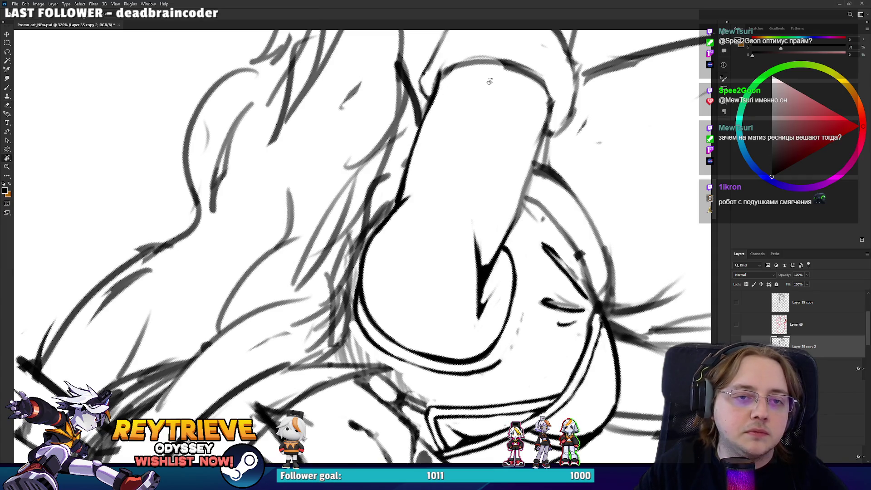
Pan and rotate the canvas so the finger lies diagonally, then darken its left outline
{"action": "key", "text": "h"}
{"action": "left_click_drag", "start_coordinate": [318, 136], "coordinate": [440, 227]}
{"action": "key", "text": "b"}
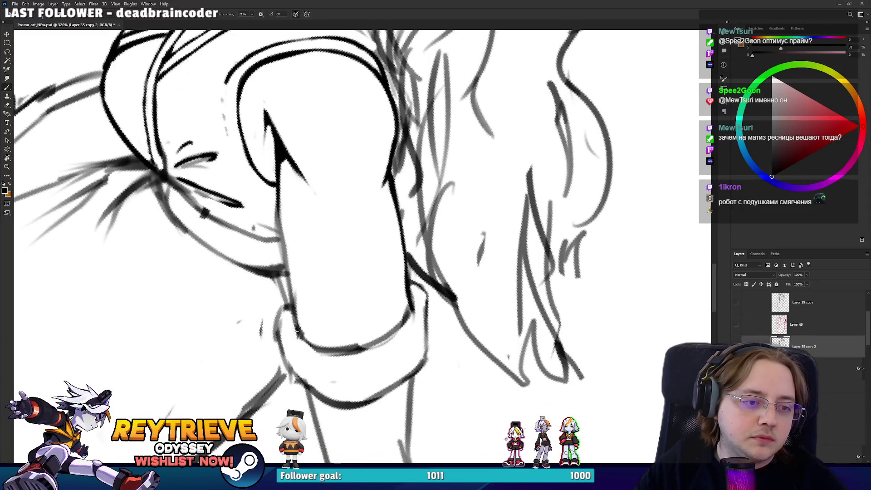
{"action": "left_click_drag", "start_coordinate": [296, 318], "coordinate": [282, 238]}
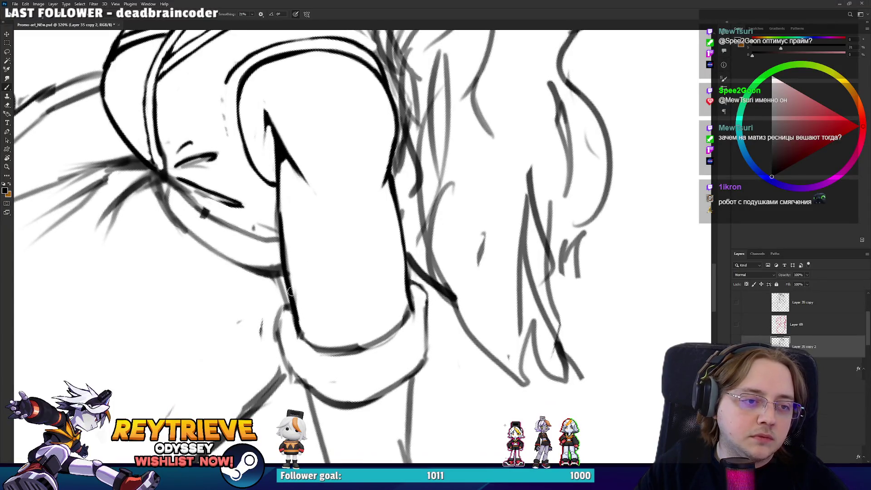
{"action": "key", "text": "e"}
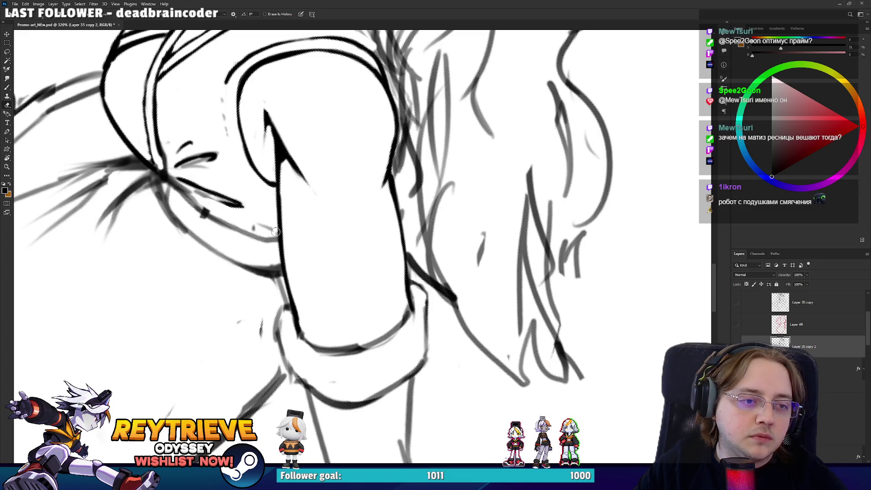
{"action": "key", "text": "r"}
{"action": "mouse_move", "coordinate": [263, 226]}
{"action": "left_mouse_down"}
{"action": "mouse_move", "coordinate": [472, 266]}
{"action": "mouse_move", "coordinate": [473, 237]}
{"action": "left_mouse_up"}
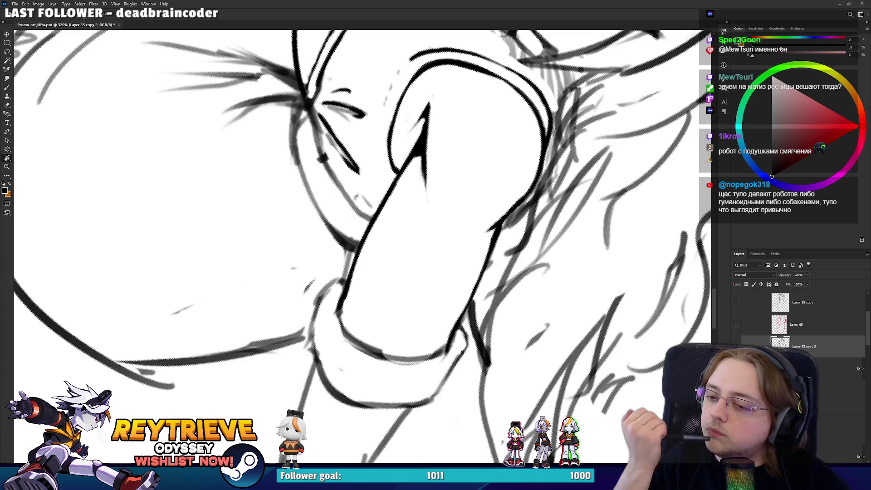
{"action": "mouse_move", "coordinate": [404, 288]}
{"action": "left_mouse_down"}
{"action": "mouse_move", "coordinate": [418, 205]}
{"action": "mouse_move", "coordinate": [414, 294]}
{"action": "left_mouse_up"}
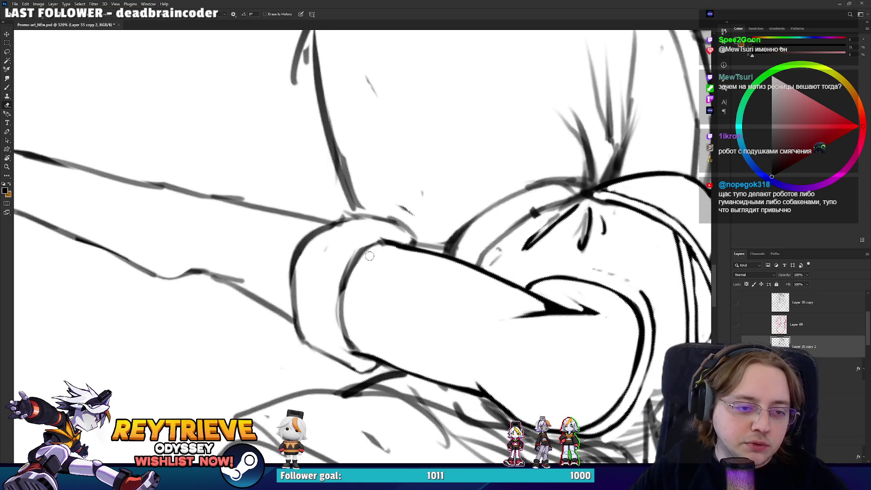
{"action": "key", "text": "b"}
{"action": "left_click_drag", "start_coordinate": [341, 307], "coordinate": [347, 344]}
Redraw the fingernail's inner outline as a darker line
{"action": "key", "text": "e"}
{"action": "mouse_move", "coordinate": [383, 252]}
{"action": "left_mouse_down"}
{"action": "mouse_move", "coordinate": [369, 314]}
{"action": "mouse_move", "coordinate": [369, 240]}
{"action": "left_mouse_up"}
{"action": "key", "text": "b"}
{"action": "key", "text": "ctrl+z"}
{"action": "mouse_move", "coordinate": [373, 310]}
{"action": "left_mouse_down"}
{"action": "mouse_move", "coordinate": [365, 254]}
{"action": "mouse_move", "coordinate": [241, 144]}
{"action": "mouse_move", "coordinate": [433, 196]}
{"action": "mouse_move", "coordinate": [476, 190]}
{"action": "left_mouse_up"}
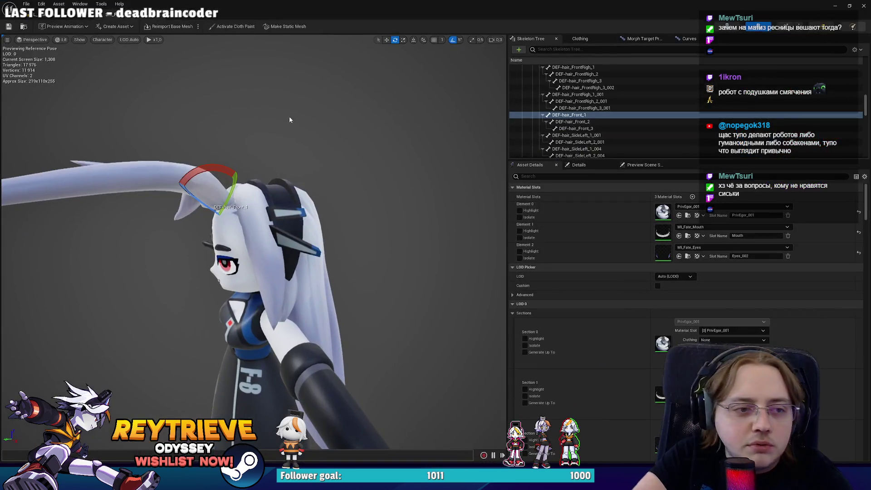
Orbit from a face close-up out to a frontal head-and-torso view, then open MI_Fate_Eyes
{"action": "mouse_move", "coordinate": [317, 102]}
{"action": "left_mouse_down"}
{"action": "mouse_move", "coordinate": [344, 95]}
{"action": "mouse_move", "coordinate": [318, 136]}
{"action": "left_mouse_up"}
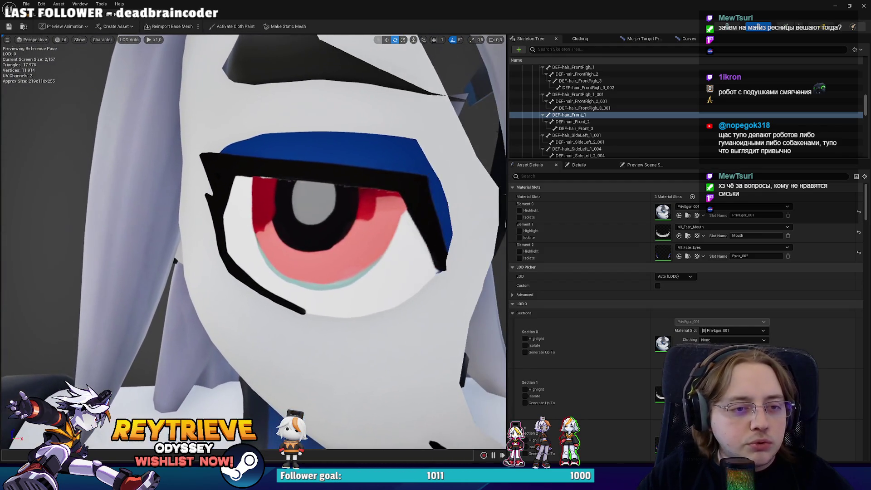
{"action": "scroll", "coordinate": [254, 240], "scroll_direction": "down", "scroll_amount": 5}
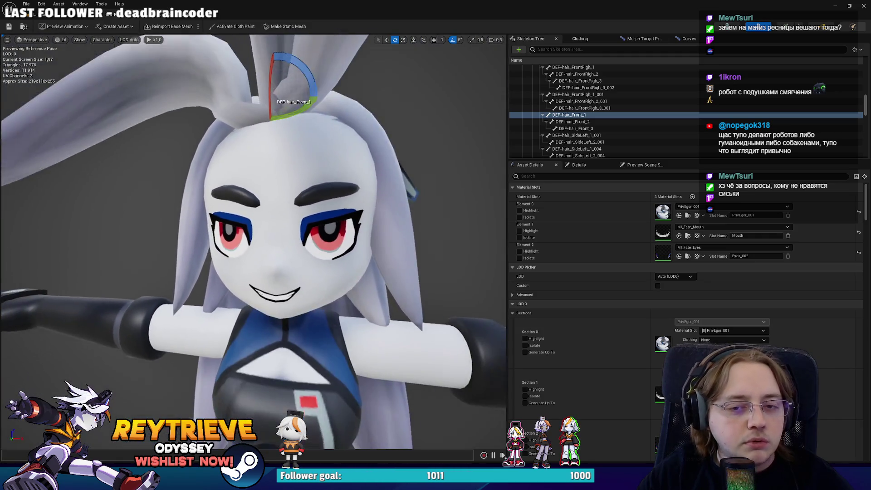
{"action": "left_click_drag", "start_coordinate": [318, 136], "coordinate": [460, 282]}
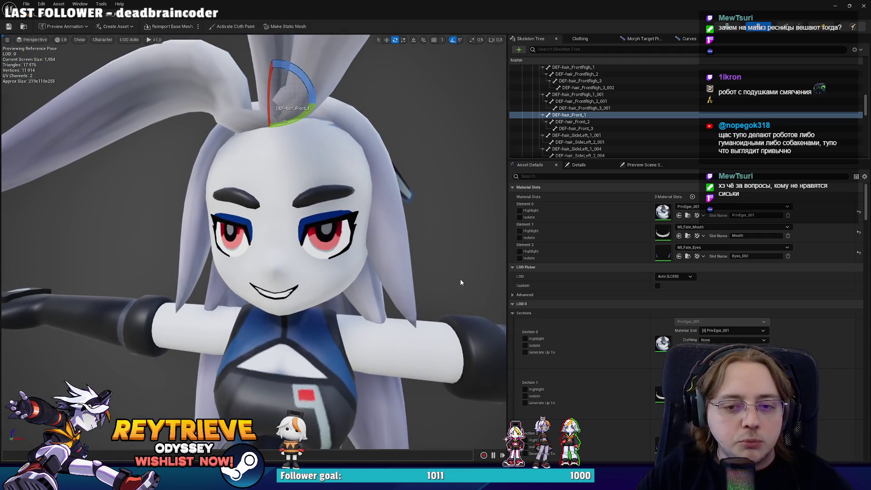
{"action": "double_click", "coordinate": [662, 252]}
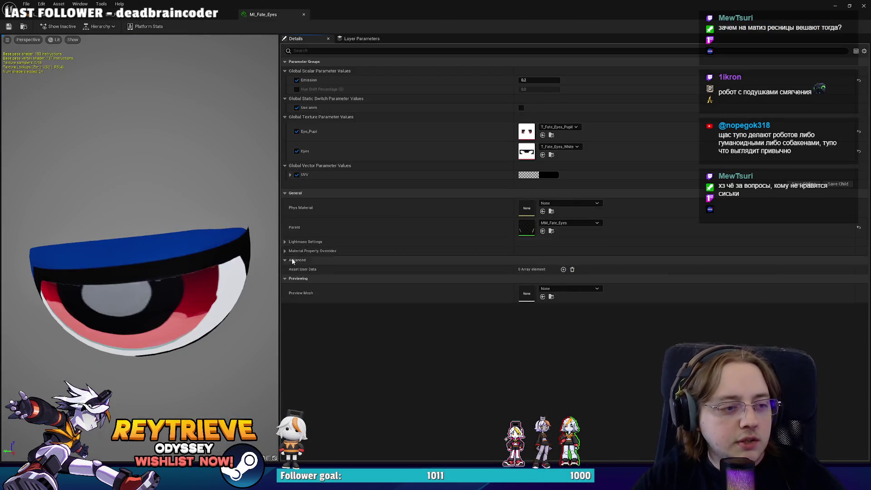
Orbit and zoom the MI_Fate_Eyes preview to face both eyes, then minimize Unreal Engine
{"action": "scroll", "coordinate": [159, 268], "scroll_direction": "down", "scroll_amount": 5}
{"action": "mouse_move", "coordinate": [159, 267]}
{"action": "left_mouse_down"}
{"action": "mouse_move", "coordinate": [179, 256]}
{"action": "mouse_move", "coordinate": [138, 211]}
{"action": "left_mouse_up"}
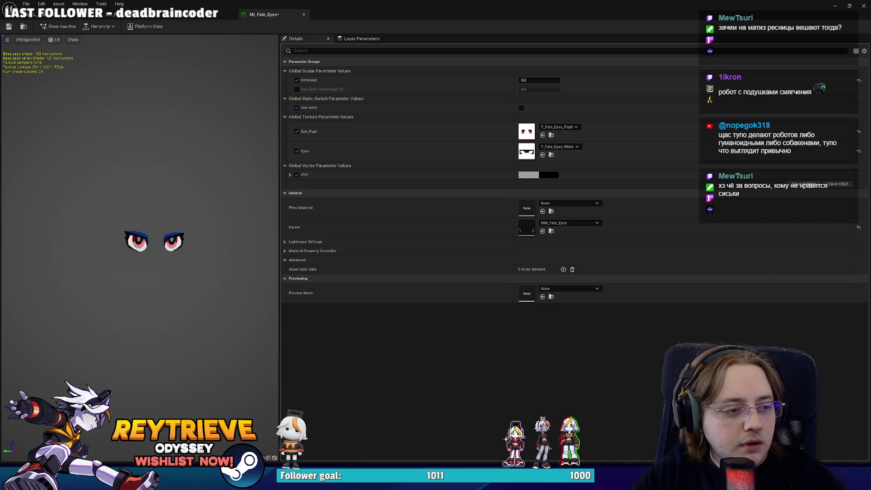
{"action": "scroll", "coordinate": [138, 211], "scroll_direction": "up", "scroll_amount": 5}
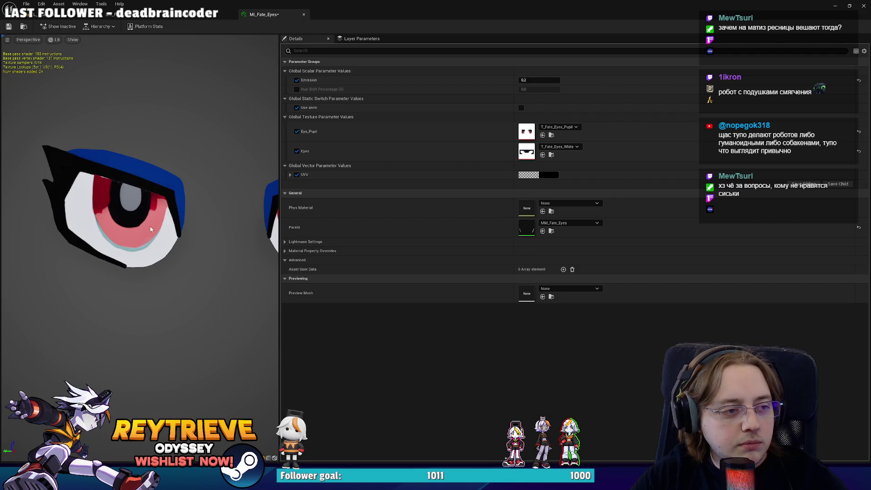
{"action": "scroll", "coordinate": [146, 230], "scroll_direction": "down", "scroll_amount": 3}
{"action": "left_click_drag", "start_coordinate": [181, 208], "coordinate": [98, 203]}
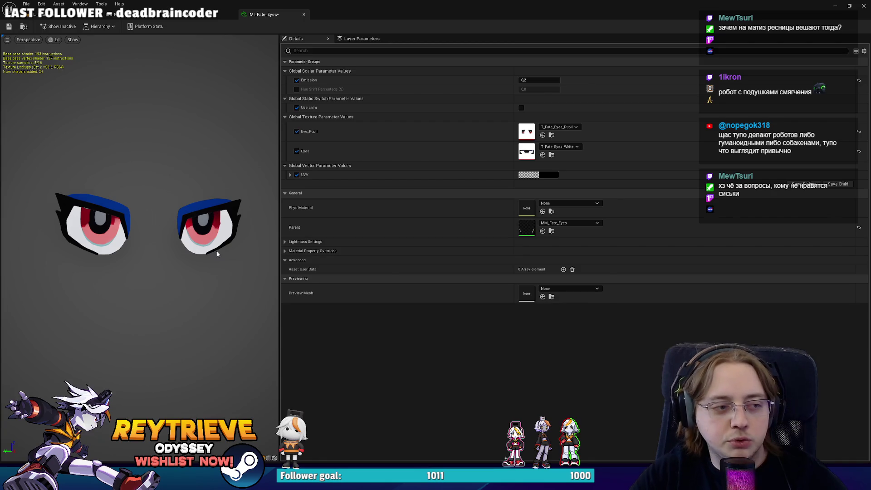
{"action": "scroll", "coordinate": [217, 230], "scroll_direction": "up", "scroll_amount": 3}
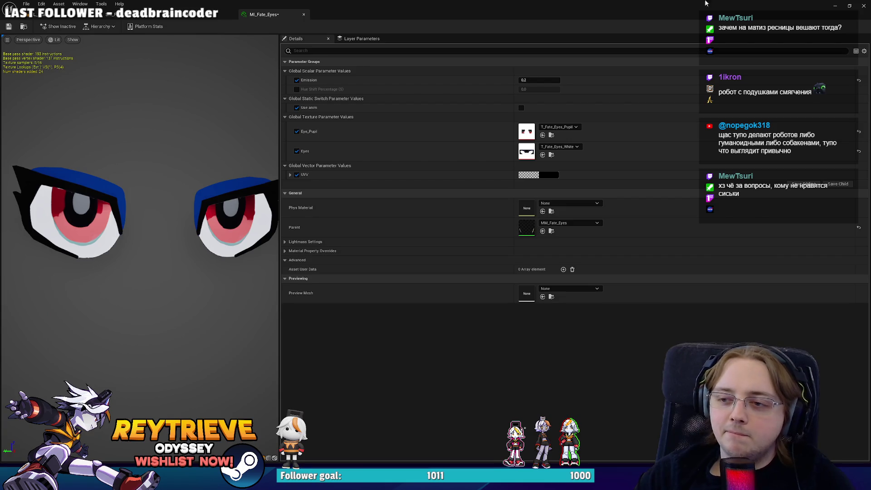
{"action": "left_click", "coordinate": [832, 5]}
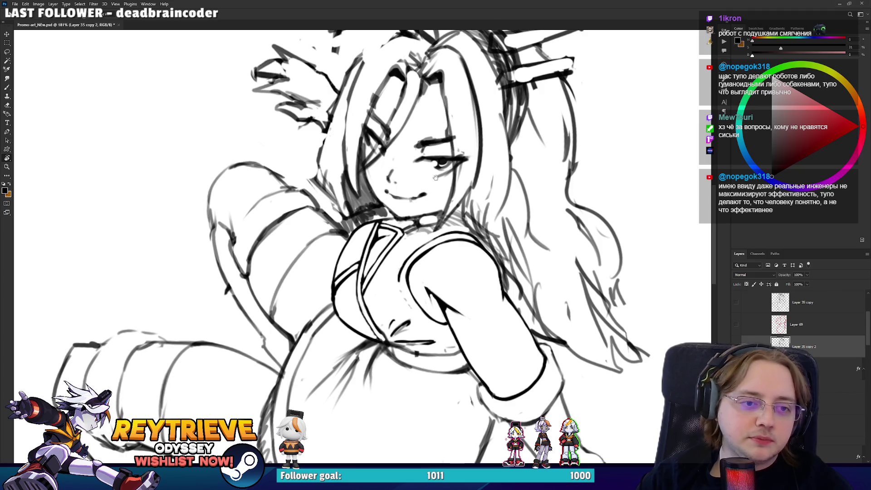
{"action": "scroll", "coordinate": [424, 199], "scroll_direction": "up", "scroll_amount": 1}
{"action": "scroll", "coordinate": [424, 199], "scroll_direction": "up", "scroll_amount": 1}
{"action": "left_click_drag", "start_coordinate": [424, 199], "coordinate": [358, 281]}
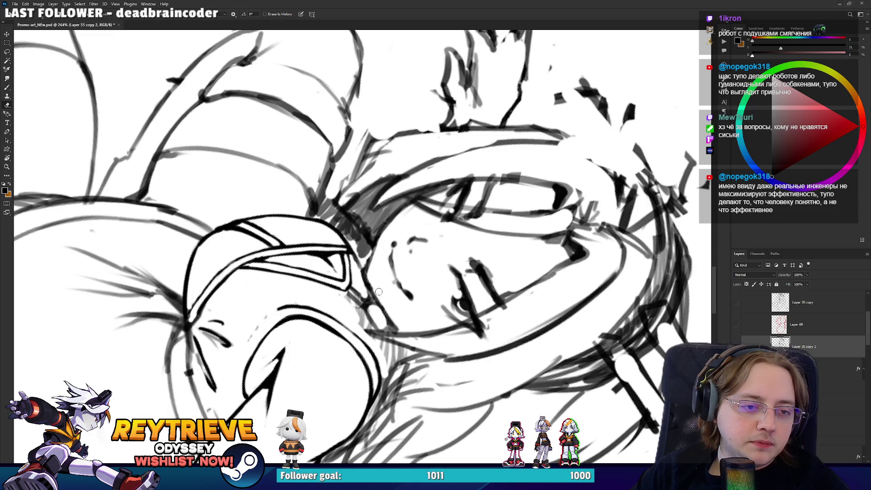
{"action": "key", "text": "r"}
{"action": "left_click_drag", "start_coordinate": [383, 254], "coordinate": [409, 247]}
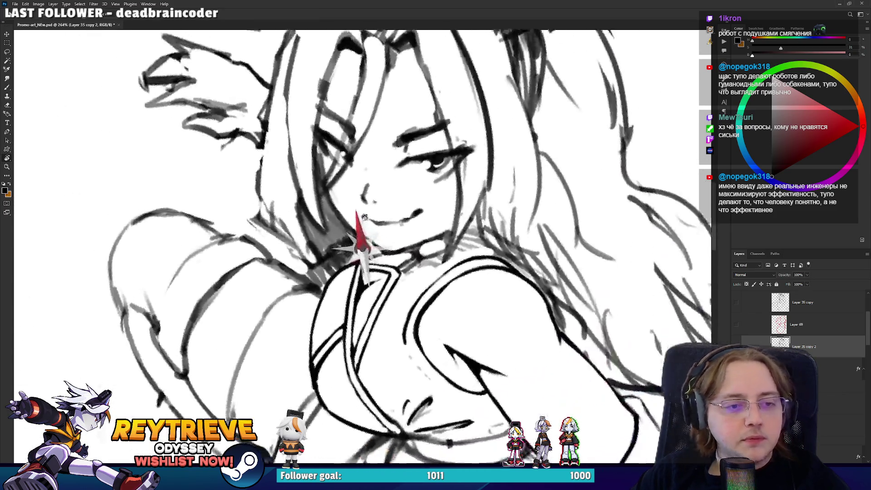
{"action": "left_click_drag", "start_coordinate": [464, 256], "coordinate": [431, 240]}
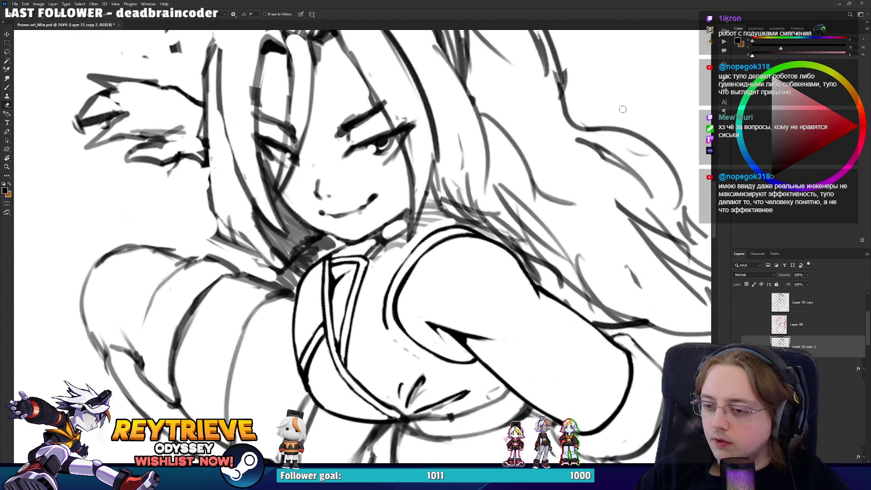
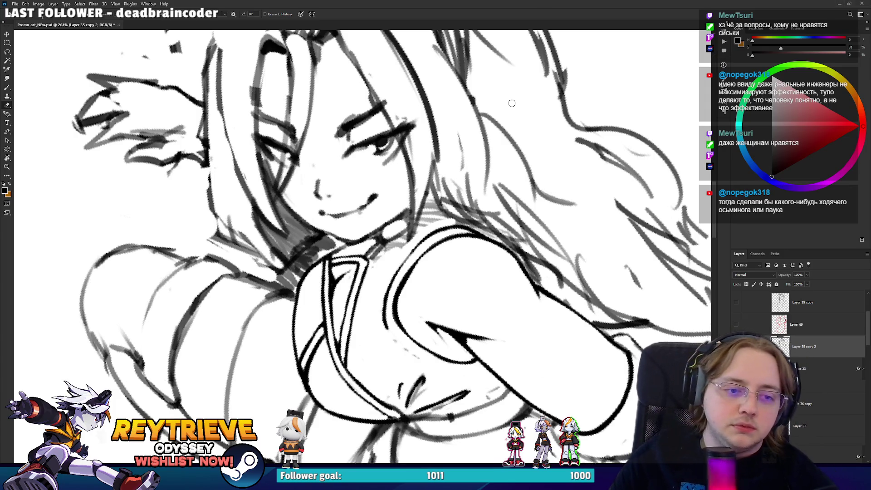
Rotate and pan the canvas so the girl's face edge sits at a workable angle
{"action": "key", "text": "r"}
{"action": "mouse_move", "coordinate": [485, 250]}
{"action": "left_mouse_down"}
{"action": "mouse_move", "coordinate": [497, 250]}
{"action": "mouse_move", "coordinate": [393, 323]}
{"action": "left_mouse_up"}
{"action": "key", "text": "b"}
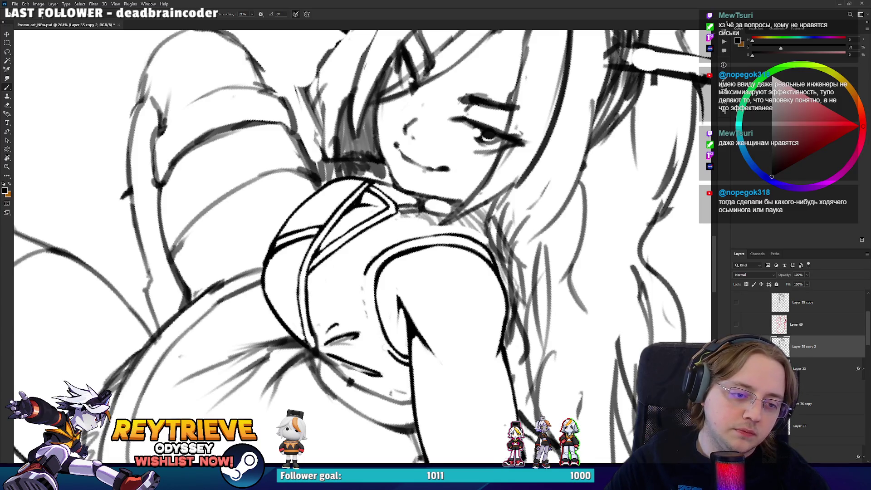
{"action": "key", "text": "r"}
{"action": "left_click_drag", "start_coordinate": [368, 305], "coordinate": [383, 320]}
{"action": "key", "text": "e"}
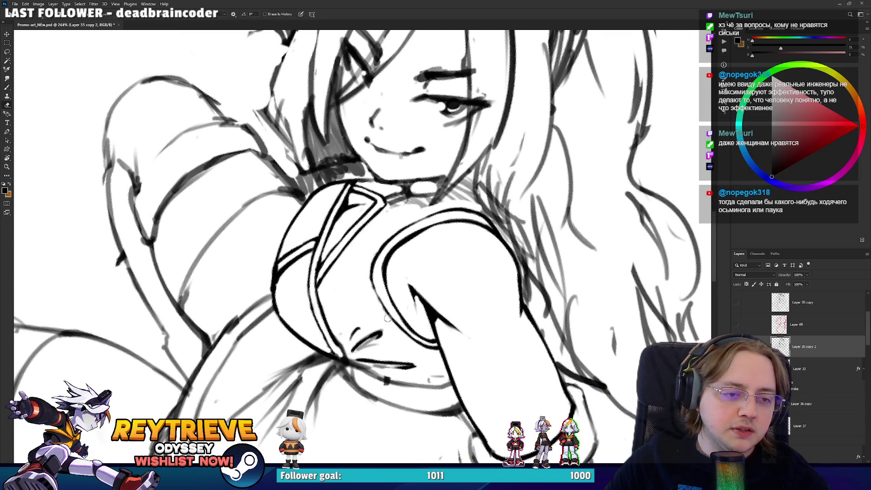
{"action": "key", "text": "b"}
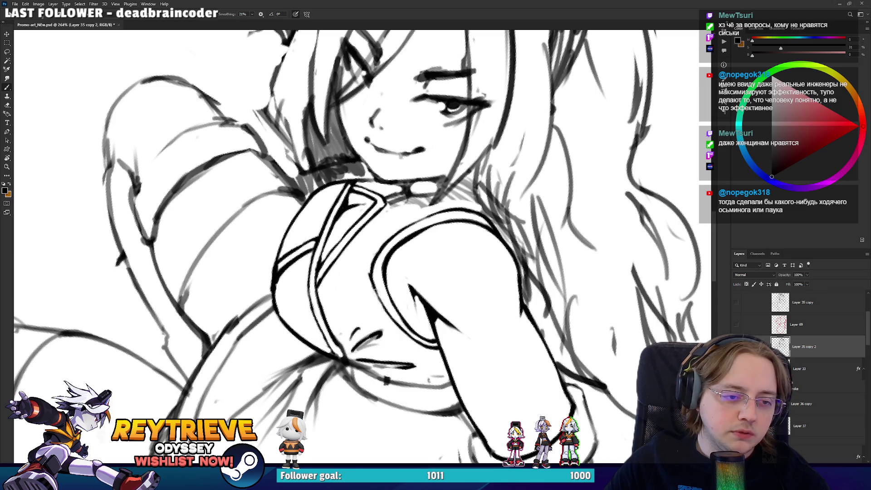
{"action": "key", "text": "r"}
{"action": "left_click_drag", "start_coordinate": [410, 247], "coordinate": [390, 277]}
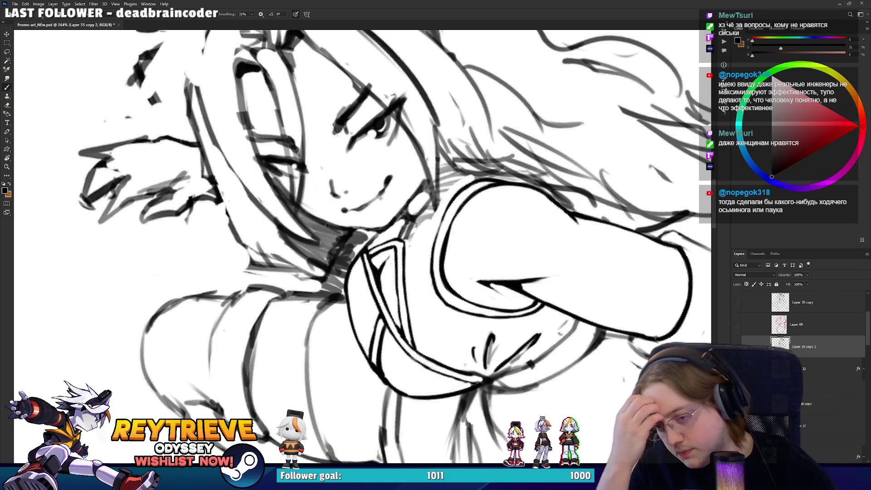
{"action": "mouse_move", "coordinate": [447, 261]}
{"action": "left_mouse_down"}
{"action": "mouse_move", "coordinate": [433, 222]}
{"action": "mouse_move", "coordinate": [353, 278]}
{"action": "mouse_move", "coordinate": [375, 263]}
{"action": "left_mouse_up"}
Erase stray ink along the face-edge line near the chin
{"action": "key", "text": "e"}
{"action": "key", "text": "r"}
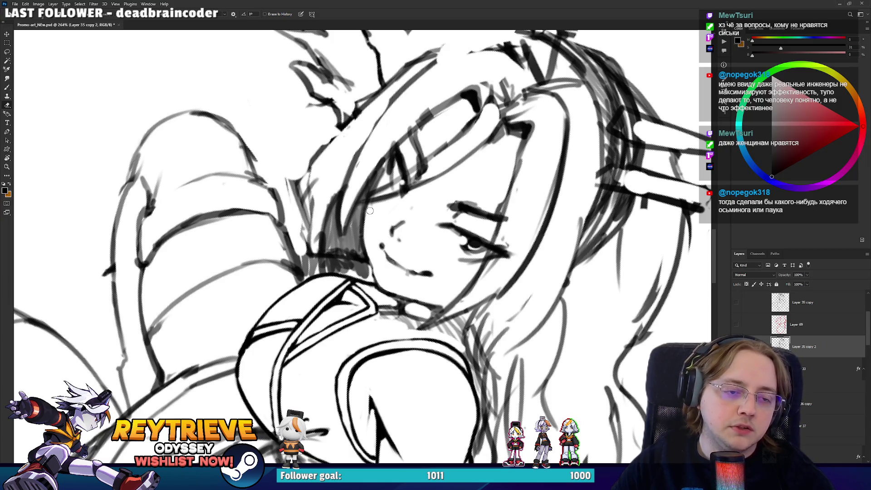
{"action": "key", "text": "r"}
{"action": "mouse_move", "coordinate": [414, 185]}
{"action": "left_mouse_down"}
{"action": "mouse_move", "coordinate": [435, 281]}
{"action": "mouse_move", "coordinate": [438, 234]}
{"action": "left_mouse_up"}
{"action": "key", "text": "e"}
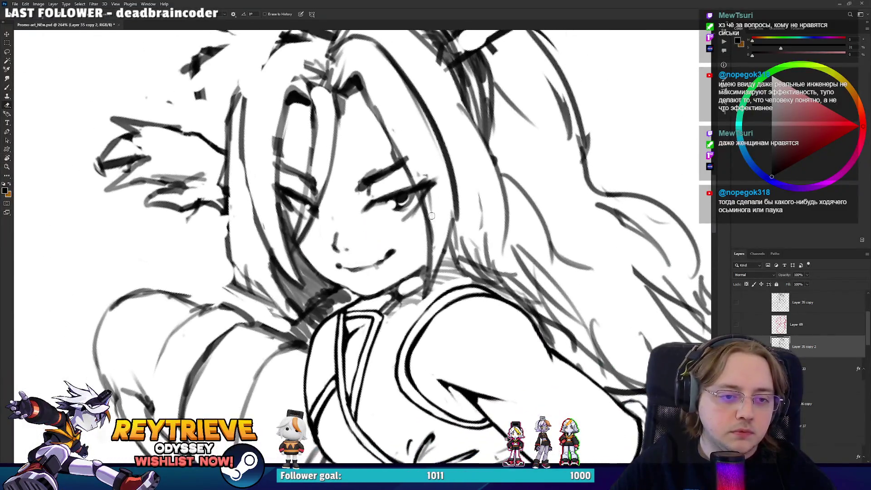
{"action": "left_click_drag", "start_coordinate": [426, 288], "coordinate": [435, 223]}
{"action": "mouse_move", "coordinate": [434, 254]}
{"action": "left_mouse_down"}
{"action": "mouse_move", "coordinate": [426, 278]}
{"action": "mouse_move", "coordinate": [407, 268]}
{"action": "left_mouse_up"}
{"action": "key", "text": "b"}
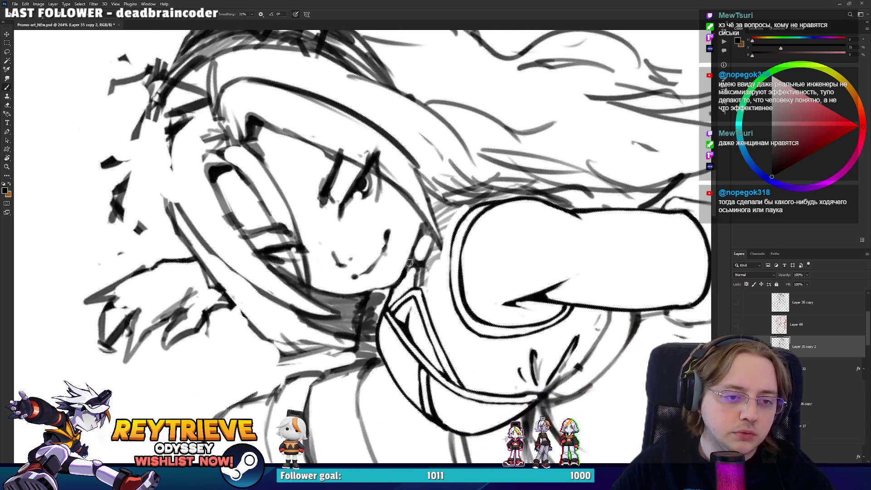
Tilt the view the opposite way and zoom in toward the chin
{"action": "key", "text": "e"}
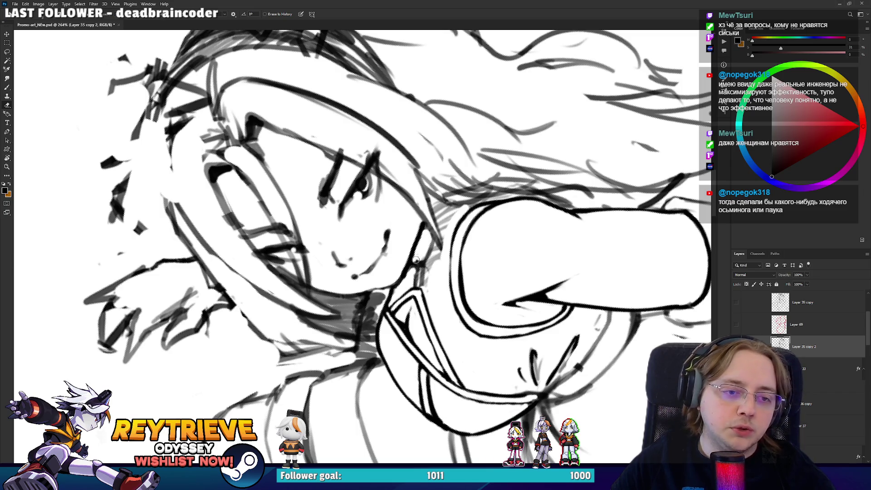
{"action": "left_click_drag", "start_coordinate": [426, 231], "coordinate": [327, 305]}
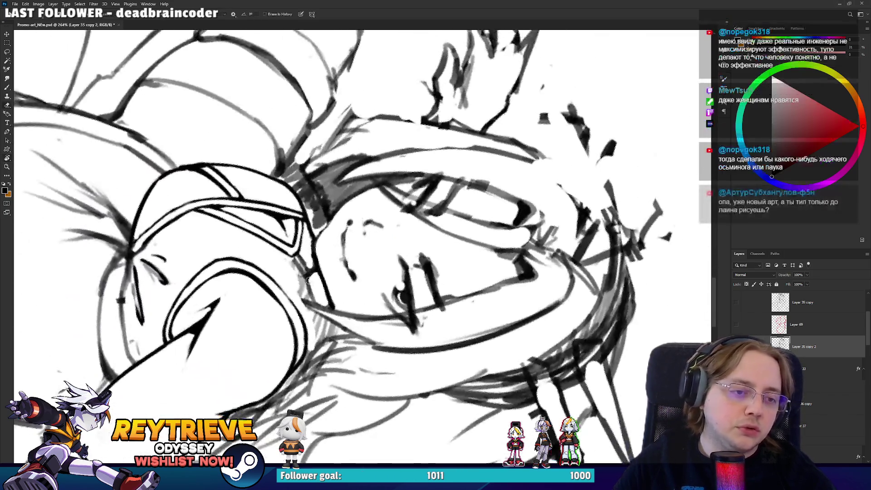
{"action": "key", "text": "b"}
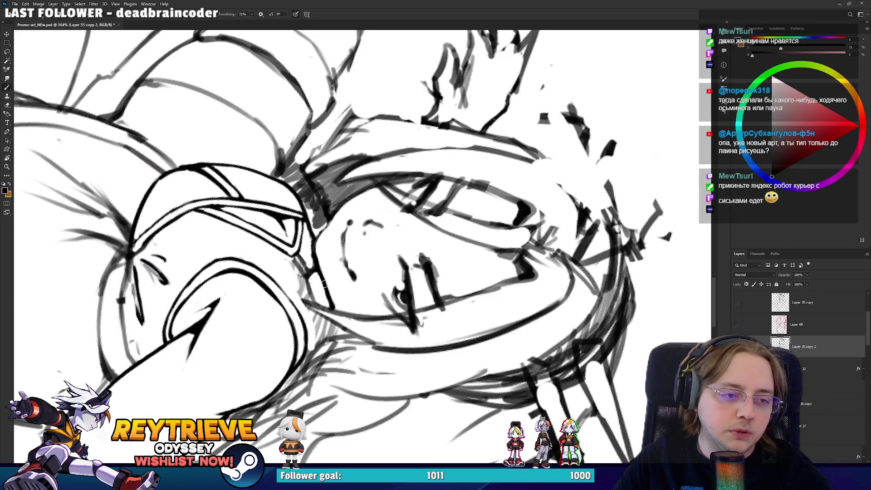
{"action": "key", "text": "e"}
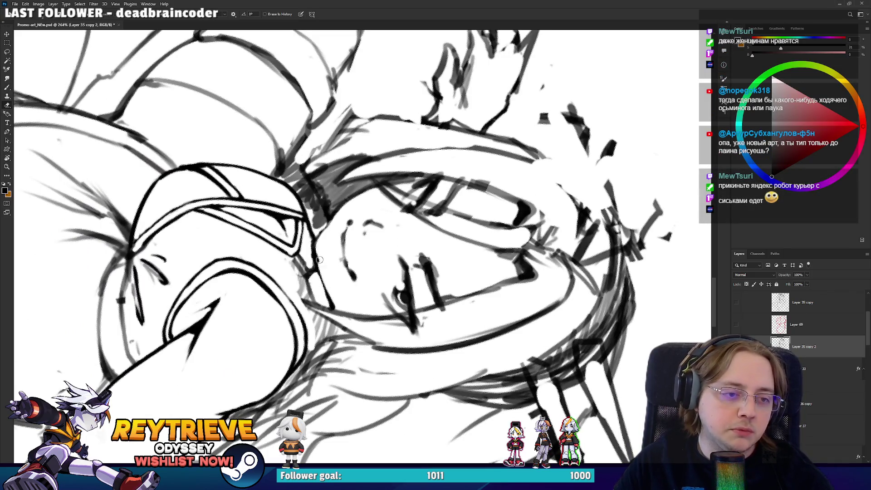
{"action": "mouse_move", "coordinate": [312, 262]}
{"action": "left_mouse_down"}
{"action": "mouse_move", "coordinate": [418, 240]}
{"action": "mouse_move", "coordinate": [399, 204]}
{"action": "left_mouse_up"}
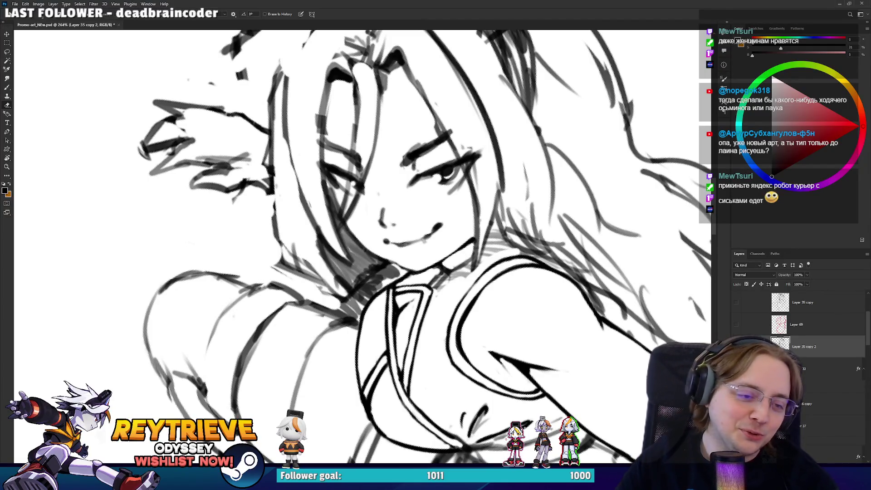
{"action": "left_click_drag", "start_coordinate": [422, 254], "coordinate": [436, 228]}
{"action": "scroll", "coordinate": [437, 228], "scroll_direction": "up", "scroll_amount": 3}
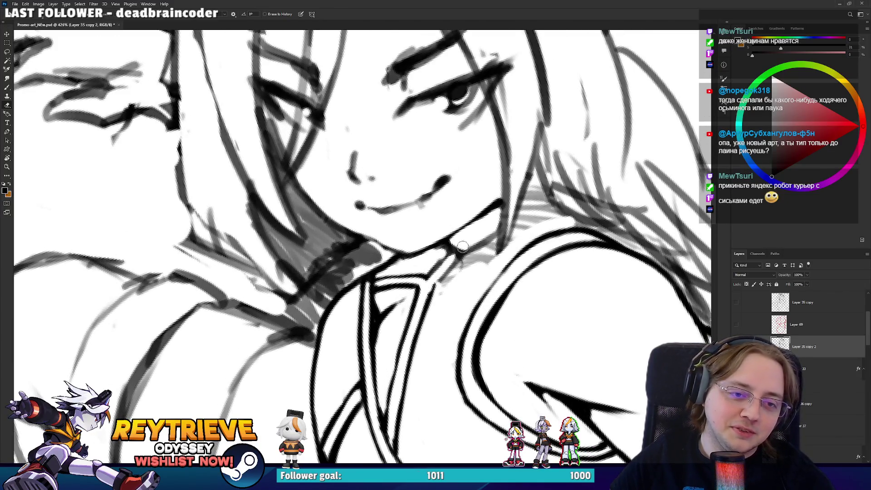
Undo the last stroke and draw a short black line on the collar below the chin
{"action": "mouse_move", "coordinate": [447, 262]}
{"action": "left_mouse_down"}
{"action": "mouse_move", "coordinate": [296, 292]}
{"action": "mouse_move", "coordinate": [287, 275]}
{"action": "mouse_move", "coordinate": [292, 261]}
{"action": "left_mouse_up"}
{"action": "key", "text": "b"}
{"action": "key", "text": "ctrl+z"}
{"action": "key", "text": "ctrl+z"}
{"action": "left_click_drag", "start_coordinate": [279, 313], "coordinate": [278, 279]}
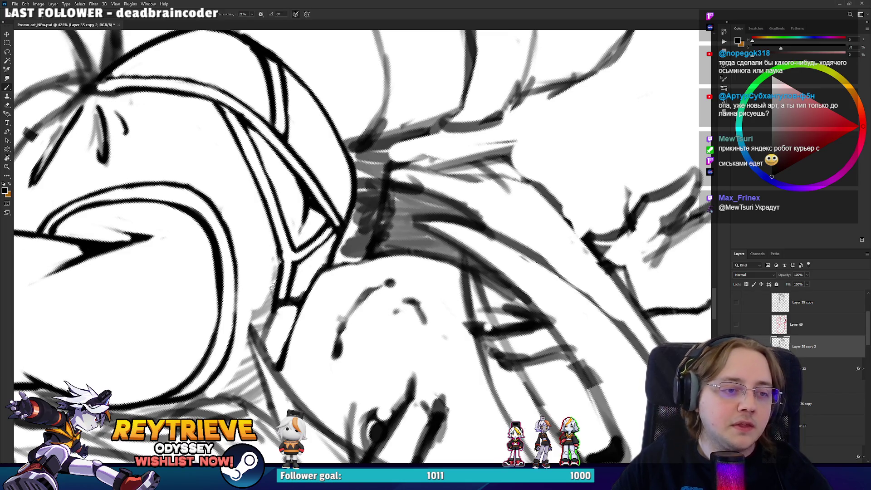
Flip the view horizontally and rotate it to check the new collar line
{"action": "key", "text": "h"}
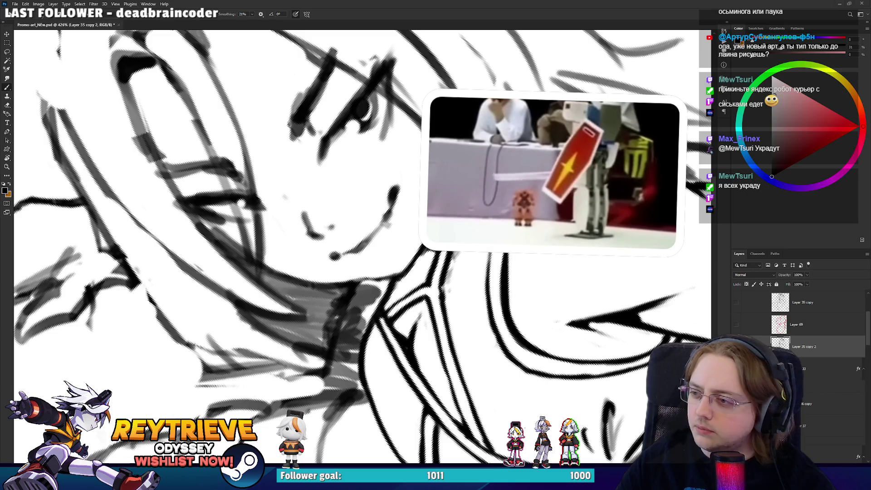
{"action": "key", "text": "r"}
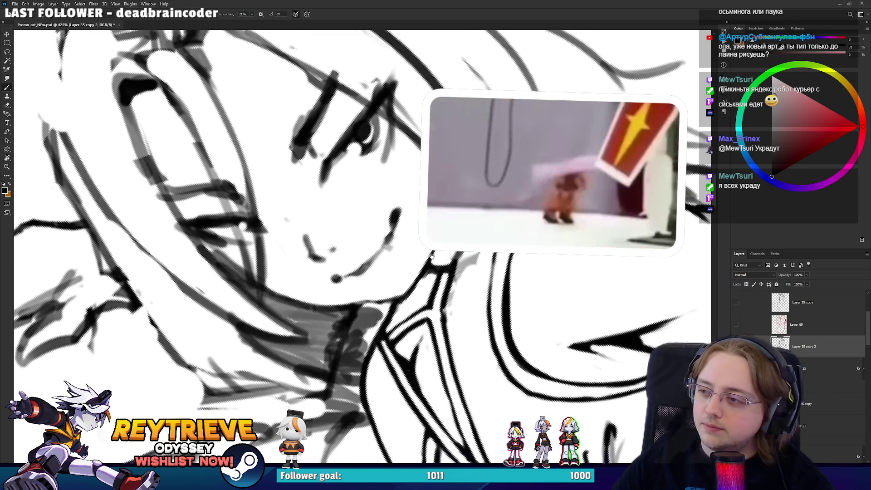
{"action": "left_click_drag", "start_coordinate": [272, 182], "coordinate": [227, 236]}
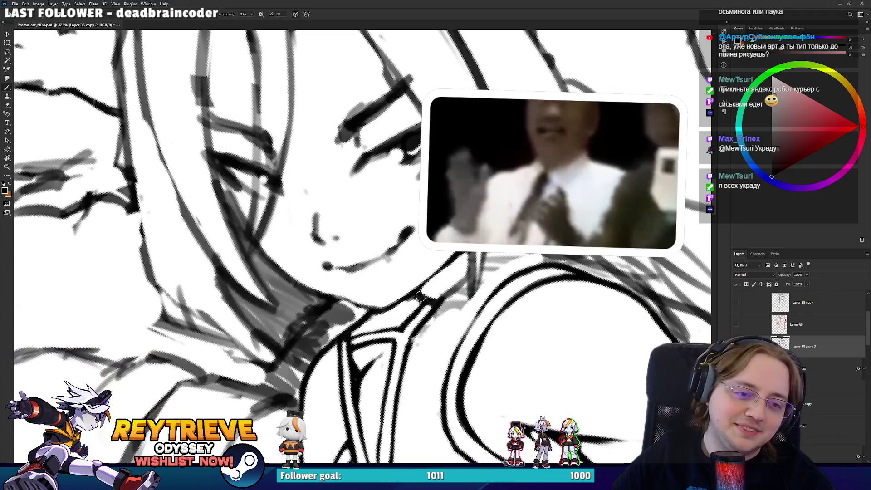
{"action": "key", "text": "e"}
{"action": "key", "text": "b"}
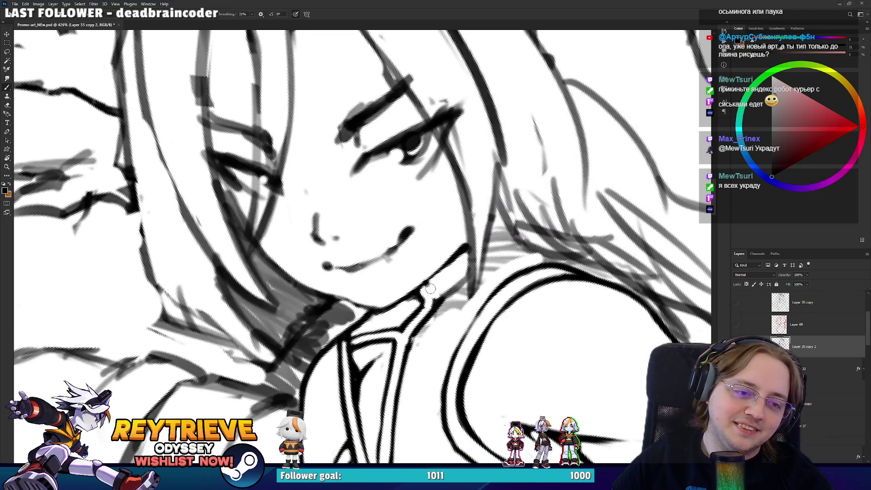
{"action": "key", "text": "e"}
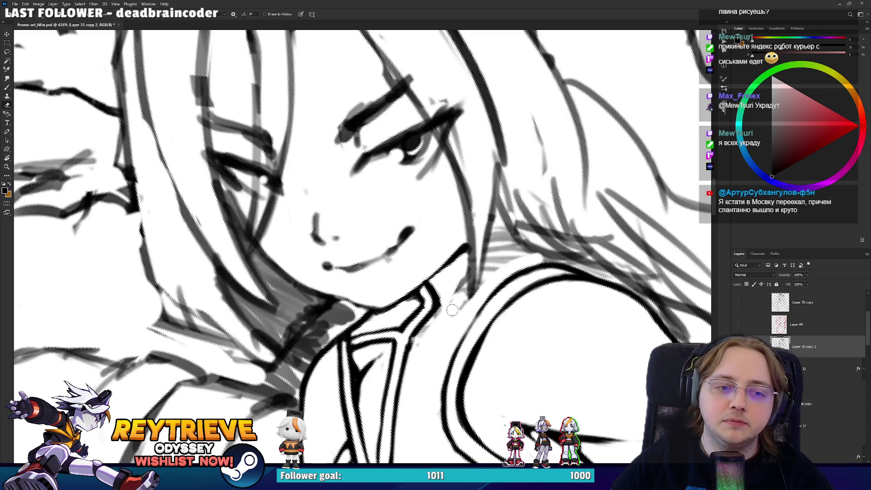
{"action": "scroll", "coordinate": [421, 290], "scroll_direction": "down", "scroll_amount": 1}
Zoom out and back in on the face and collar, rotating the canvas slightly
{"action": "scroll", "coordinate": [436, 281], "scroll_direction": "down", "scroll_amount": 1}
{"action": "scroll", "coordinate": [463, 268], "scroll_direction": "down", "scroll_amount": 1}
{"action": "scroll", "coordinate": [491, 248], "scroll_direction": "down", "scroll_amount": 1}
{"action": "scroll", "coordinate": [491, 249], "scroll_direction": "up", "scroll_amount": 1}
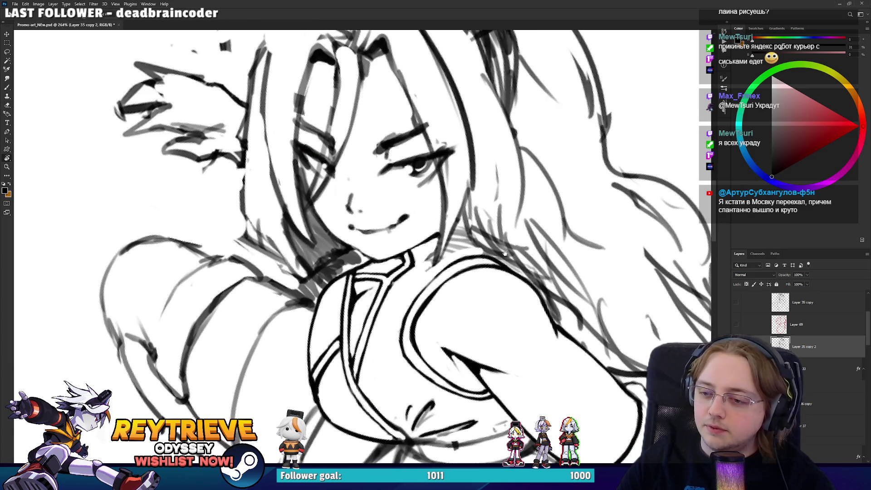
{"action": "scroll", "coordinate": [495, 240], "scroll_direction": "up", "scroll_amount": 1}
{"action": "scroll", "coordinate": [499, 234], "scroll_direction": "up", "scroll_amount": 2}
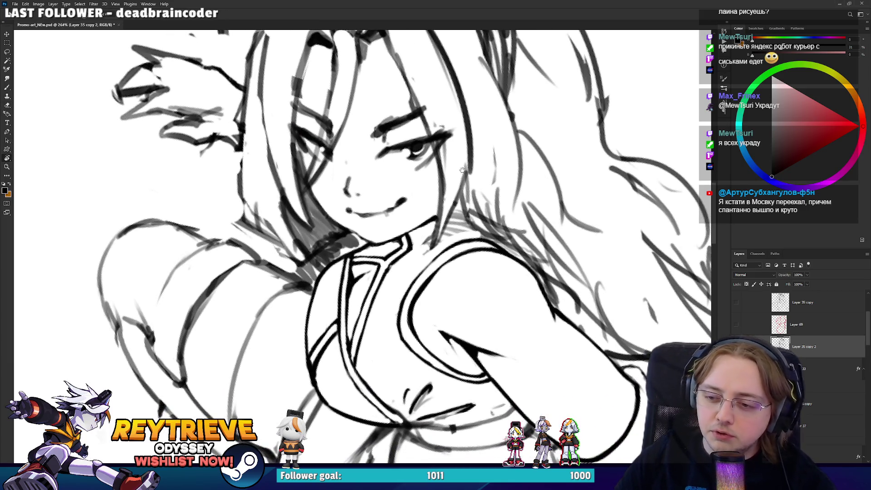
{"action": "scroll", "coordinate": [458, 190], "scroll_direction": "up", "scroll_amount": 2}
{"action": "scroll", "coordinate": [435, 236], "scroll_direction": "up", "scroll_amount": 1}
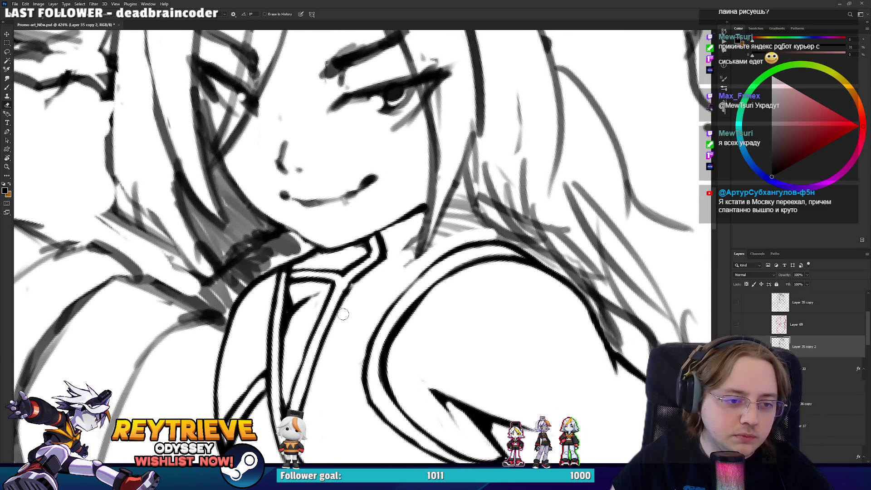
{"action": "key", "text": "b"}
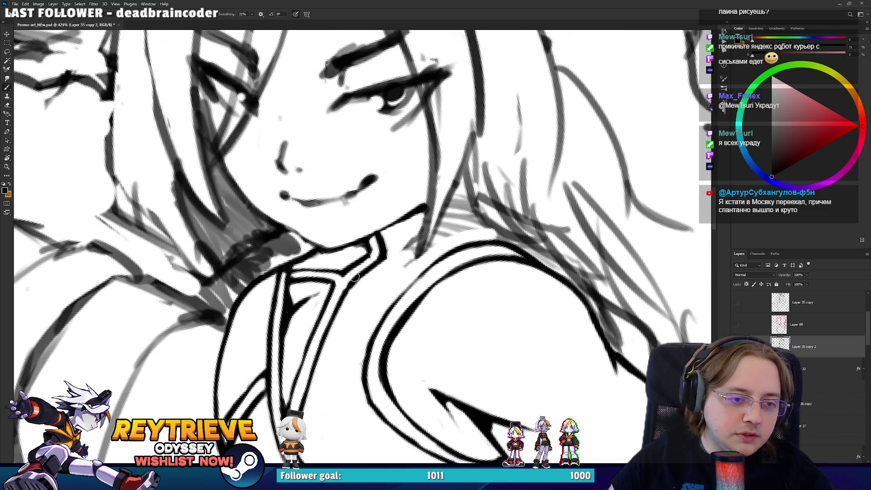
{"action": "key", "text": "e"}
{"action": "left_click_drag", "start_coordinate": [355, 278], "coordinate": [355, 269]}
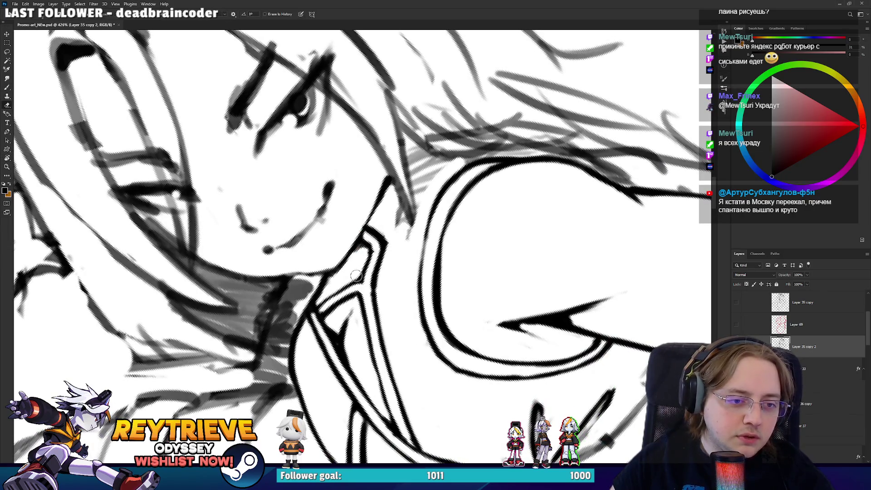
Turn the canvas upright and pan in close on the face and collar
{"action": "key", "text": "b"}
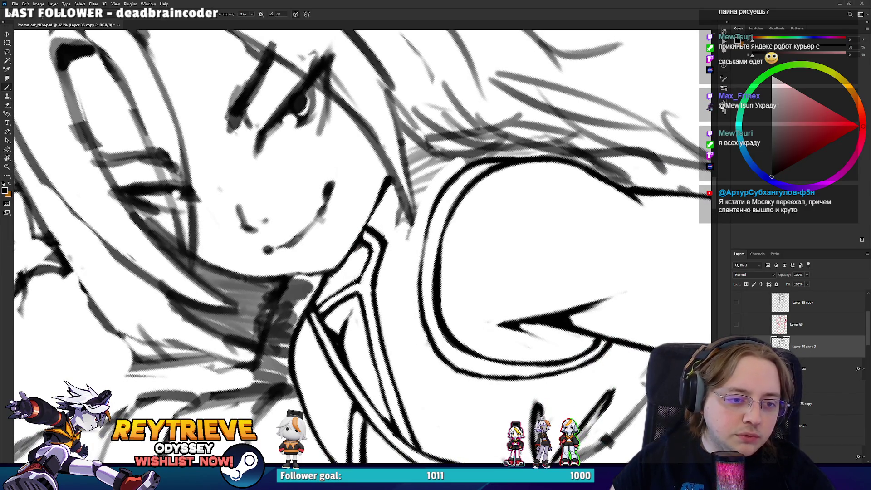
{"action": "key", "text": "e"}
{"action": "left_click_drag", "start_coordinate": [385, 248], "coordinate": [339, 232]}
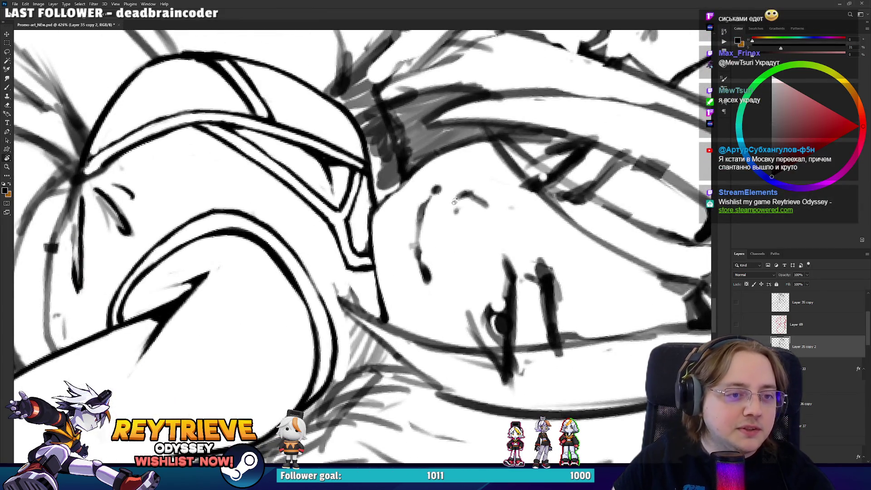
{"action": "left_click_drag", "start_coordinate": [365, 262], "coordinate": [383, 221]}
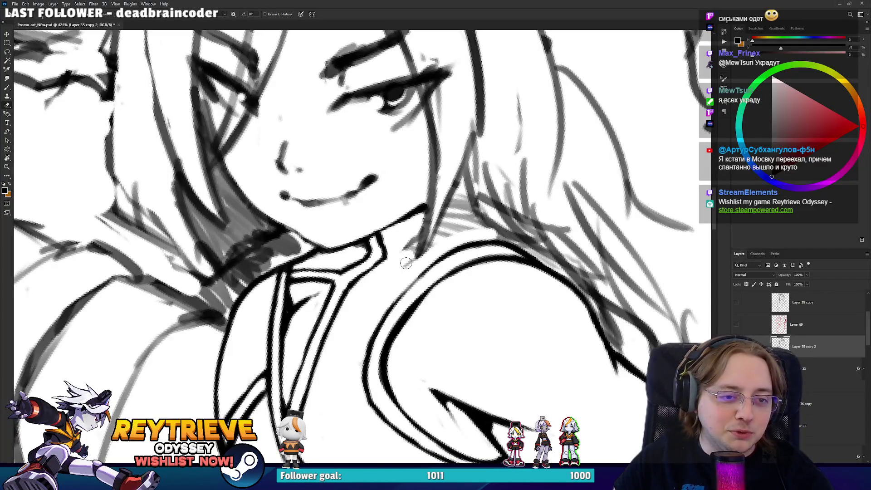
{"action": "left_click_drag", "start_coordinate": [406, 267], "coordinate": [398, 284]}
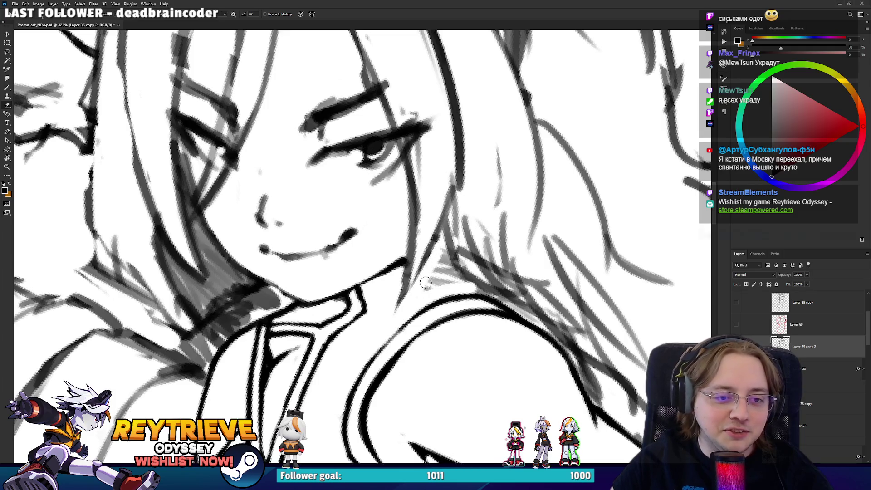
{"action": "left_click_drag", "start_coordinate": [498, 227], "coordinate": [486, 245]}
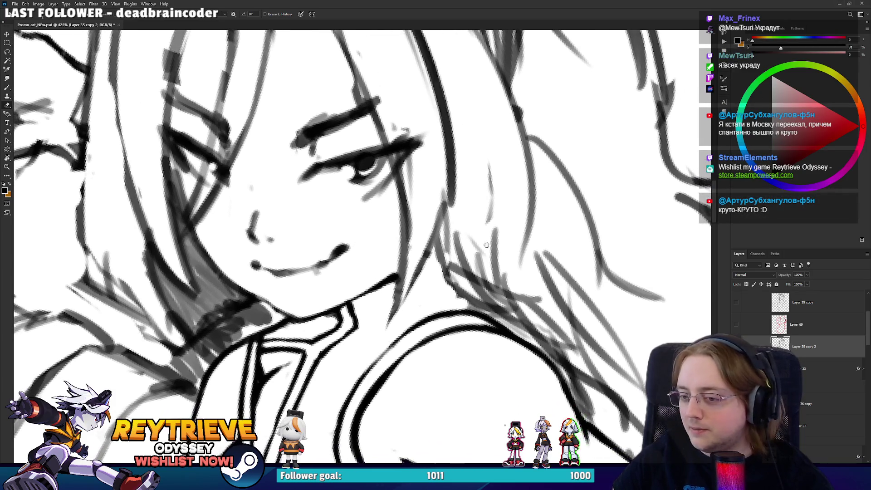
{"action": "mouse_move", "coordinate": [478, 283]}
{"action": "left_mouse_down"}
{"action": "mouse_move", "coordinate": [503, 266]}
{"action": "mouse_move", "coordinate": [499, 234]}
{"action": "left_mouse_up"}
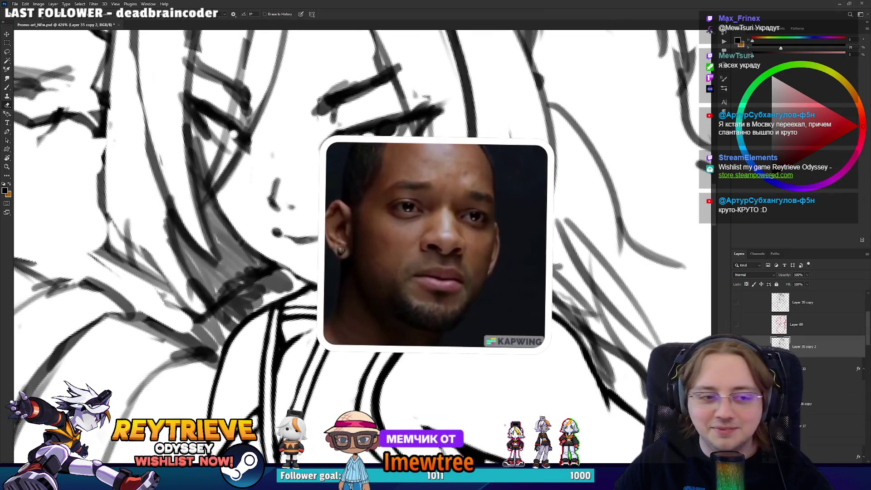
With the canvas turned upside down, erase excess black ink near the face
{"action": "key", "text": "b"}
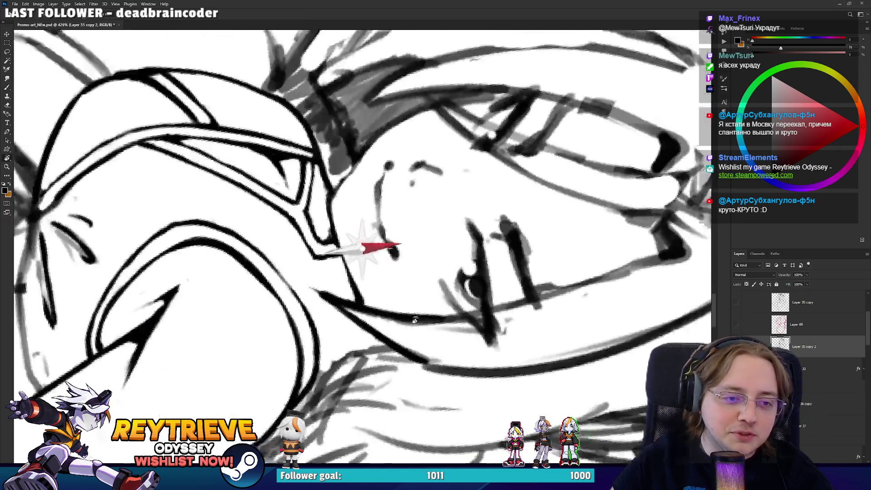
{"action": "left_click_drag", "start_coordinate": [428, 242], "coordinate": [297, 227]}
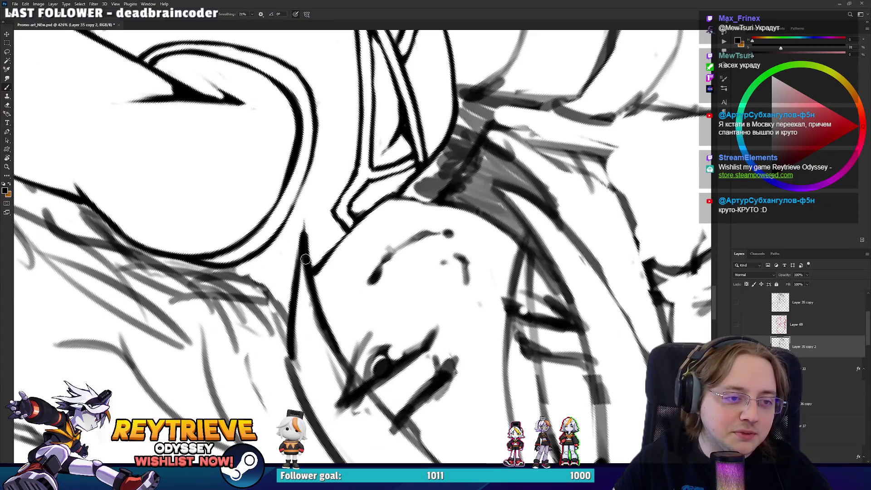
{"action": "key", "text": "e"}
{"action": "left_click_drag", "start_coordinate": [311, 209], "coordinate": [450, 252]}
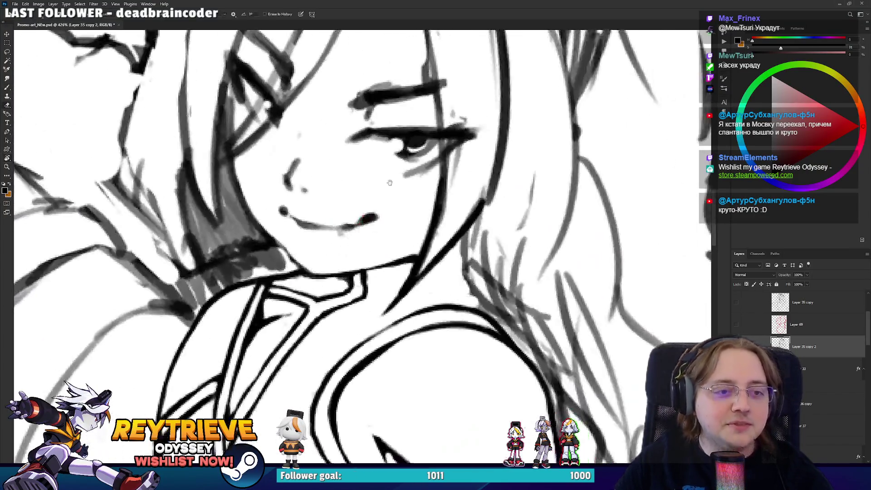
{"action": "left_click_drag", "start_coordinate": [456, 297], "coordinate": [385, 271]}
{"action": "key", "text": "b"}
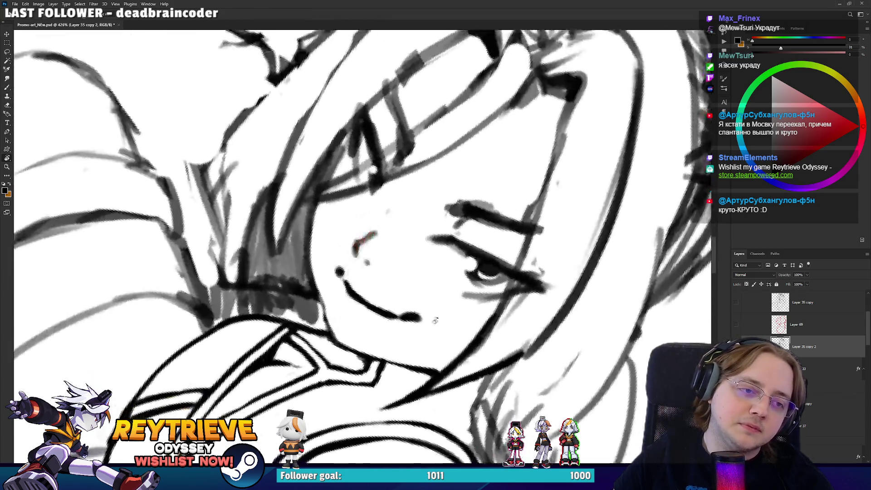
Rotate the canvas and thicken the cheek line with a dark stroke
{"action": "left_click_drag", "start_coordinate": [442, 180], "coordinate": [349, 337]}
{"action": "key", "text": "e"}
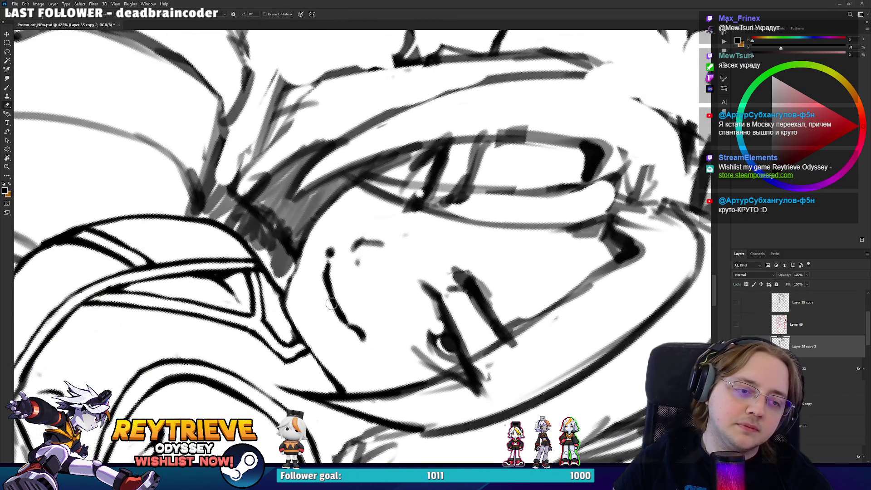
{"action": "key", "text": "r"}
{"action": "left_click_drag", "start_coordinate": [350, 311], "coordinate": [427, 231]}
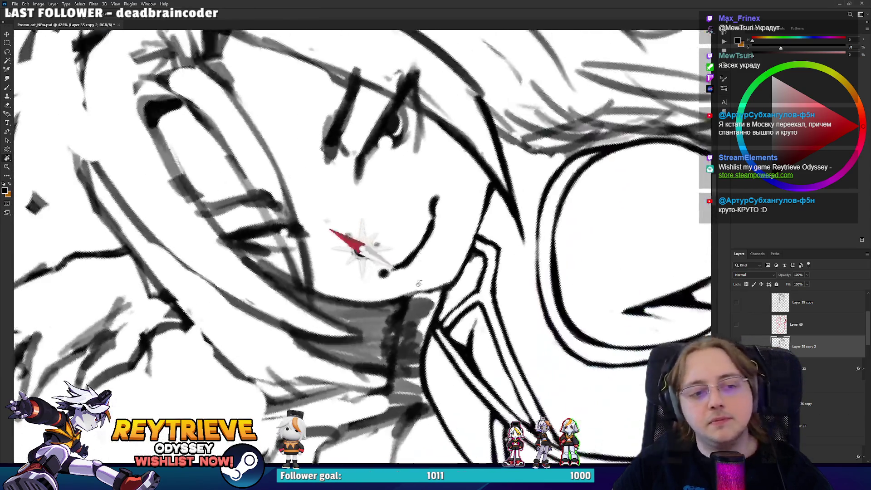
{"action": "key", "text": "b"}
{"action": "mouse_move", "coordinate": [410, 263]}
{"action": "left_mouse_down"}
{"action": "mouse_move", "coordinate": [432, 231]}
{"action": "mouse_move", "coordinate": [330, 293]}
{"action": "mouse_move", "coordinate": [475, 143]}
{"action": "mouse_move", "coordinate": [350, 243]}
{"action": "left_mouse_up"}
Add a short black stroke near the chin line
{"action": "key", "text": "r"}
{"action": "key", "text": "e"}
{"action": "key", "text": "r"}
{"action": "key", "text": "r"}
{"action": "key", "text": "r"}
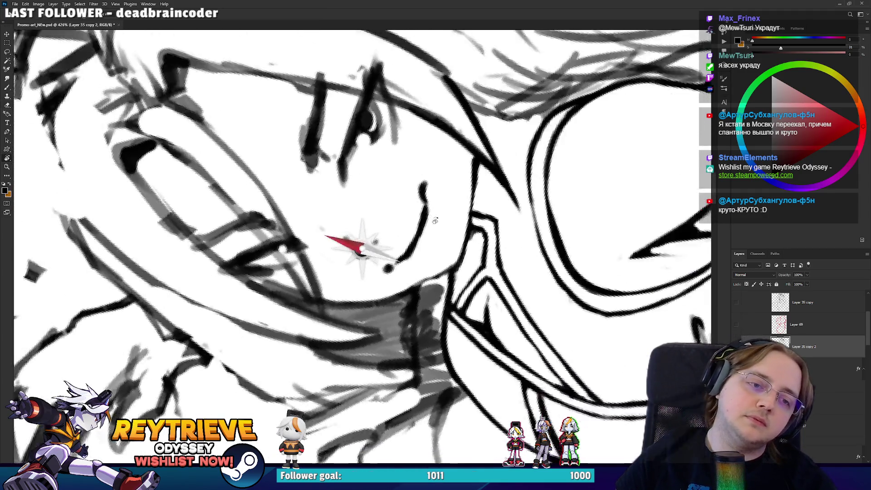
{"action": "key", "text": "b"}
{"action": "left_click_drag", "start_coordinate": [411, 247], "coordinate": [418, 223]}
Rotate, tilt and zoom the canvas to review the newly inked face lines
{"action": "key", "text": "e"}
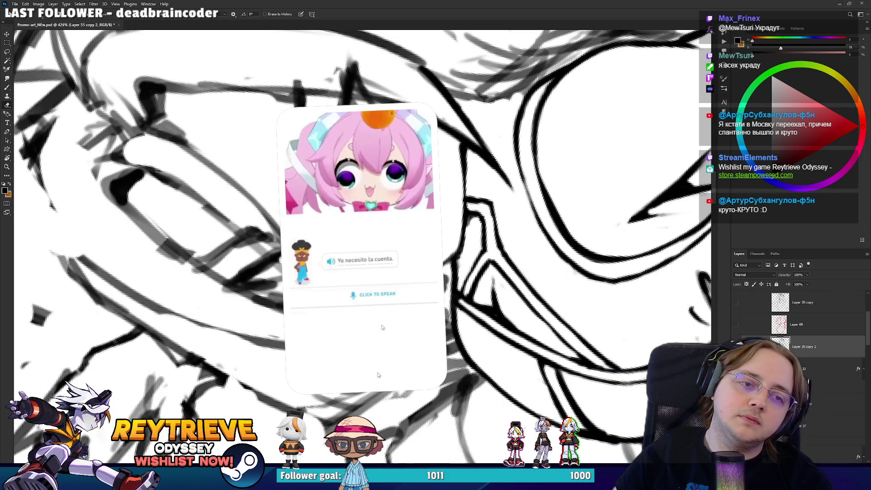
{"action": "key", "text": "r"}
{"action": "mouse_move", "coordinate": [459, 191]}
{"action": "left_mouse_down"}
{"action": "mouse_move", "coordinate": [453, 286]}
{"action": "mouse_move", "coordinate": [447, 244]}
{"action": "left_mouse_up"}
{"action": "key", "text": "e"}
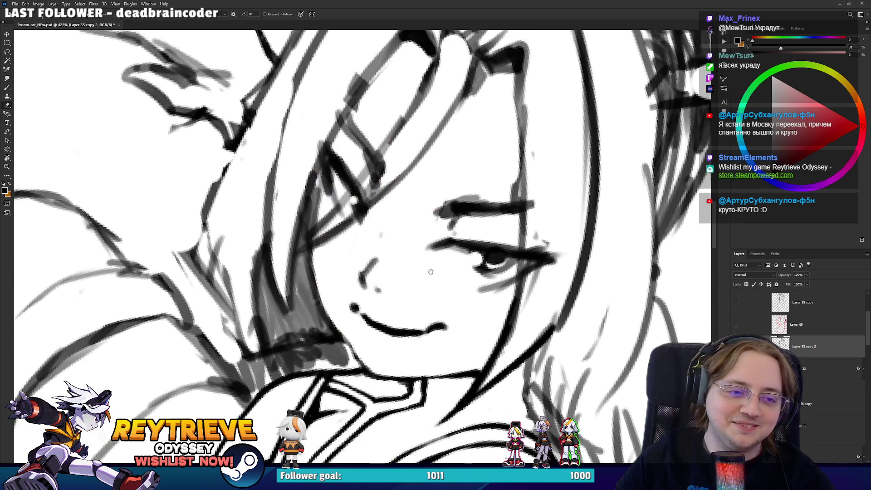
{"action": "key", "text": "r"}
{"action": "mouse_move", "coordinate": [390, 272]}
{"action": "left_mouse_down"}
{"action": "mouse_move", "coordinate": [409, 286]}
{"action": "mouse_move", "coordinate": [392, 283]}
{"action": "left_mouse_up"}
{"action": "key", "text": "b"}
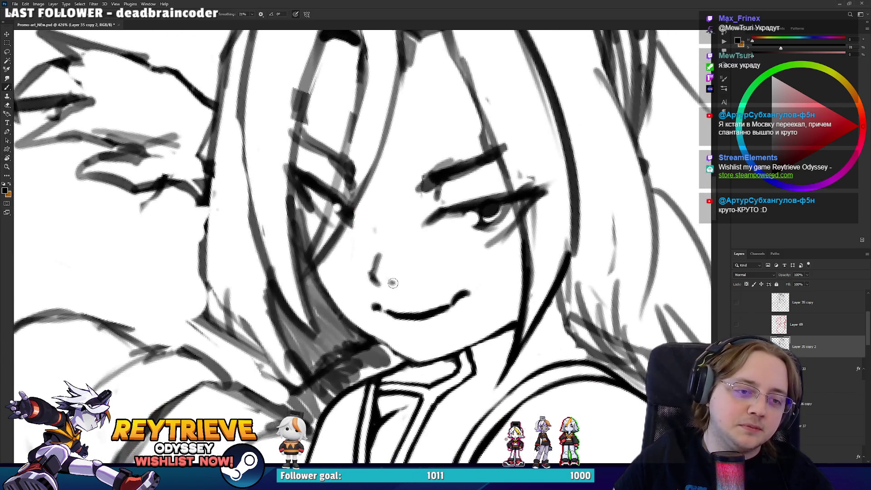
{"action": "key", "text": "e"}
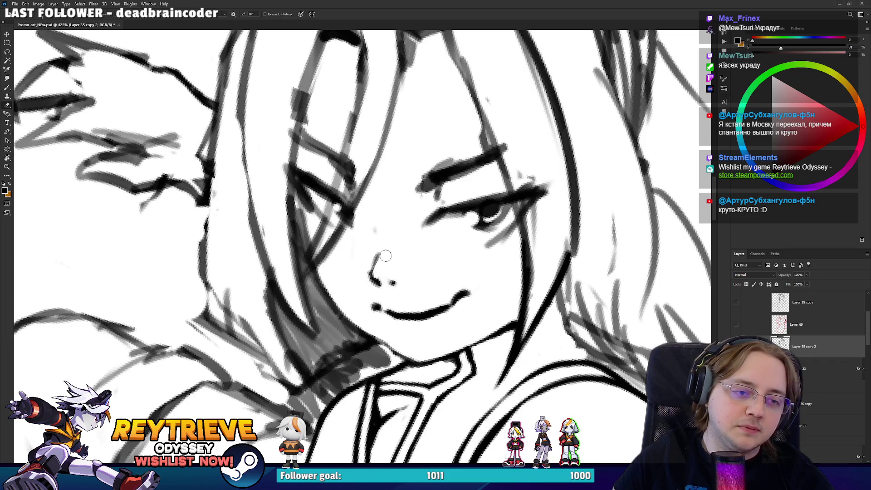
{"action": "key", "text": "b"}
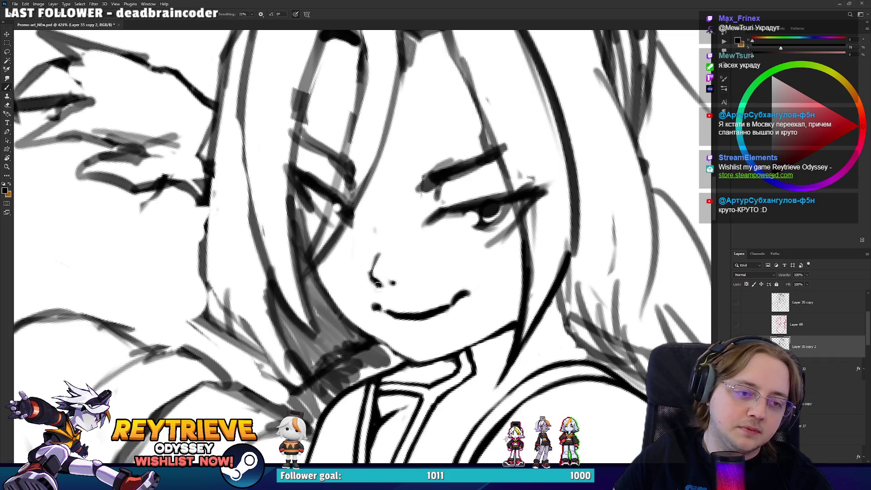
{"action": "key", "text": "e"}
{"action": "mouse_move", "coordinate": [449, 222]}
{"action": "left_mouse_down"}
{"action": "mouse_move", "coordinate": [433, 180]}
{"action": "mouse_move", "coordinate": [429, 246]}
{"action": "left_mouse_up"}
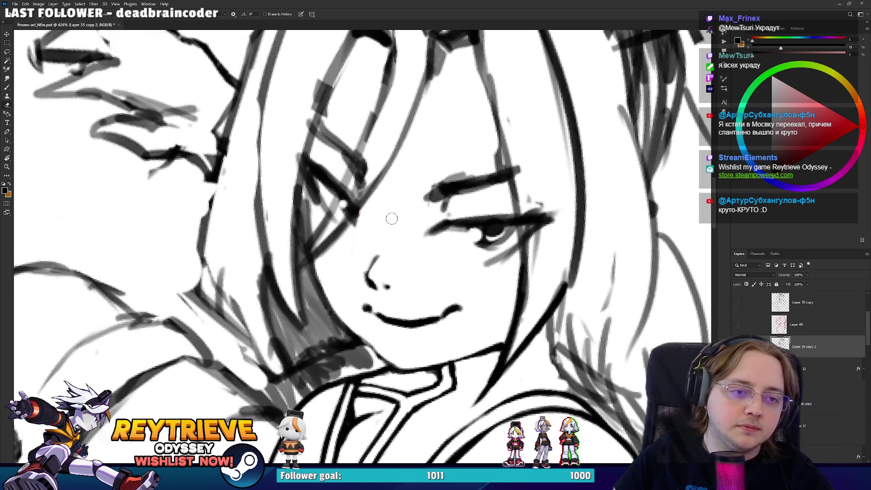
{"action": "left_click_drag", "start_coordinate": [391, 218], "coordinate": [394, 242]}
{"action": "scroll", "coordinate": [436, 209], "scroll_direction": "up", "scroll_amount": 2}
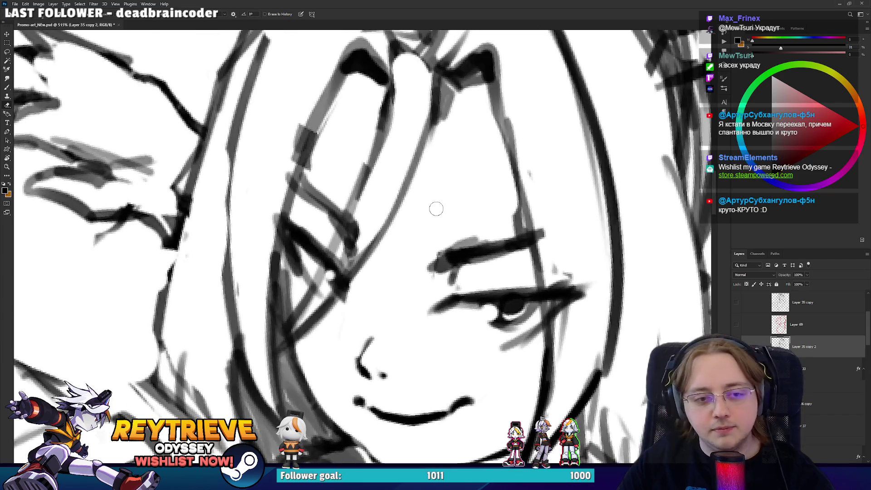
Lasso the sketchy eye, eyelid end and two hair strands, then cut them onto new Layer 70
{"action": "key", "text": "l"}
{"action": "left_click_drag", "start_coordinate": [426, 335], "coordinate": [516, 221]}
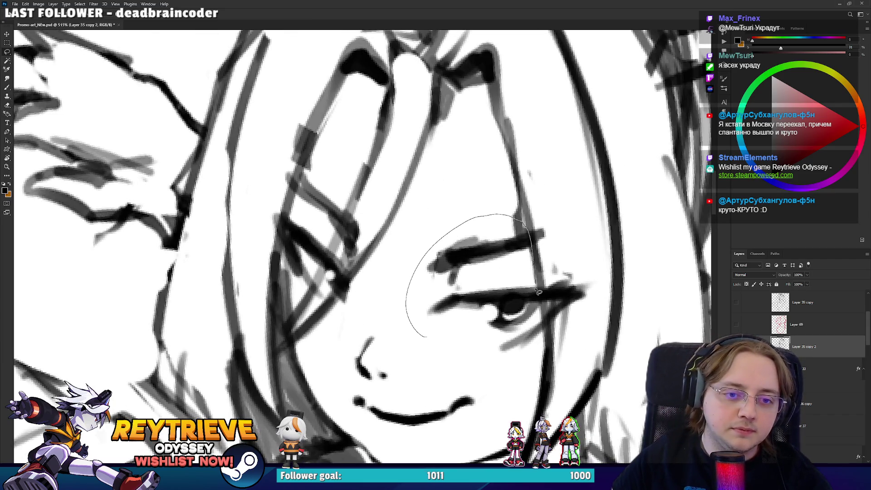
{"action": "left_click_drag", "start_coordinate": [513, 368], "coordinate": [487, 369]}
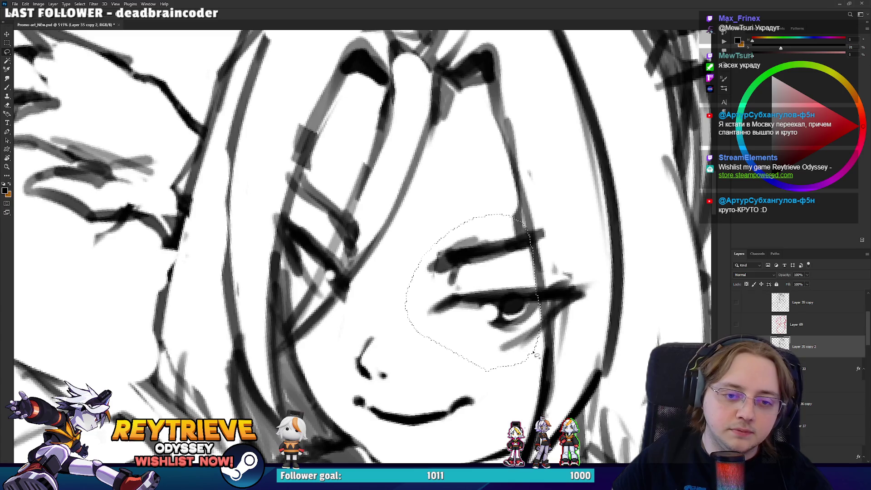
{"action": "mouse_move", "coordinate": [567, 331]}
{"action": "left_mouse_down"}
{"action": "mouse_move", "coordinate": [542, 319]}
{"action": "mouse_move", "coordinate": [550, 311]}
{"action": "left_mouse_up"}
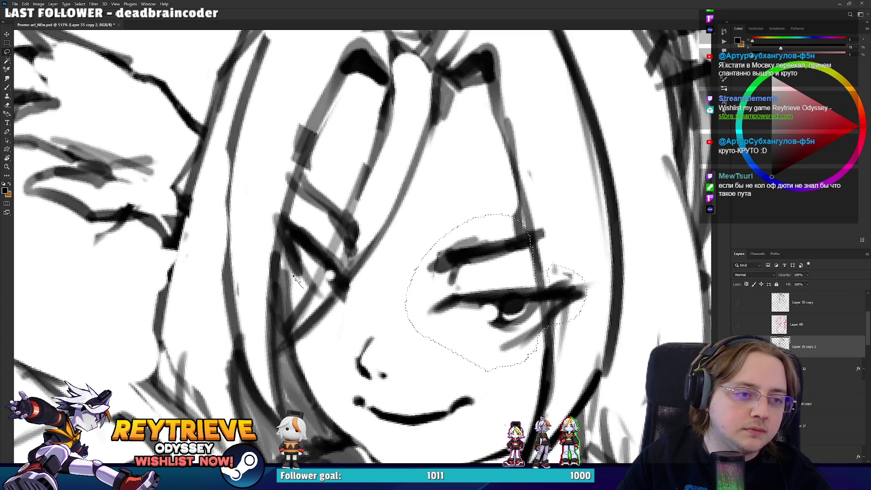
{"action": "left_click_drag", "start_coordinate": [355, 307], "coordinate": [350, 301]}
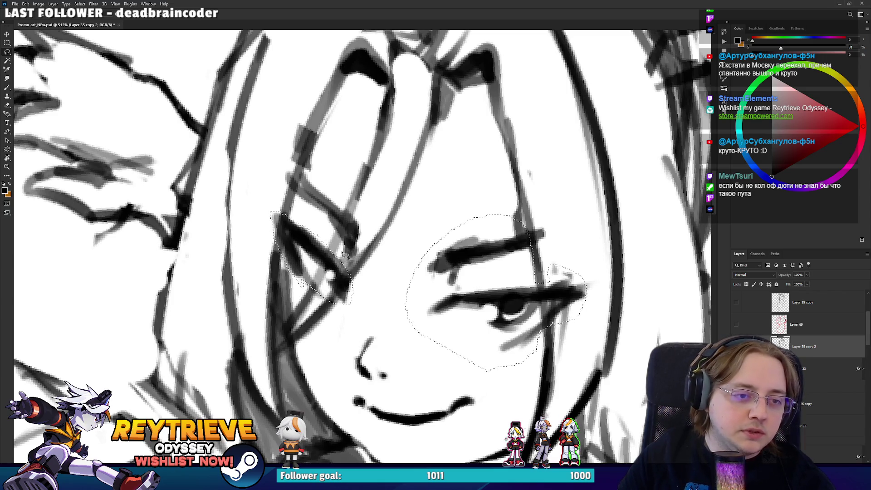
{"action": "left_click_drag", "start_coordinate": [365, 233], "coordinate": [359, 237]}
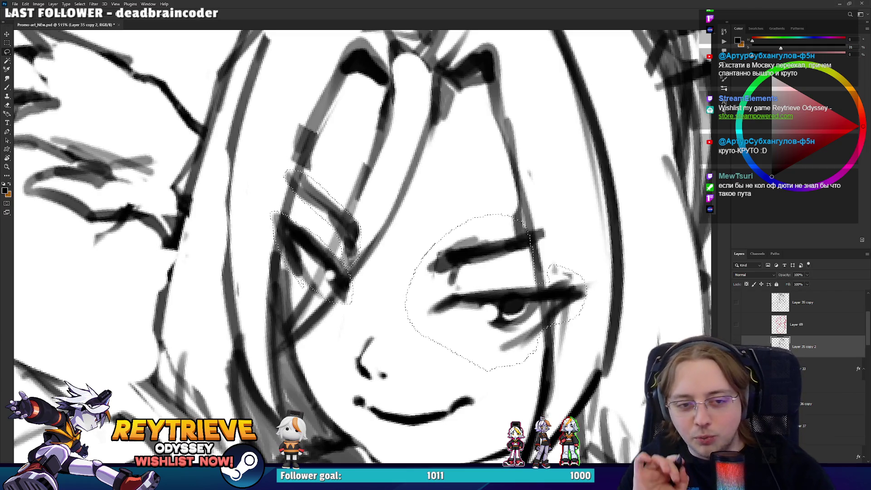
{"action": "mouse_move", "coordinate": [522, 234]}
{"action": "left_mouse_down"}
{"action": "mouse_move", "coordinate": [526, 262]}
{"action": "mouse_move", "coordinate": [530, 245]}
{"action": "left_mouse_up"}
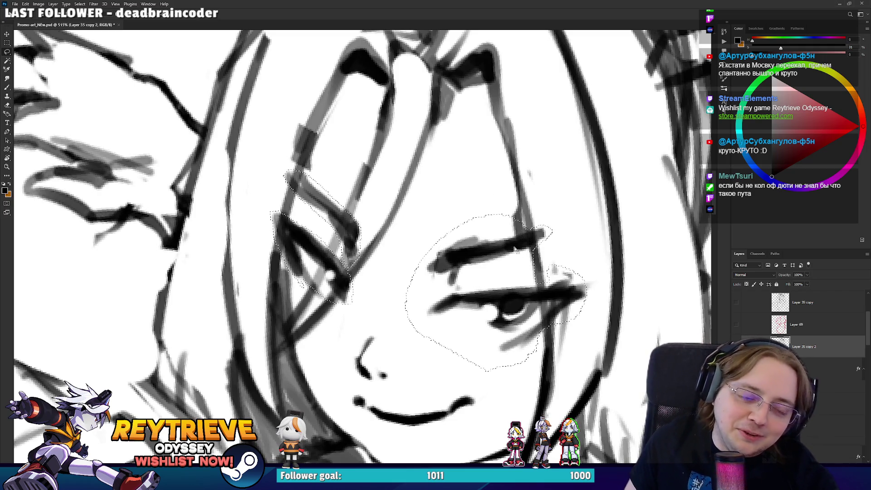
{"action": "key", "text": "ctrl+x"}
{"action": "key", "text": "ctrl+shift+v"}
Deselect the eye area and reposition the view on the eye and cheek
{"action": "scroll", "coordinate": [425, 231], "scroll_direction": "down", "scroll_amount": 5}
{"action": "scroll", "coordinate": [425, 232], "scroll_direction": "up", "scroll_amount": 3}
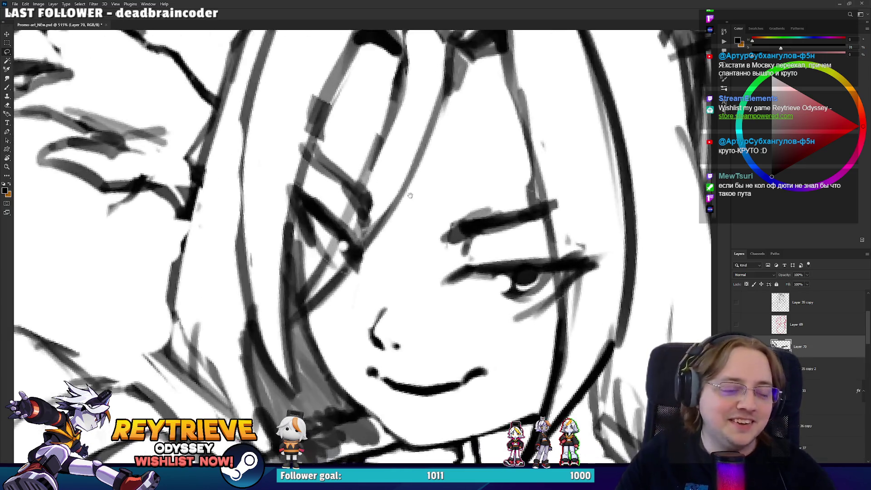
{"action": "scroll", "coordinate": [425, 232], "scroll_direction": "up", "scroll_amount": 2}
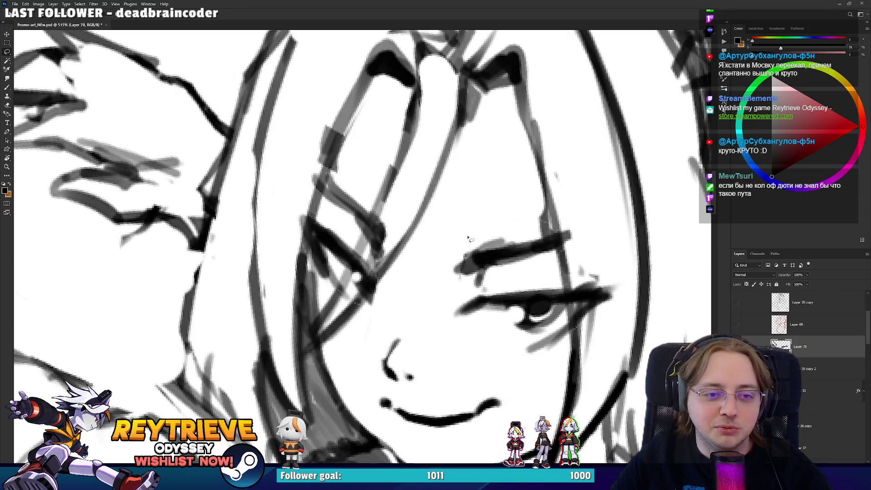
{"action": "scroll", "coordinate": [480, 251], "scroll_direction": "down", "scroll_amount": 3}
{"action": "scroll", "coordinate": [480, 313], "scroll_direction": "up", "scroll_amount": 3}
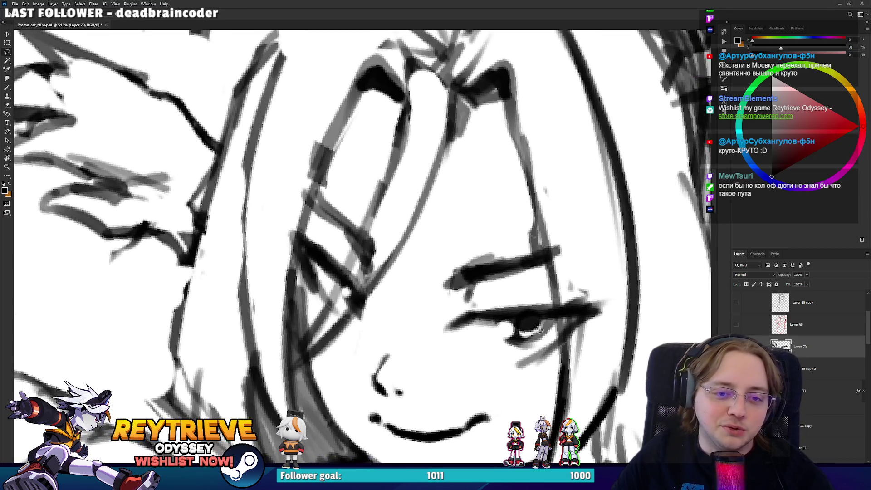
{"action": "left_click", "coordinate": [559, 327]}
{"action": "left_click_drag", "start_coordinate": [547, 321], "coordinate": [542, 305]}
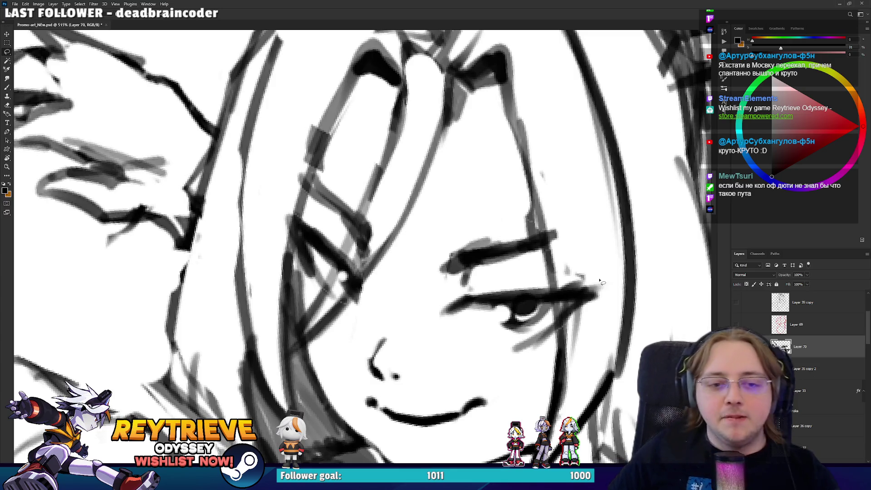
{"action": "scroll", "coordinate": [581, 277], "scroll_direction": "down", "scroll_amount": 2}
{"action": "left_click_drag", "start_coordinate": [566, 271], "coordinate": [542, 303]}
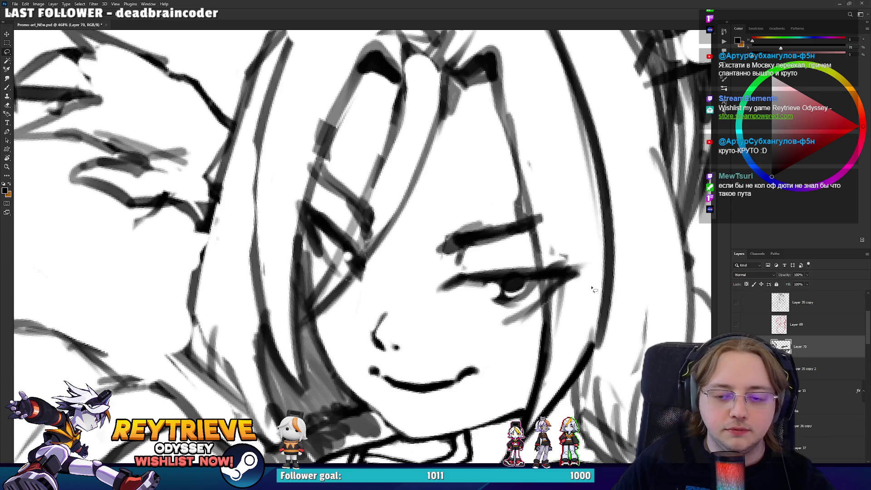
On Layer 35 copy 2, redraw and trim the cheek line beside the blanked eye, retrying with undo
{"action": "key", "text": "Delete"}
{"action": "key", "text": "alt+bracketleft"}
{"action": "key", "text": "b"}
{"action": "left_click_drag", "start_coordinate": [517, 182], "coordinate": [529, 249]}
{"action": "key", "text": "ctrl+z"}
{"action": "mouse_move", "coordinate": [519, 186]}
{"action": "left_mouse_down"}
{"action": "mouse_move", "coordinate": [544, 327]}
{"action": "mouse_move", "coordinate": [519, 182]}
{"action": "mouse_move", "coordinate": [535, 254]}
{"action": "left_mouse_up"}
{"action": "key", "text": "ctrl+z"}
{"action": "key", "text": "e"}
{"action": "left_click_drag", "start_coordinate": [515, 163], "coordinate": [527, 256]}
{"action": "key", "text": "ctrl+z"}
{"action": "left_click_drag", "start_coordinate": [510, 174], "coordinate": [526, 195]}
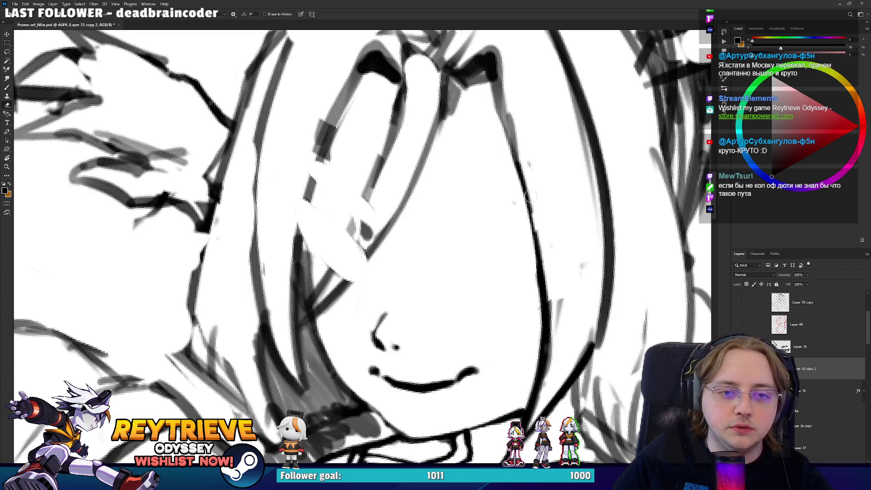
Rework the cheek line beside the jaw, undoing the rough and zigzag attempts
{"action": "mouse_move", "coordinate": [546, 390]}
{"action": "left_mouse_down"}
{"action": "mouse_move", "coordinate": [557, 350]}
{"action": "mouse_move", "coordinate": [555, 291]}
{"action": "left_mouse_up"}
{"action": "key", "text": "ctrl+z"}
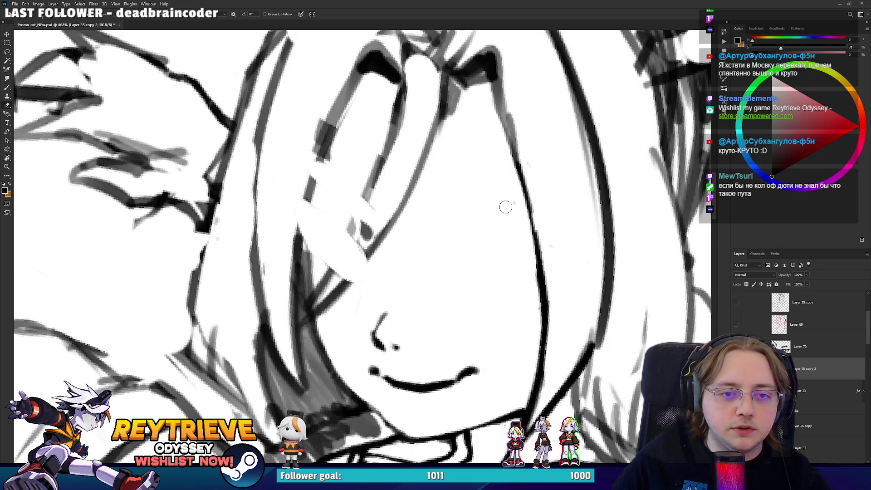
{"action": "key", "text": "b"}
{"action": "left_click_drag", "start_coordinate": [540, 245], "coordinate": [528, 204]}
{"action": "key", "text": "ctrl+z"}
{"action": "mouse_move", "coordinate": [535, 248]}
{"action": "left_mouse_down"}
{"action": "mouse_move", "coordinate": [522, 182]}
{"action": "mouse_move", "coordinate": [507, 205]}
{"action": "left_mouse_up"}
{"action": "left_click_drag", "start_coordinate": [504, 249], "coordinate": [497, 222]}
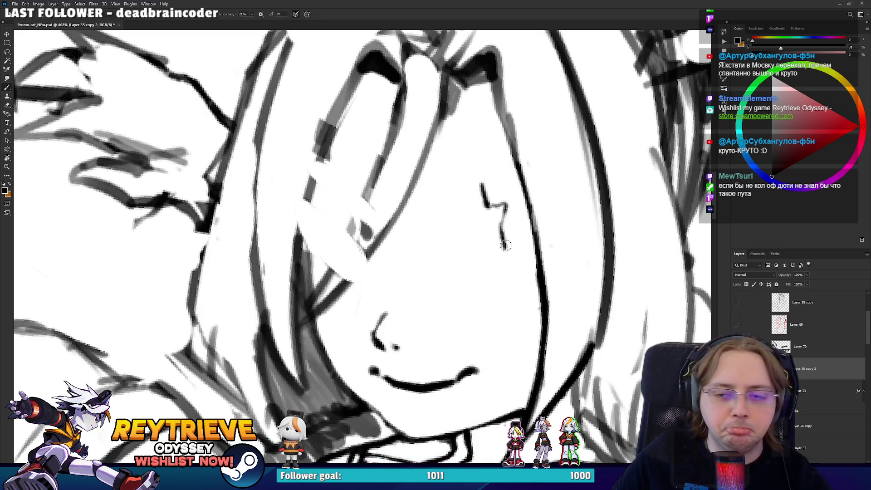
{"action": "key", "text": "ctrl+z"}
{"action": "key", "text": "ctrl+z"}
Ink the curved hair strand over the eye and the long strand across the face
{"action": "left_click_drag", "start_coordinate": [486, 181], "coordinate": [254, 253]}
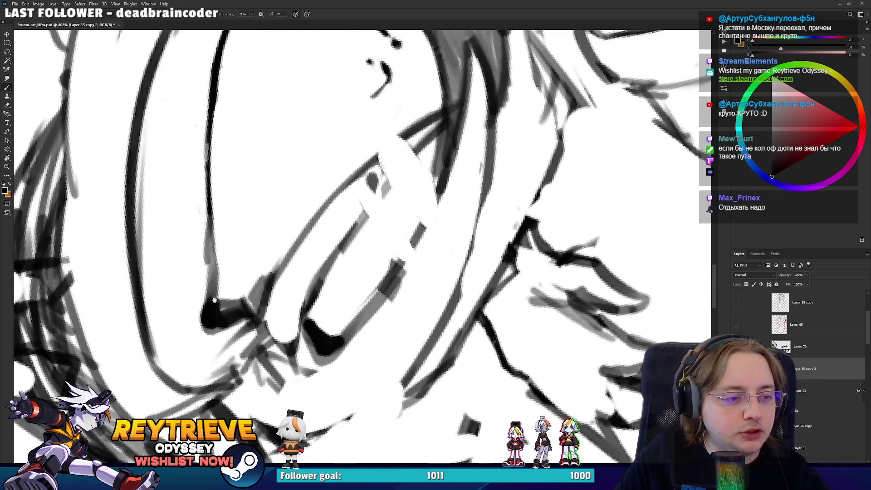
{"action": "left_click_drag", "start_coordinate": [214, 276], "coordinate": [233, 317]}
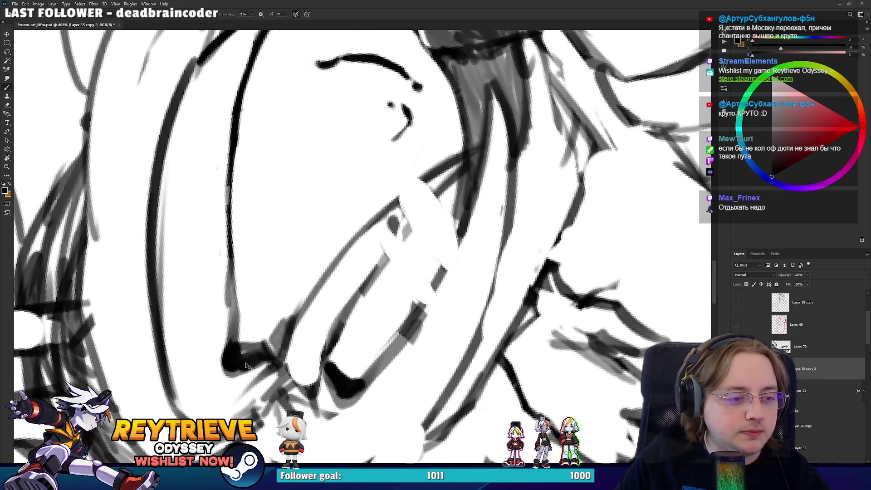
{"action": "left_click_drag", "start_coordinate": [227, 368], "coordinate": [228, 160]}
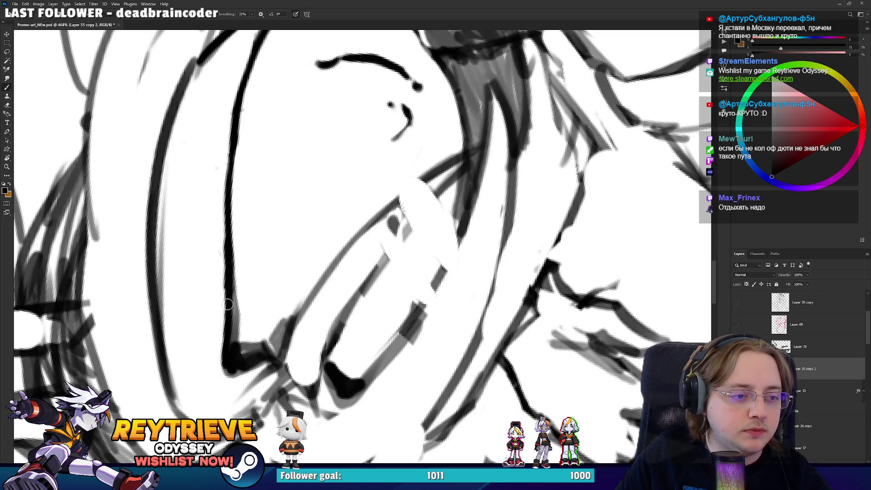
{"action": "left_click_drag", "start_coordinate": [224, 342], "coordinate": [476, 270]}
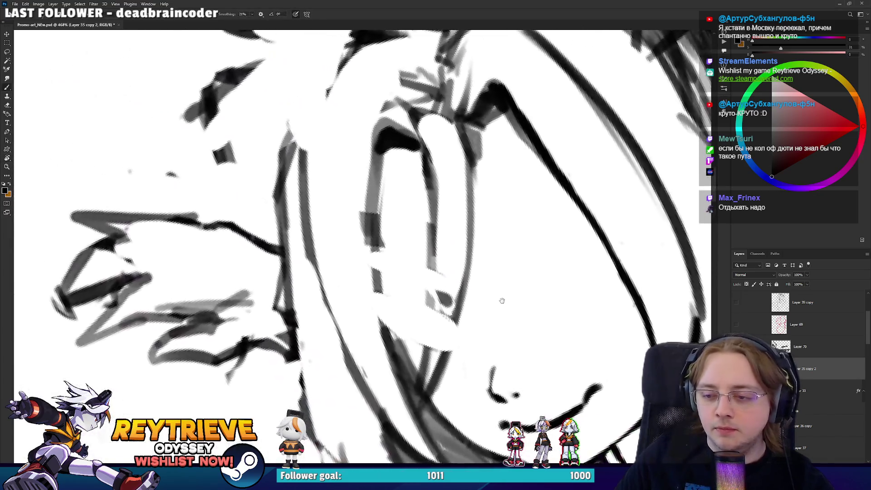
{"action": "left_click_drag", "start_coordinate": [400, 369], "coordinate": [378, 229]}
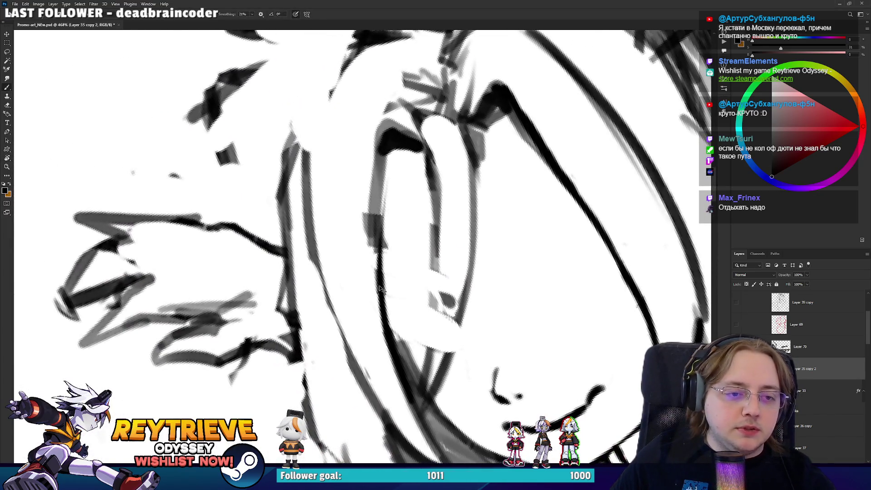
{"action": "key", "text": "ctrl+z"}
{"action": "left_click_drag", "start_coordinate": [399, 388], "coordinate": [371, 180]}
{"action": "key", "text": "ctrl+z"}
{"action": "mouse_move", "coordinate": [399, 390]}
{"action": "left_mouse_down"}
{"action": "mouse_move", "coordinate": [376, 181]}
{"action": "mouse_move", "coordinate": [385, 295]}
{"action": "mouse_move", "coordinate": [376, 195]}
{"action": "left_mouse_up"}
Redraw the strand contour darker, thicken it near the eye, and erase stray marks
{"action": "key", "text": "e"}
{"action": "key", "text": "b"}
{"action": "left_click_drag", "start_coordinate": [385, 340], "coordinate": [369, 175]}
{"action": "key", "text": "ctrl+z"}
{"action": "left_click_drag", "start_coordinate": [385, 337], "coordinate": [374, 197]}
{"action": "left_click_drag", "start_coordinate": [376, 238], "coordinate": [378, 136]}
{"action": "key", "text": "e"}
{"action": "mouse_move", "coordinate": [363, 245]}
{"action": "left_mouse_down"}
{"action": "mouse_move", "coordinate": [365, 204]}
{"action": "mouse_move", "coordinate": [366, 249]}
{"action": "mouse_move", "coordinate": [480, 195]}
{"action": "mouse_move", "coordinate": [481, 229]}
{"action": "left_mouse_up"}
{"action": "key", "text": "b"}
{"action": "key", "text": "e"}
{"action": "left_click_drag", "start_coordinate": [427, 186], "coordinate": [418, 221]}
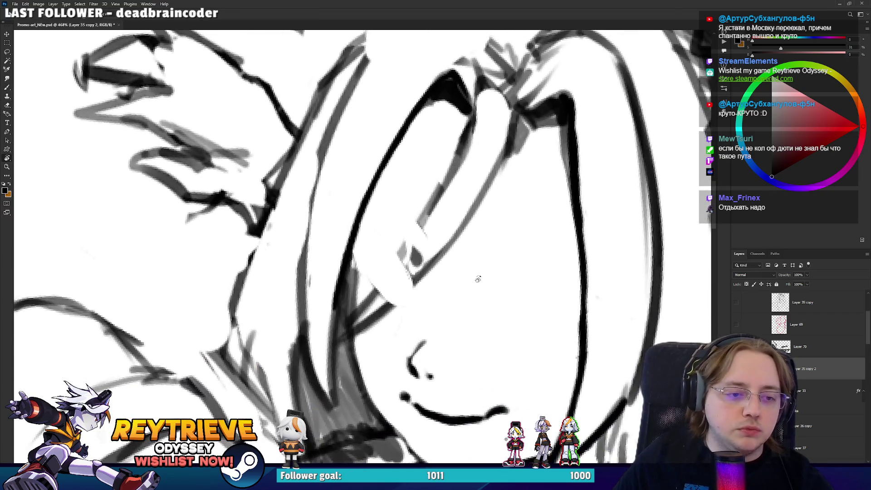
{"action": "key", "text": "b"}
Draw the long bangs line up the face in one clean stroke
{"action": "left_click_drag", "start_coordinate": [351, 343], "coordinate": [390, 283]}
{"action": "key", "text": "ctrl+z"}
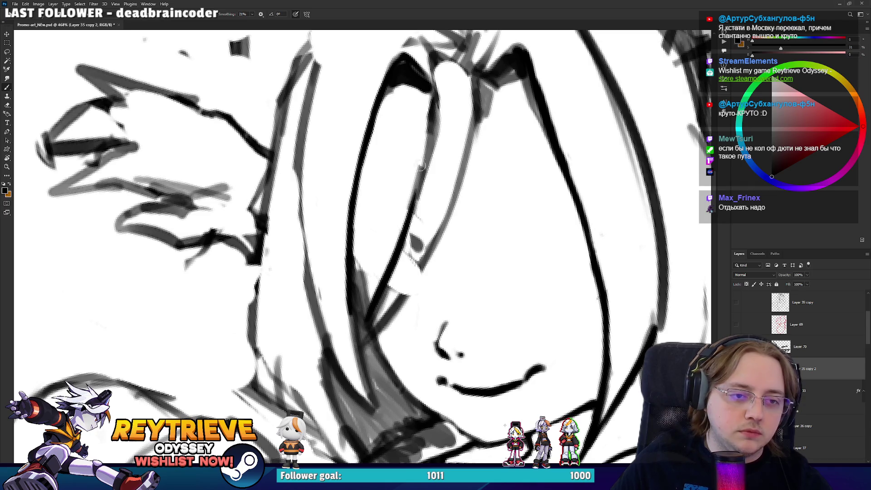
{"action": "left_click_drag", "start_coordinate": [362, 327], "coordinate": [435, 108]}
{"action": "key", "text": "r"}
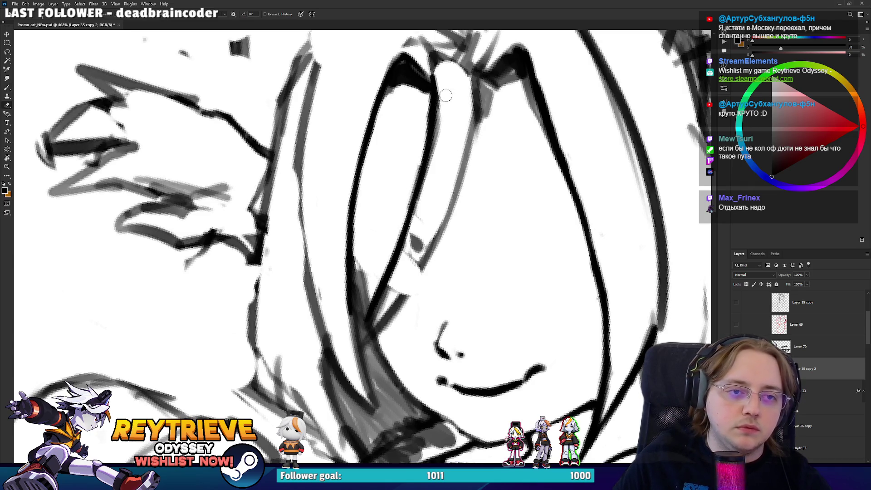
{"action": "left_click_drag", "start_coordinate": [443, 201], "coordinate": [295, 309]}
Clear dark marks and ink the strand's left edge contour continuously downward
{"action": "key", "text": "e"}
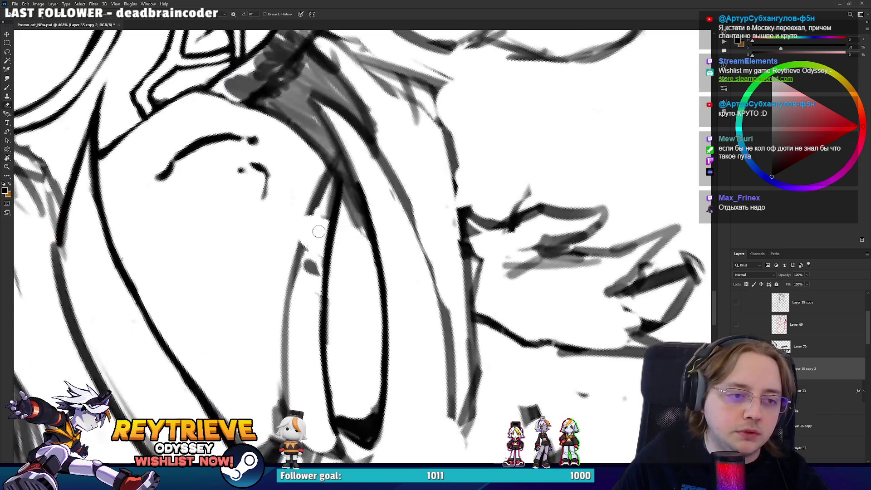
{"action": "left_click_drag", "start_coordinate": [313, 277], "coordinate": [320, 207]}
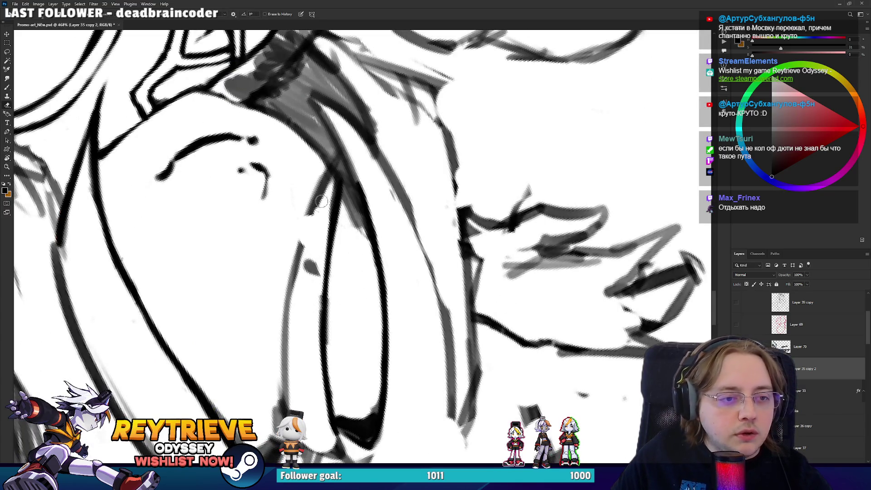
{"action": "key", "text": "b"}
{"action": "left_click_drag", "start_coordinate": [329, 172], "coordinate": [279, 335]}
{"action": "key", "text": "ctrl+z"}
{"action": "left_click_drag", "start_coordinate": [341, 154], "coordinate": [290, 335]}
{"action": "key", "text": "ctrl+z"}
{"action": "key", "text": "ctrl+z"}
{"action": "left_click_drag", "start_coordinate": [295, 263], "coordinate": [279, 406]}
{"action": "mouse_move", "coordinate": [279, 344]}
{"action": "left_mouse_down"}
{"action": "mouse_move", "coordinate": [342, 157]}
{"action": "mouse_move", "coordinate": [339, 177]}
{"action": "mouse_move", "coordinate": [359, 234]}
{"action": "left_mouse_up"}
Touch up the dark strand tip and trim the strand edge with the face upright
{"action": "key", "text": "e"}
{"action": "key", "text": "b"}
{"action": "key", "text": "e"}
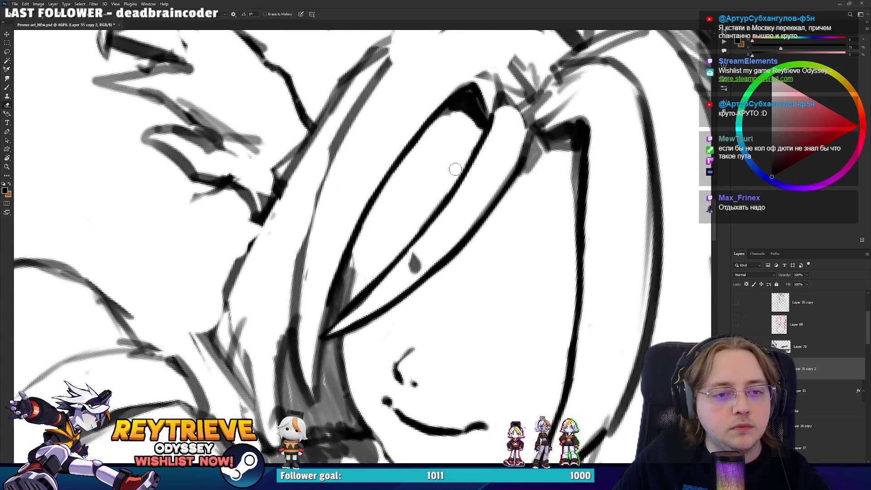
{"action": "mouse_move", "coordinate": [457, 162]}
{"action": "left_mouse_down"}
{"action": "mouse_move", "coordinate": [447, 190]}
{"action": "mouse_move", "coordinate": [447, 182]}
{"action": "left_mouse_up"}
{"action": "key", "text": "b"}
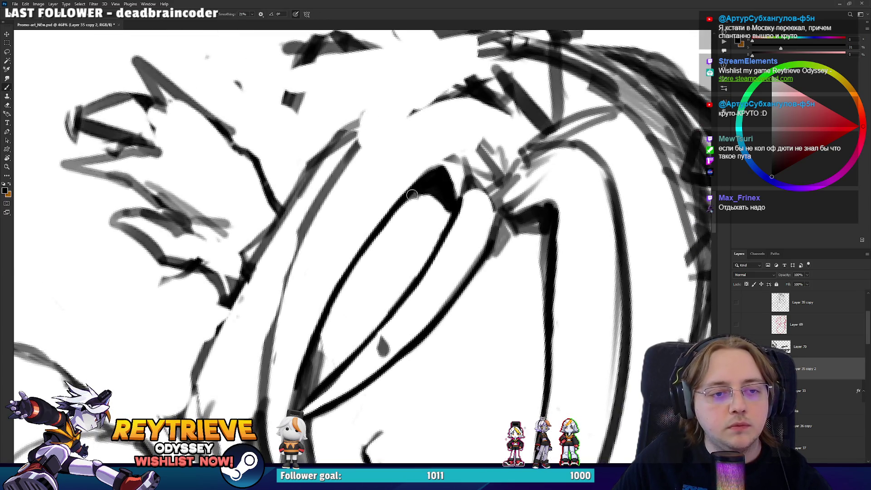
{"action": "key", "text": "e"}
{"action": "left_click_drag", "start_coordinate": [517, 233], "coordinate": [499, 247]}
{"action": "scroll", "coordinate": [530, 178], "scroll_direction": "down", "scroll_amount": 3}
{"action": "scroll", "coordinate": [529, 177], "scroll_direction": "up", "scroll_amount": 2}
{"action": "left_click_drag", "start_coordinate": [530, 177], "coordinate": [487, 162]}
{"action": "key", "text": "b"}
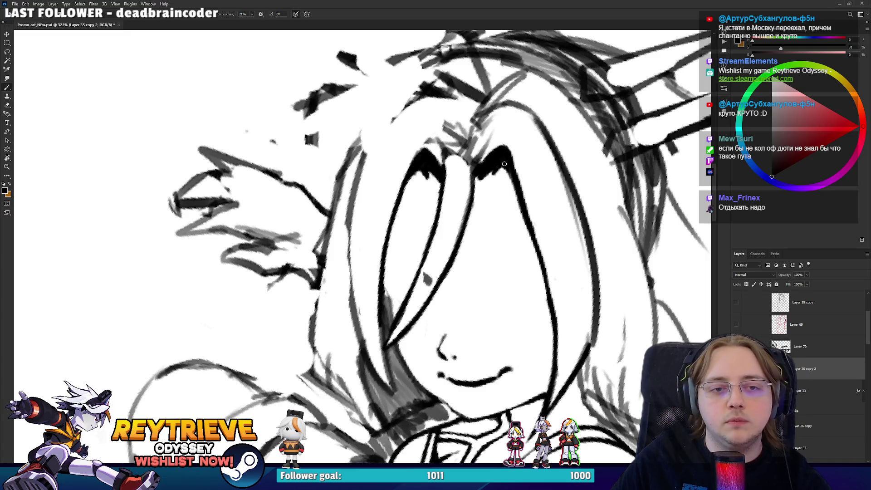
{"action": "scroll", "coordinate": [476, 104], "scroll_direction": "down", "scroll_amount": 5}
{"action": "scroll", "coordinate": [477, 104], "scroll_direction": "up", "scroll_amount": 2}
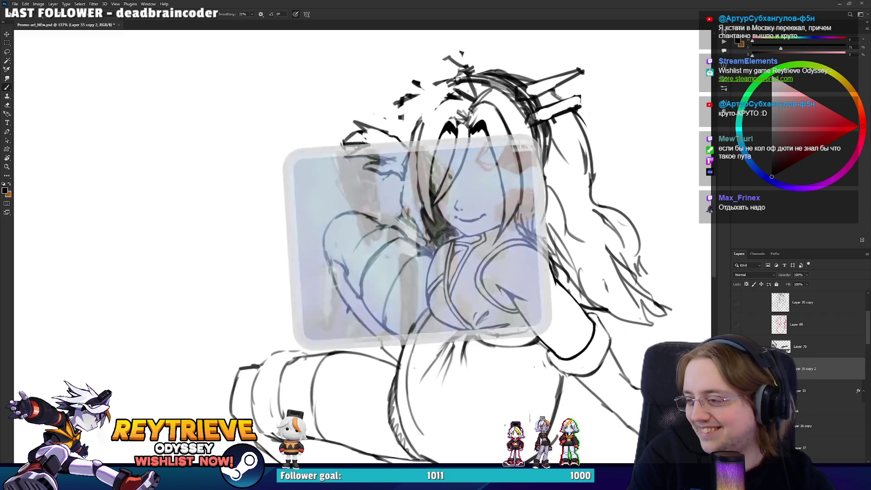
On the Layer 35 copy 2 layer, ink short black lines on the shoulder and arm contour
{"action": "scroll", "coordinate": [430, 268], "scroll_direction": "up", "scroll_amount": 5}
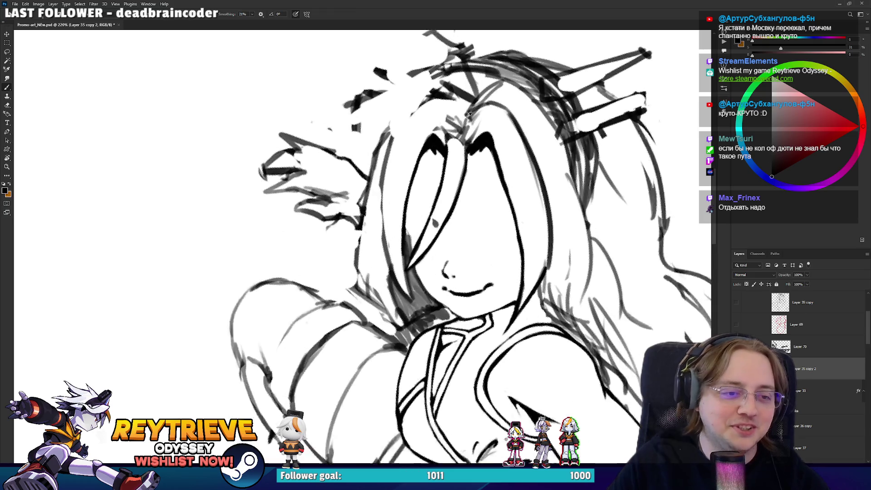
{"action": "key", "text": "e"}
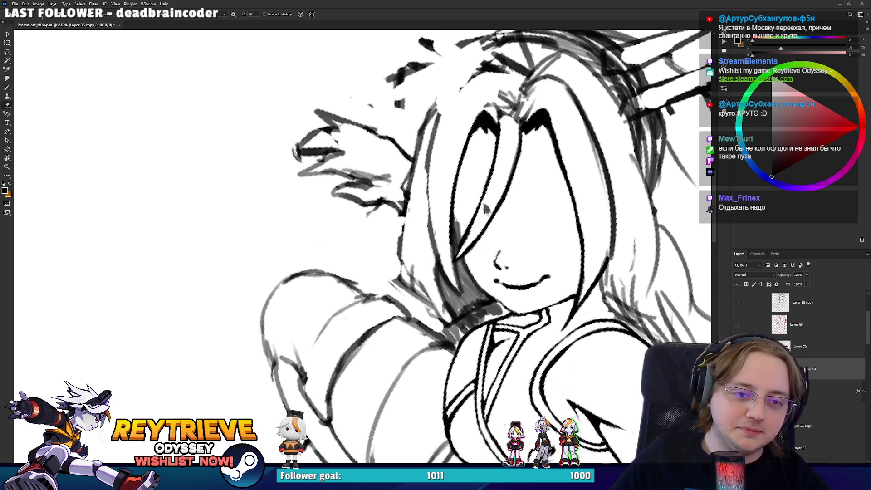
{"action": "key", "text": "alt+bracketleft"}
{"action": "key", "text": "alt+bracketleft"}
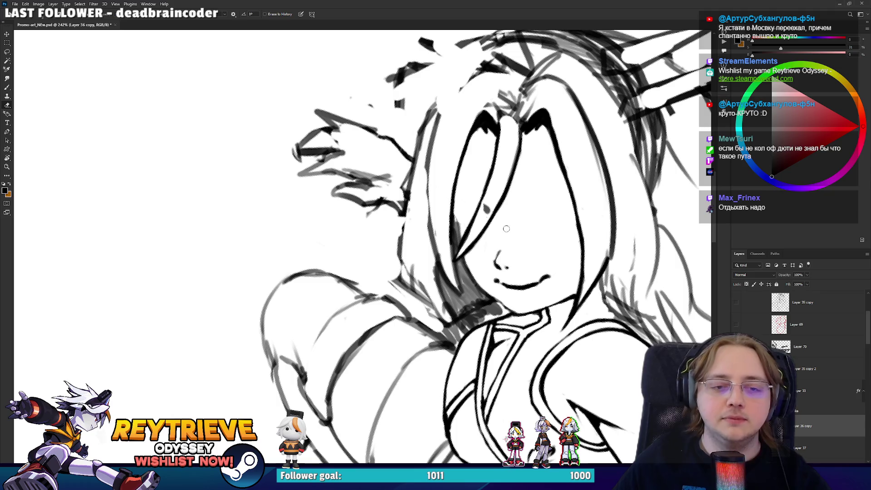
{"action": "key", "text": "alt+bracketright"}
{"action": "key", "text": "alt+bracketright"}
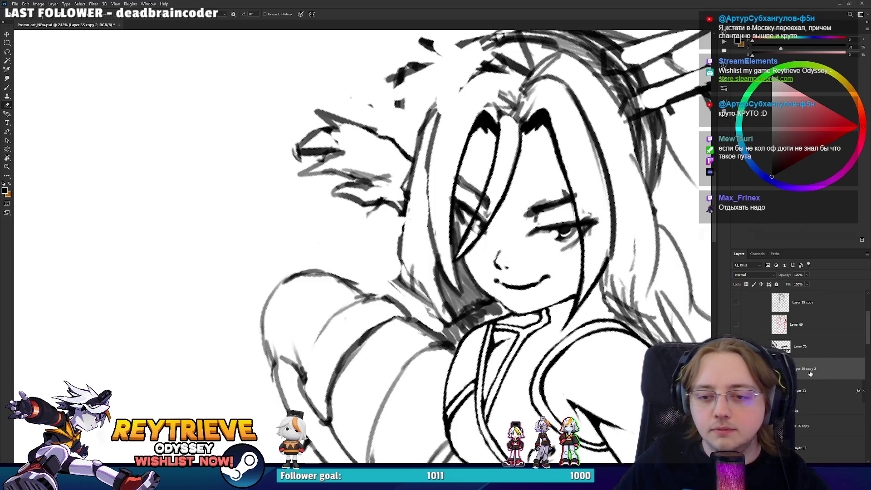
{"action": "left_click_drag", "start_coordinate": [318, 367], "coordinate": [381, 267]}
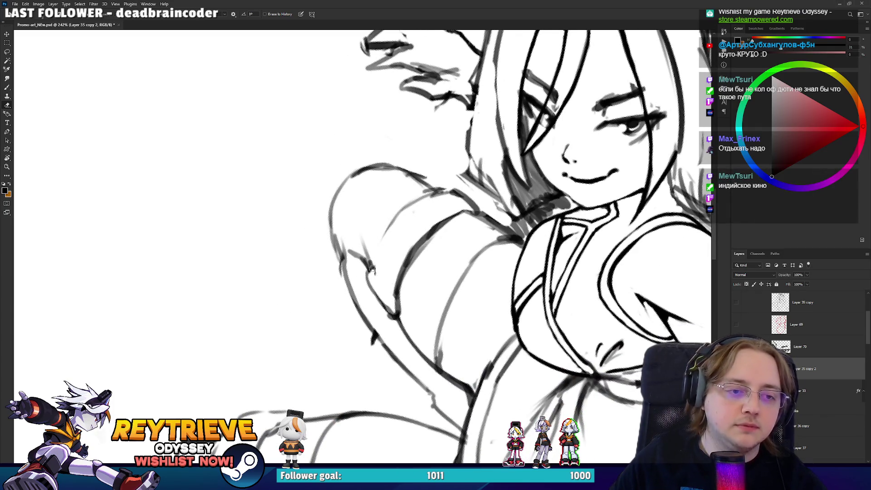
{"action": "key", "text": "b"}
{"action": "mouse_move", "coordinate": [373, 291]}
{"action": "left_mouse_down"}
{"action": "mouse_move", "coordinate": [393, 313]}
{"action": "mouse_move", "coordinate": [416, 288]}
{"action": "left_mouse_up"}
{"action": "key", "text": "e"}
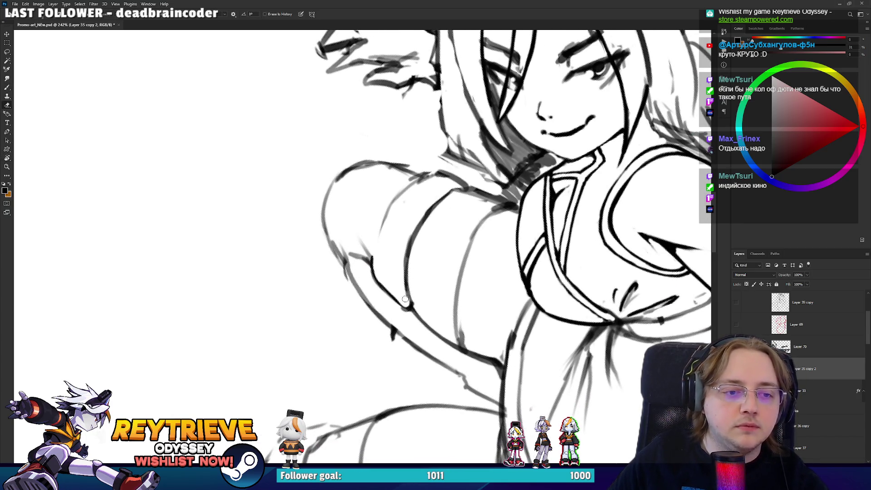
{"action": "key", "text": "b"}
{"action": "key", "text": "e"}
{"action": "key", "text": "b"}
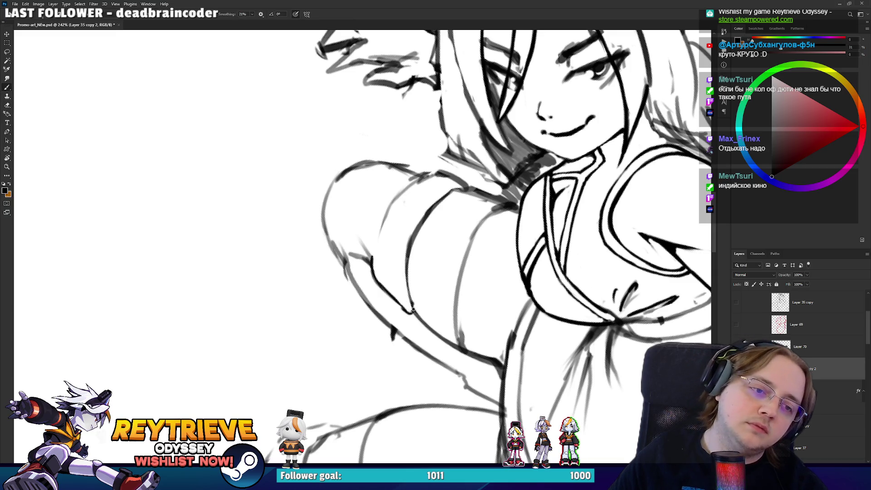
{"action": "left_click_drag", "start_coordinate": [412, 307], "coordinate": [413, 296]}
Rotate the canvas and darken the clothing line below the neck
{"action": "key", "text": "e"}
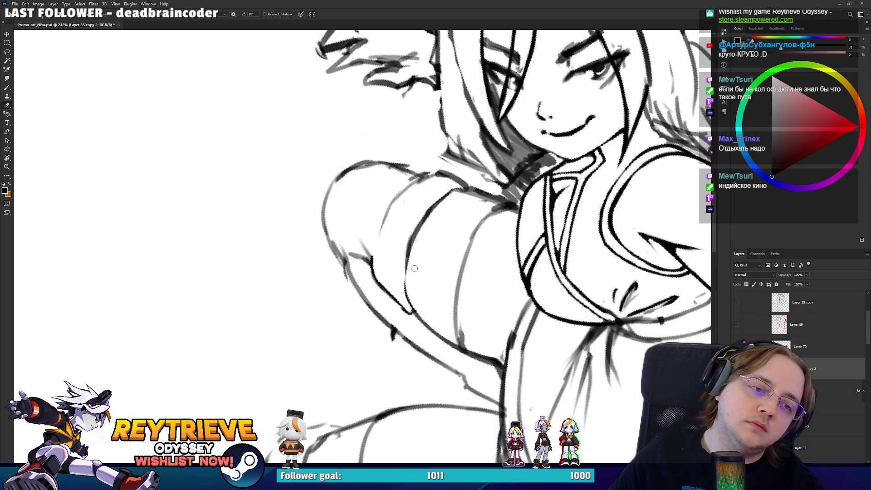
{"action": "key", "text": "r"}
{"action": "mouse_move", "coordinate": [414, 266]}
{"action": "left_mouse_down"}
{"action": "mouse_move", "coordinate": [304, 179]}
{"action": "mouse_move", "coordinate": [408, 204]}
{"action": "left_mouse_up"}
{"action": "scroll", "coordinate": [520, 237], "scroll_direction": "up", "scroll_amount": 3}
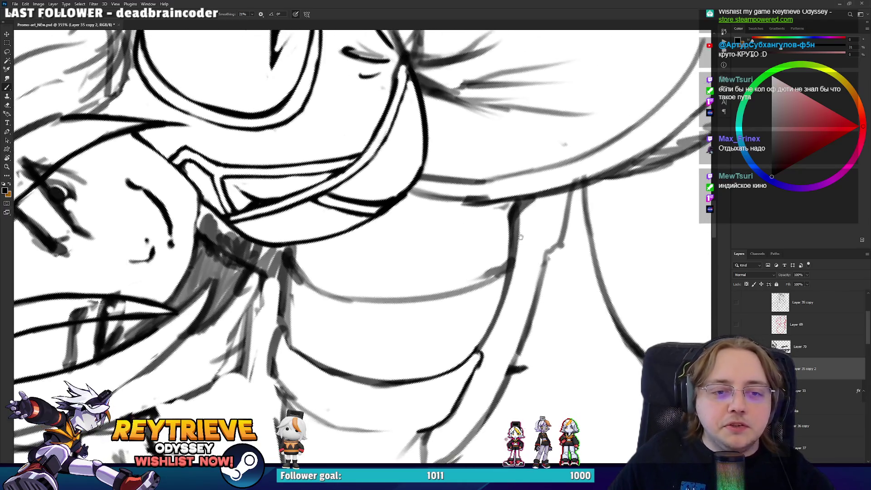
{"action": "key", "text": "e"}
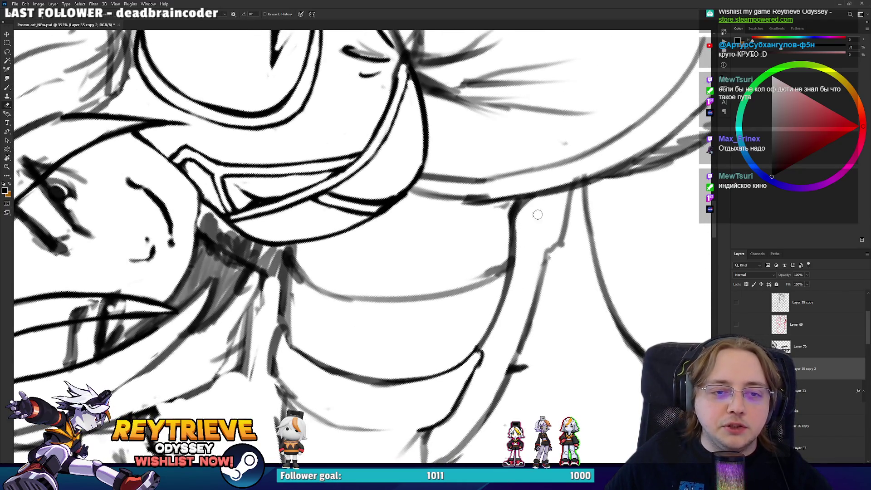
{"action": "key", "text": "b"}
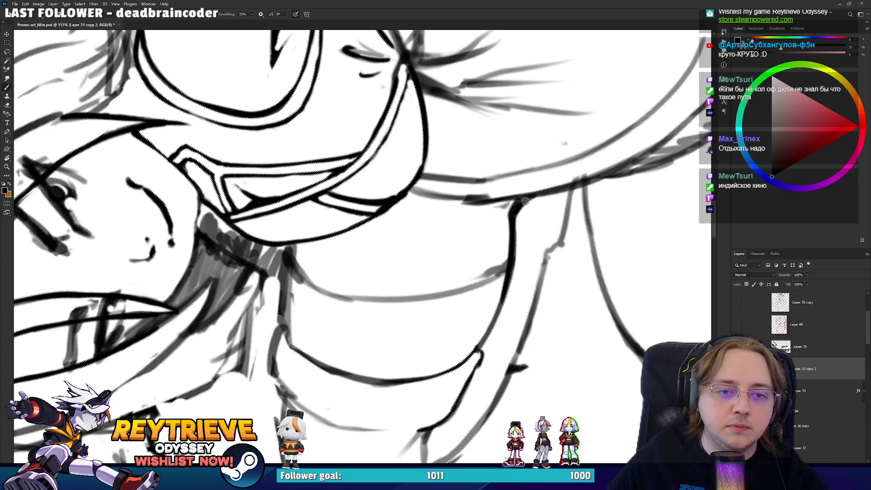
{"action": "left_click_drag", "start_coordinate": [476, 350], "coordinate": [504, 277]}
Ink the neck contour and erase stray marks near the neck and face
{"action": "key", "text": "e"}
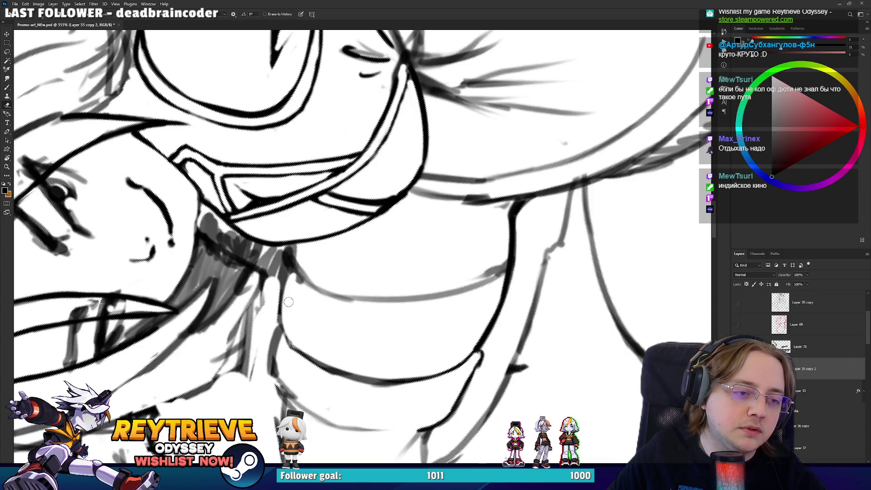
{"action": "key", "text": "b"}
{"action": "mouse_move", "coordinate": [286, 340]}
{"action": "left_mouse_down"}
{"action": "mouse_move", "coordinate": [292, 261]}
{"action": "mouse_move", "coordinate": [278, 276]}
{"action": "left_mouse_up"}
{"action": "key", "text": "e"}
{"action": "left_click_drag", "start_coordinate": [276, 370], "coordinate": [357, 300]}
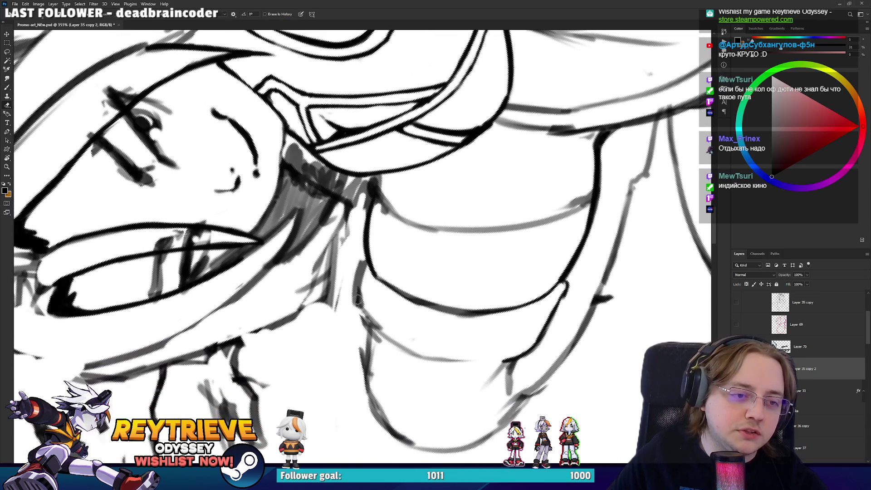
{"action": "key", "text": "b"}
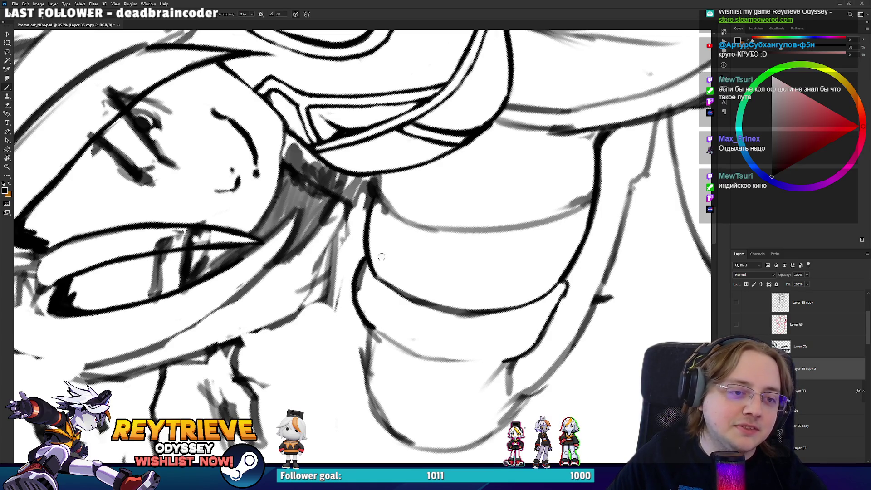
{"action": "left_click_drag", "start_coordinate": [380, 258], "coordinate": [517, 339]}
{"action": "key", "text": "e"}
{"action": "mouse_move", "coordinate": [343, 212]}
{"action": "left_mouse_down"}
{"action": "mouse_move", "coordinate": [349, 234]}
{"action": "mouse_move", "coordinate": [412, 297]}
{"action": "left_mouse_up"}
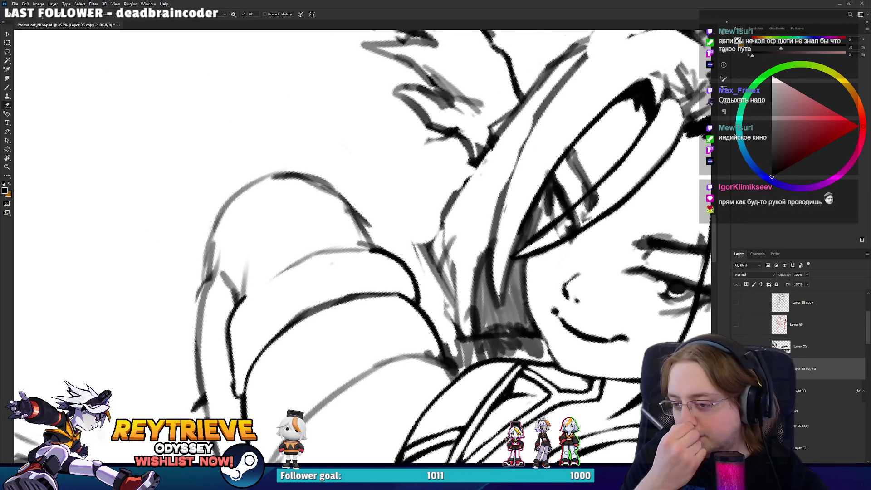
With the face upright, ink the arm's left contour, redrawing it until it joins the upper curve
{"action": "left_click_drag", "start_coordinate": [408, 294], "coordinate": [384, 351]}
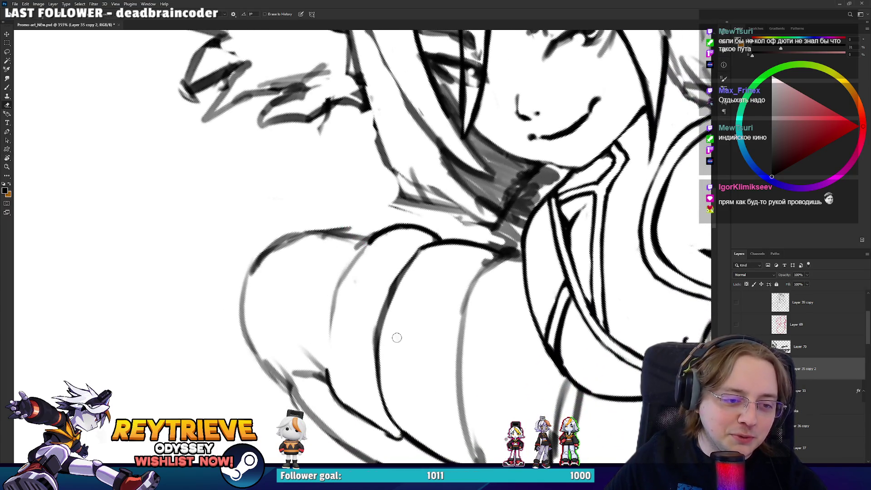
{"action": "key", "text": "b"}
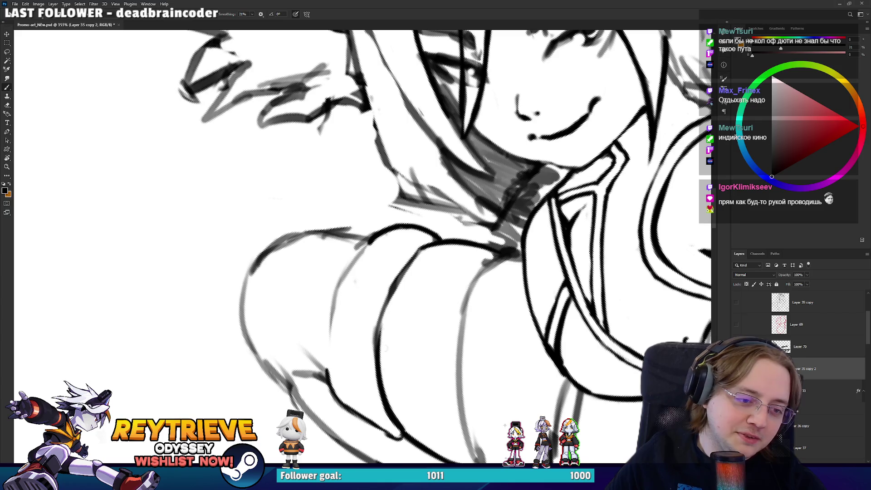
{"action": "left_click_drag", "start_coordinate": [405, 437], "coordinate": [380, 298]}
{"action": "key", "text": "ctrl+z"}
{"action": "key", "text": "ctrl+z"}
{"action": "left_click_drag", "start_coordinate": [399, 430], "coordinate": [380, 297]}
{"action": "left_click_drag", "start_coordinate": [375, 353], "coordinate": [422, 252]}
{"action": "key", "text": "ctrl+z"}
{"action": "key", "text": "ctrl+z"}
{"action": "mouse_move", "coordinate": [383, 318]}
{"action": "left_mouse_down"}
{"action": "mouse_move", "coordinate": [425, 245]}
{"action": "mouse_move", "coordinate": [421, 255]}
{"action": "left_mouse_up"}
Redraw the stroke along the arm and erase its overshooting part
{"action": "key", "text": "ctrl+z"}
{"action": "key", "text": "ctrl+z"}
{"action": "left_click_drag", "start_coordinate": [383, 304], "coordinate": [428, 243]}
{"action": "key", "text": "ctrl+z"}
{"action": "mouse_move", "coordinate": [373, 336]}
{"action": "left_mouse_down"}
{"action": "mouse_move", "coordinate": [427, 246]}
{"action": "mouse_move", "coordinate": [403, 221]}
{"action": "left_mouse_up"}
{"action": "key", "text": "e"}
{"action": "key", "text": "r"}
{"action": "key", "text": "b"}
{"action": "left_click_drag", "start_coordinate": [312, 390], "coordinate": [403, 221]}
{"action": "key", "text": "ctrl+z"}
{"action": "left_click_drag", "start_coordinate": [313, 395], "coordinate": [389, 245]}
{"action": "key", "text": "e"}
{"action": "left_click_drag", "start_coordinate": [336, 295], "coordinate": [390, 253]}
{"action": "key", "text": "r"}
{"action": "mouse_move", "coordinate": [320, 322]}
{"action": "left_mouse_down"}
{"action": "mouse_move", "coordinate": [375, 297]}
{"action": "mouse_move", "coordinate": [361, 220]}
{"action": "left_mouse_up"}
Turn the drawing upright again and darken the inner shoulder line
{"action": "key", "text": "b"}
{"action": "key", "text": "e"}
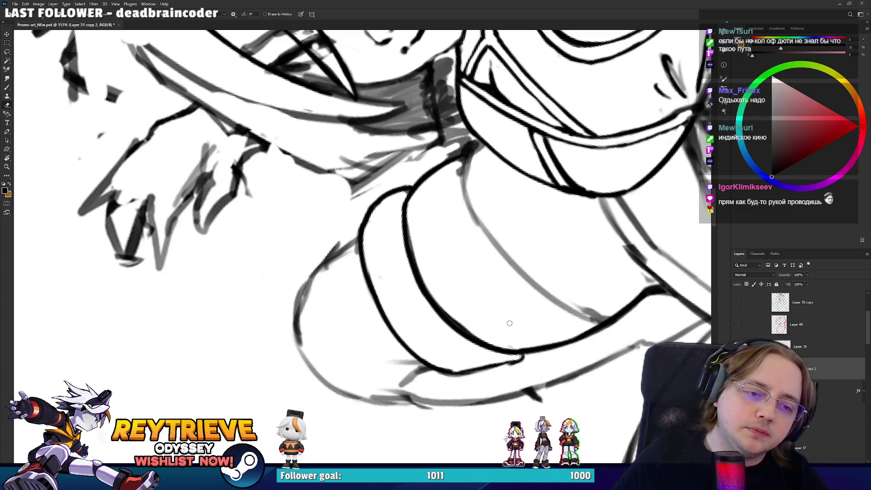
{"action": "key", "text": "r"}
{"action": "left_click_drag", "start_coordinate": [506, 294], "coordinate": [461, 359]}
{"action": "key", "text": "Escape"}
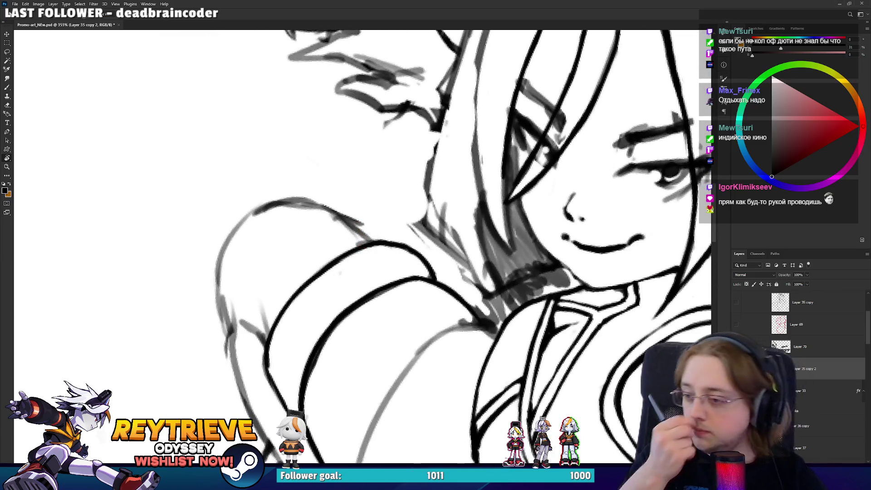
{"action": "mouse_move", "coordinate": [408, 272]}
{"action": "left_mouse_down"}
{"action": "mouse_move", "coordinate": [327, 328]}
{"action": "mouse_move", "coordinate": [317, 279]}
{"action": "mouse_move", "coordinate": [328, 335]}
{"action": "left_mouse_up"}
{"action": "key", "text": "b"}
{"action": "key", "text": "e"}
{"action": "key", "text": "b"}
{"action": "left_click_drag", "start_coordinate": [311, 287], "coordinate": [313, 268]}
{"action": "key", "text": "e"}
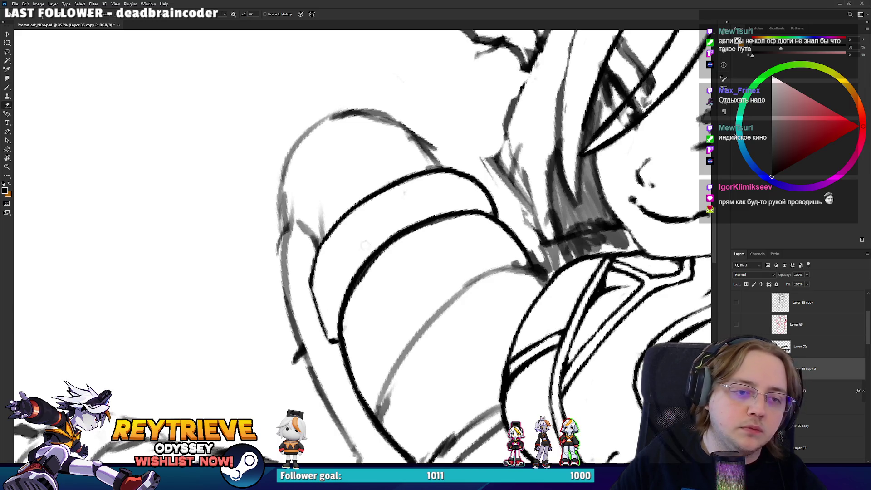
Thicken the black line along the arm's lower edge
{"action": "mouse_move", "coordinate": [357, 251]}
{"action": "left_mouse_down"}
{"action": "mouse_move", "coordinate": [226, 229]}
{"action": "mouse_move", "coordinate": [243, 182]}
{"action": "mouse_move", "coordinate": [498, 245]}
{"action": "left_mouse_up"}
{"action": "key", "text": "b"}
{"action": "key", "text": "e"}
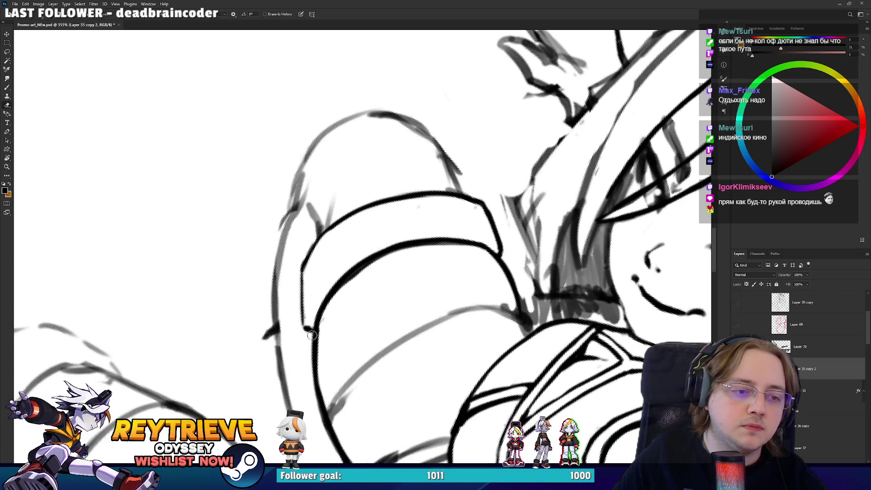
{"action": "key", "text": "b"}
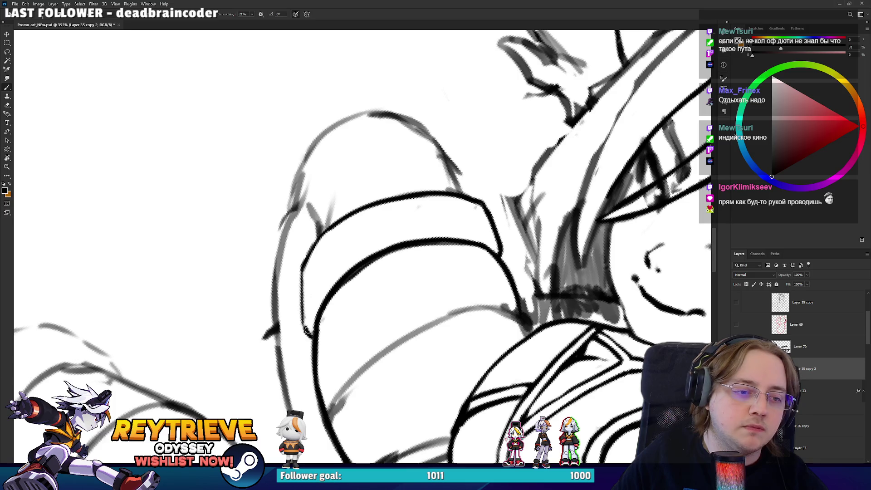
{"action": "mouse_move", "coordinate": [432, 235]}
{"action": "left_mouse_down"}
{"action": "mouse_move", "coordinate": [446, 266]}
{"action": "mouse_move", "coordinate": [415, 173]}
{"action": "mouse_move", "coordinate": [428, 194]}
{"action": "left_mouse_up"}
{"action": "left_click_drag", "start_coordinate": [360, 233], "coordinate": [390, 248]}
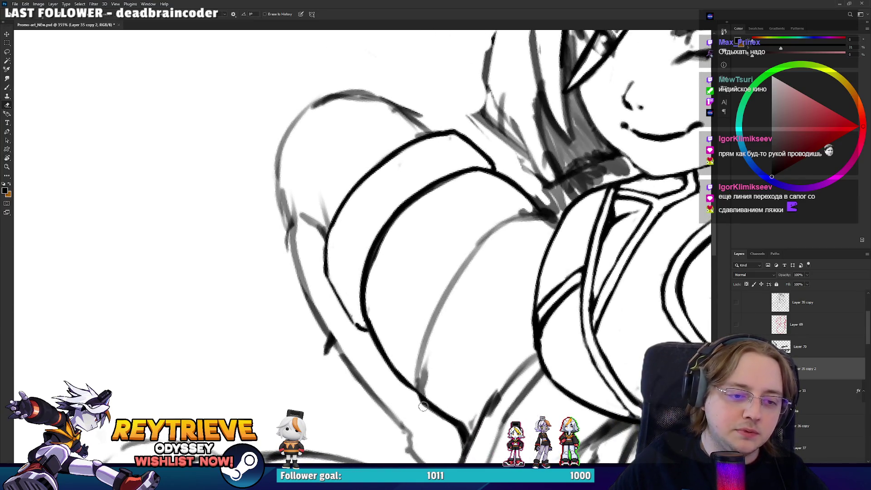
{"action": "key", "text": "b"}
{"action": "mouse_move", "coordinate": [422, 398]}
{"action": "left_mouse_down"}
{"action": "mouse_move", "coordinate": [456, 422]}
{"action": "mouse_move", "coordinate": [432, 350]}
{"action": "left_mouse_up"}
{"action": "key", "text": "e"}
Ink over the arm's grey sketch line up toward the shoulder, then erase leftover sketch marks and excess
{"action": "mouse_move", "coordinate": [464, 304]}
{"action": "left_mouse_down"}
{"action": "mouse_move", "coordinate": [456, 372]}
{"action": "mouse_move", "coordinate": [442, 324]}
{"action": "left_mouse_up"}
{"action": "key", "text": "b"}
{"action": "left_click_drag", "start_coordinate": [448, 370], "coordinate": [453, 263]}
{"action": "key", "text": "ctrl+z"}
{"action": "left_click_drag", "start_coordinate": [447, 371], "coordinate": [459, 252]}
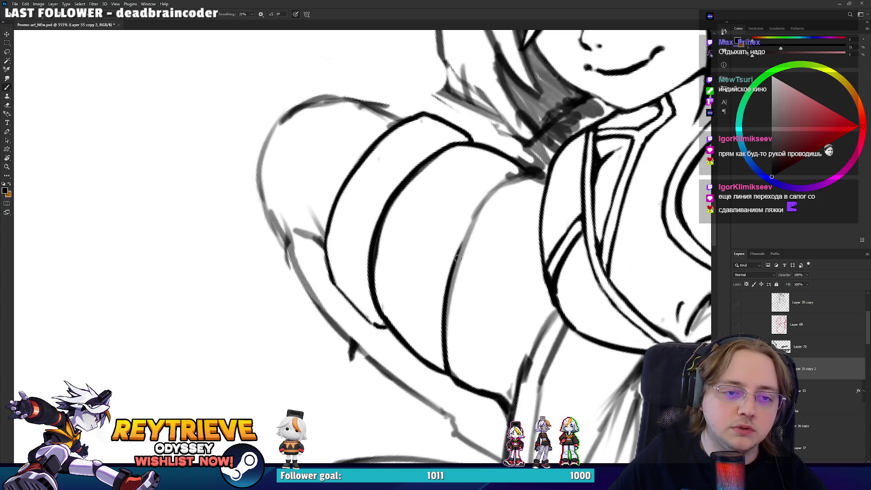
{"action": "left_click_drag", "start_coordinate": [447, 317], "coordinate": [495, 187]}
{"action": "key", "text": "e"}
{"action": "left_click_drag", "start_coordinate": [450, 336], "coordinate": [483, 229]}
{"action": "mouse_move", "coordinate": [459, 274]}
{"action": "left_mouse_down"}
{"action": "mouse_move", "coordinate": [492, 196]}
{"action": "mouse_move", "coordinate": [413, 209]}
{"action": "left_mouse_up"}
Ink and darken the line up to the shoulder join, trimming its overshoot near the sleeve
{"action": "key", "text": "b"}
{"action": "key", "text": "e"}
{"action": "key", "text": "b"}
{"action": "left_click_drag", "start_coordinate": [411, 266], "coordinate": [430, 194]}
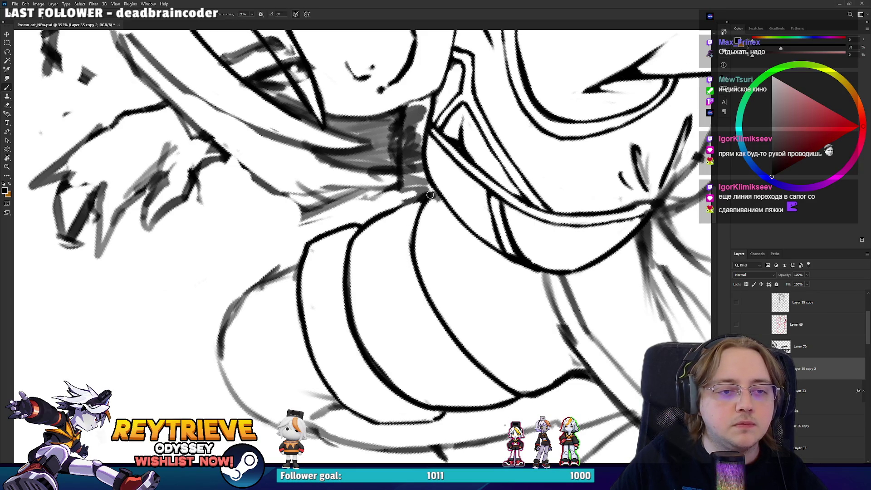
{"action": "mouse_move", "coordinate": [414, 254]}
{"action": "left_mouse_down"}
{"action": "mouse_move", "coordinate": [430, 195]}
{"action": "mouse_move", "coordinate": [387, 158]}
{"action": "mouse_move", "coordinate": [373, 183]}
{"action": "left_mouse_up"}
{"action": "key", "text": "space"}
{"action": "key", "text": "e"}
{"action": "mouse_move", "coordinate": [362, 216]}
{"action": "left_mouse_down"}
{"action": "mouse_move", "coordinate": [379, 181]}
{"action": "mouse_move", "coordinate": [437, 285]}
{"action": "mouse_move", "coordinate": [399, 269]}
{"action": "mouse_move", "coordinate": [468, 201]}
{"action": "mouse_move", "coordinate": [355, 165]}
{"action": "left_mouse_up"}
{"action": "key", "text": "r"}
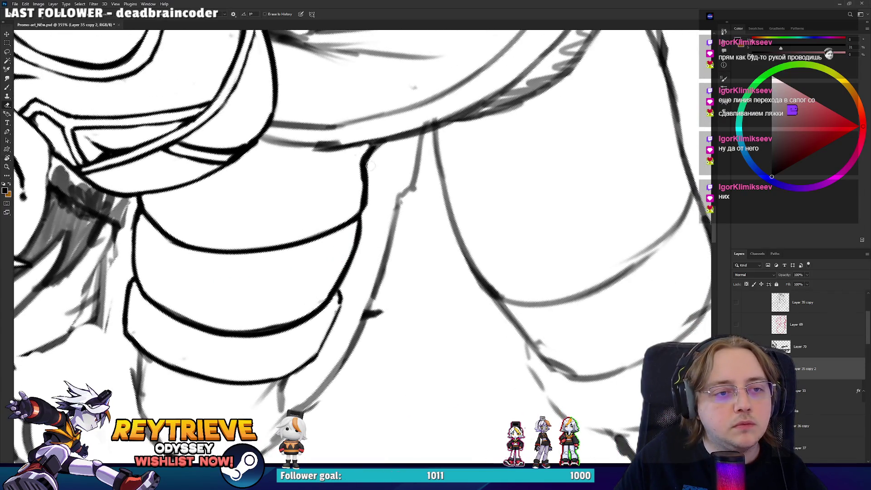
Ink a dark stroke near the hip and cuff, erasing the faint grey sketch lines beside it
{"action": "mouse_move", "coordinate": [361, 194]}
{"action": "left_mouse_down"}
{"action": "mouse_move", "coordinate": [502, 189]}
{"action": "mouse_move", "coordinate": [543, 214]}
{"action": "mouse_move", "coordinate": [606, 103]}
{"action": "mouse_move", "coordinate": [557, 166]}
{"action": "left_mouse_up"}
{"action": "key", "text": "b"}
{"action": "left_click_drag", "start_coordinate": [585, 136], "coordinate": [557, 173]}
{"action": "left_click_drag", "start_coordinate": [612, 108], "coordinate": [551, 167]}
{"action": "key", "text": "e"}
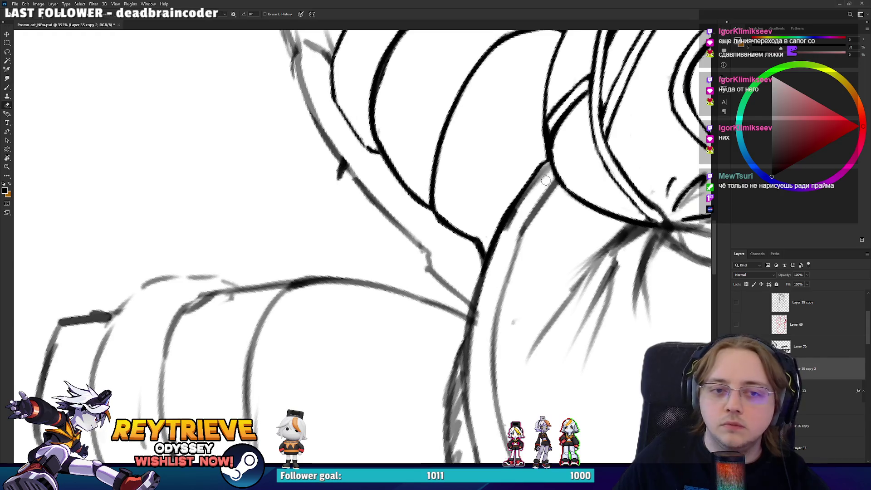
{"action": "mouse_move", "coordinate": [542, 172]}
{"action": "left_mouse_down"}
{"action": "mouse_move", "coordinate": [500, 264]}
{"action": "mouse_move", "coordinate": [545, 177]}
{"action": "left_mouse_up"}
{"action": "mouse_move", "coordinate": [493, 274]}
{"action": "left_mouse_down"}
{"action": "mouse_move", "coordinate": [539, 139]}
{"action": "mouse_move", "coordinate": [508, 92]}
{"action": "left_mouse_up"}
Draw a thick black contour down the limb, then rotate the canvas and erase part of the left outline
{"action": "key", "text": "b"}
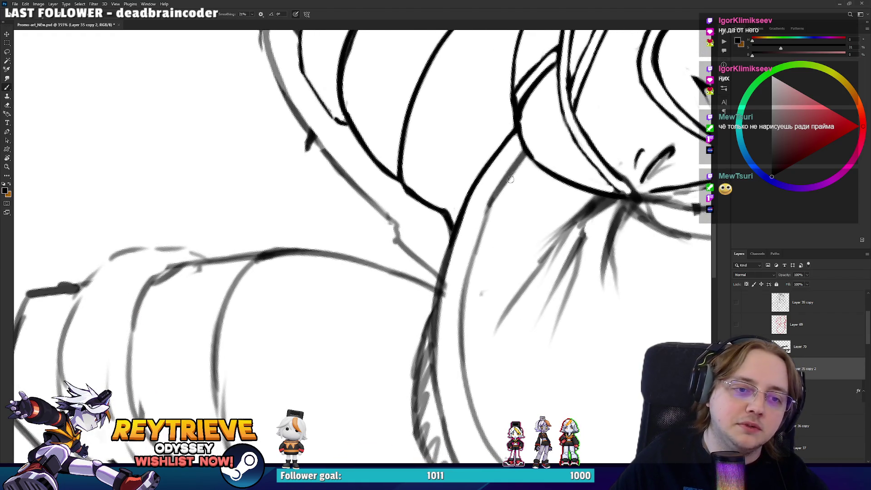
{"action": "left_click_drag", "start_coordinate": [530, 146], "coordinate": [477, 271]}
{"action": "key", "text": "ctrl+z"}
{"action": "left_click_drag", "start_coordinate": [526, 152], "coordinate": [470, 281]}
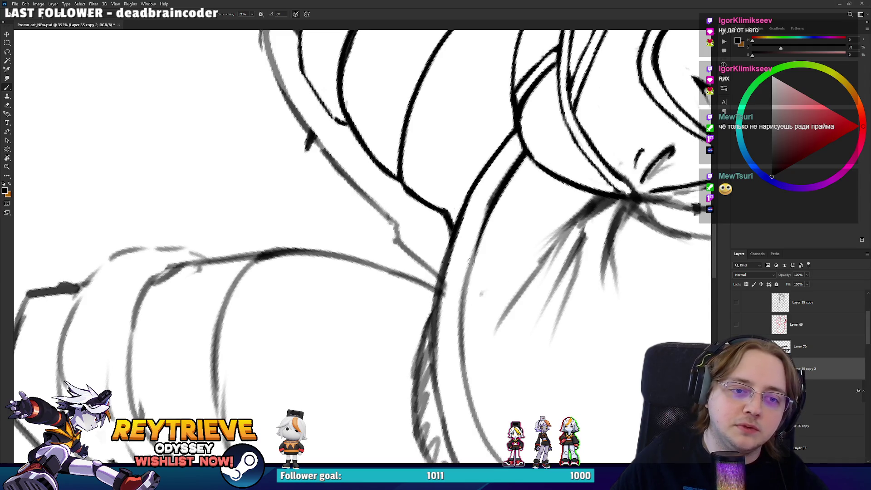
{"action": "left_click_drag", "start_coordinate": [467, 313], "coordinate": [499, 195]}
{"action": "key", "text": "ctrl+z"}
{"action": "key", "text": "e"}
{"action": "left_click_drag", "start_coordinate": [468, 238], "coordinate": [410, 347]}
{"action": "key", "text": "r"}
{"action": "mouse_move", "coordinate": [451, 284]}
{"action": "left_mouse_down"}
{"action": "mouse_move", "coordinate": [497, 231]}
{"action": "mouse_move", "coordinate": [454, 254]}
{"action": "left_mouse_up"}
{"action": "key", "text": "e"}
{"action": "mouse_move", "coordinate": [223, 276]}
{"action": "left_mouse_down"}
{"action": "mouse_move", "coordinate": [240, 326]}
{"action": "mouse_move", "coordinate": [192, 226]}
{"action": "mouse_move", "coordinate": [210, 289]}
{"action": "mouse_move", "coordinate": [252, 350]}
{"action": "left_mouse_up"}
Ink the cuff's left outline and bolden the left outline below the cuff
{"action": "key", "text": "b"}
{"action": "key", "text": "ctrl+z"}
{"action": "key", "text": "ctrl+shift+z"}
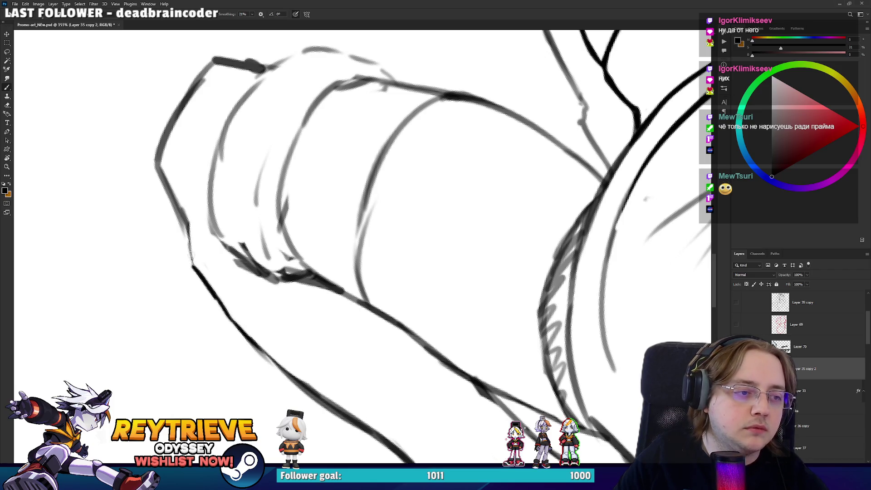
{"action": "key", "text": "e"}
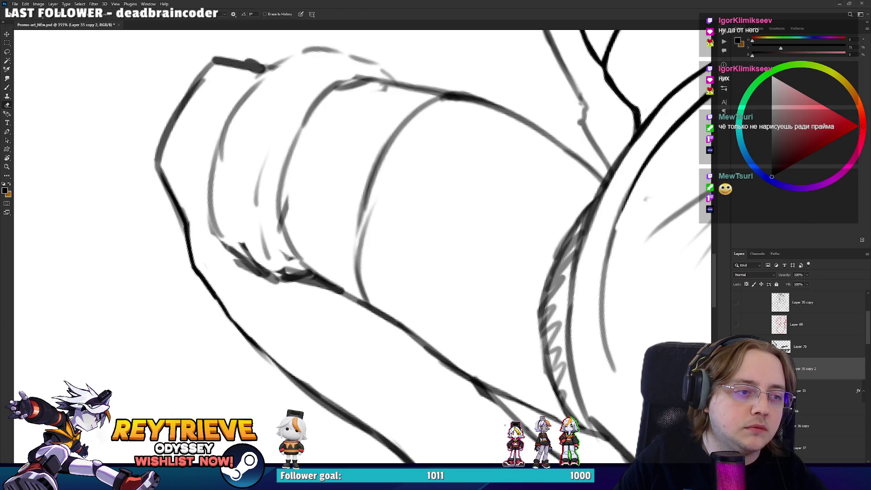
{"action": "key", "text": "b"}
{"action": "mouse_move", "coordinate": [162, 156]}
{"action": "left_mouse_down"}
{"action": "mouse_move", "coordinate": [205, 230]}
{"action": "mouse_move", "coordinate": [259, 141]}
{"action": "mouse_move", "coordinate": [356, 237]}
{"action": "left_mouse_up"}
{"action": "key", "text": "e"}
{"action": "key", "text": "b"}
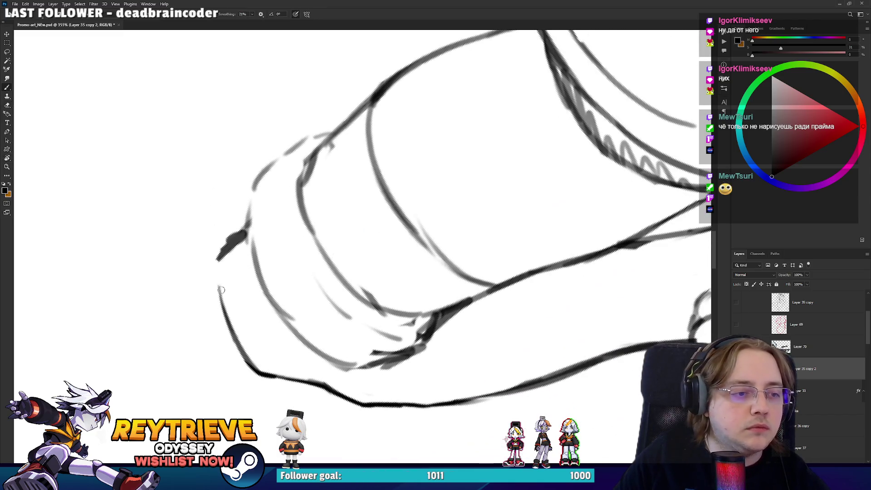
{"action": "left_click_drag", "start_coordinate": [223, 295], "coordinate": [244, 230]}
{"action": "key", "text": "e"}
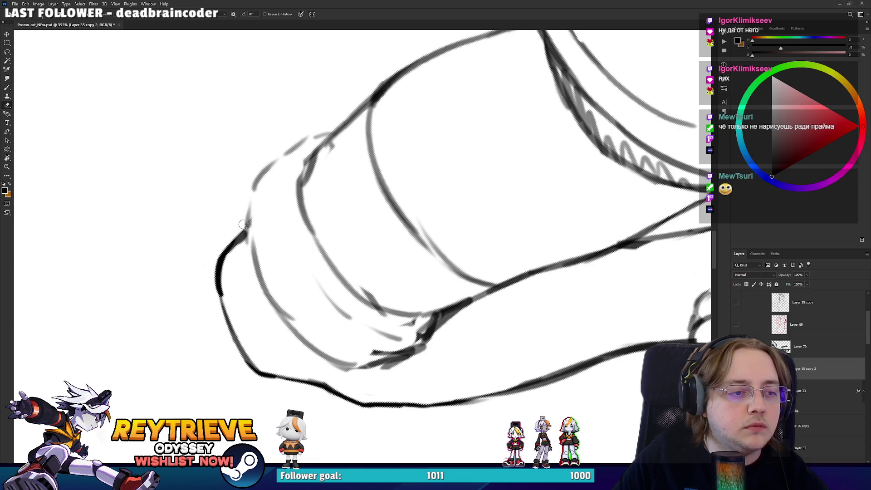
{"action": "key", "text": "b"}
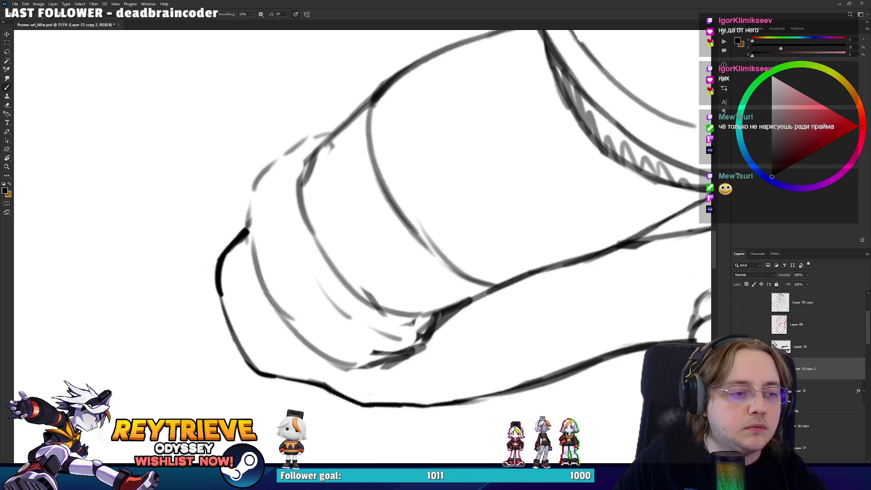
{"action": "mouse_move", "coordinate": [219, 275]}
{"action": "left_mouse_down"}
{"action": "mouse_move", "coordinate": [244, 352]}
{"action": "mouse_move", "coordinate": [489, 305]}
{"action": "mouse_move", "coordinate": [483, 354]}
{"action": "left_mouse_up"}
Rotate the canvas about 30° clockwise and ink the limb's right outline
{"action": "key", "text": "r"}
{"action": "key", "text": "e"}
{"action": "key", "text": "b"}
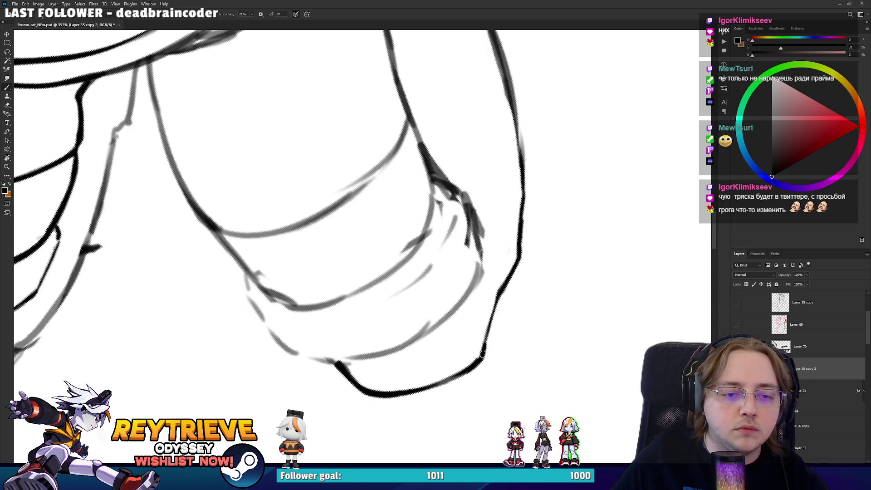
{"action": "left_click_drag", "start_coordinate": [519, 211], "coordinate": [506, 272]}
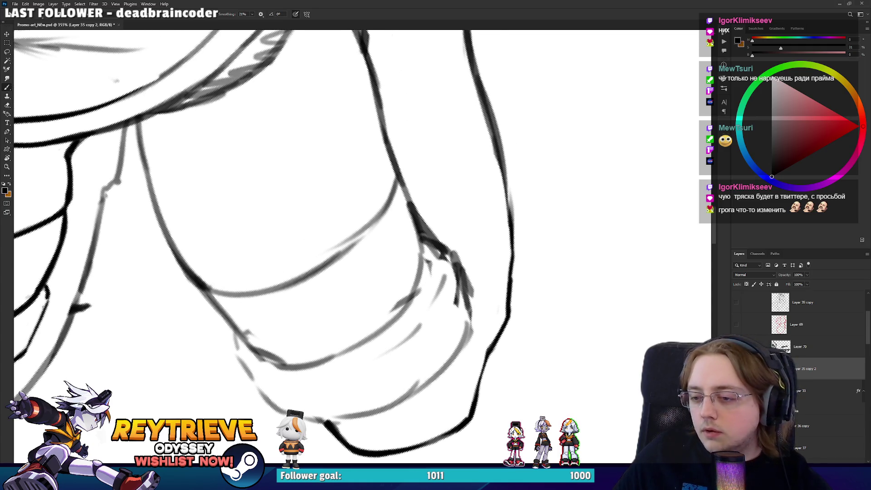
{"action": "key", "text": "r"}
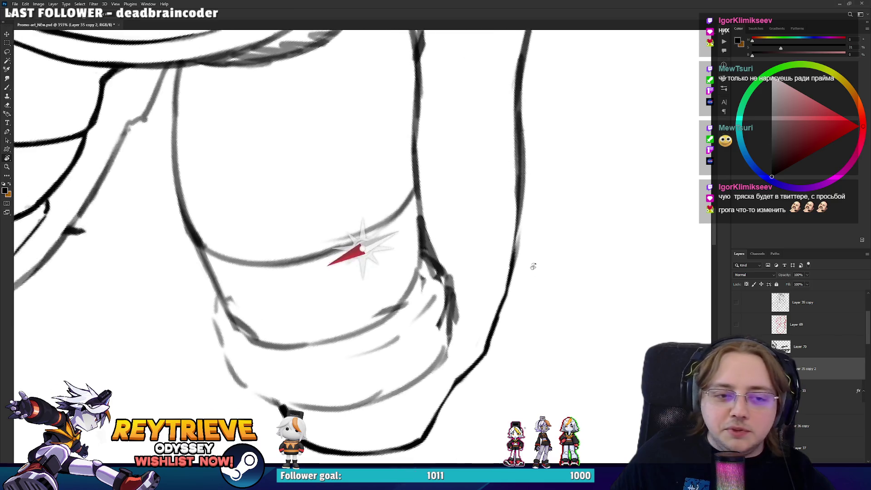
{"action": "left_click_drag", "start_coordinate": [473, 303], "coordinate": [429, 350]}
{"action": "key", "text": "e"}
{"action": "key", "text": "b"}
{"action": "left_click_drag", "start_coordinate": [504, 291], "coordinate": [533, 163]}
Rotate the canvas and ink the long left outline of the leg in black
{"action": "key", "text": "e"}
{"action": "key", "text": "r"}
{"action": "left_click_drag", "start_coordinate": [408, 272], "coordinate": [314, 231]}
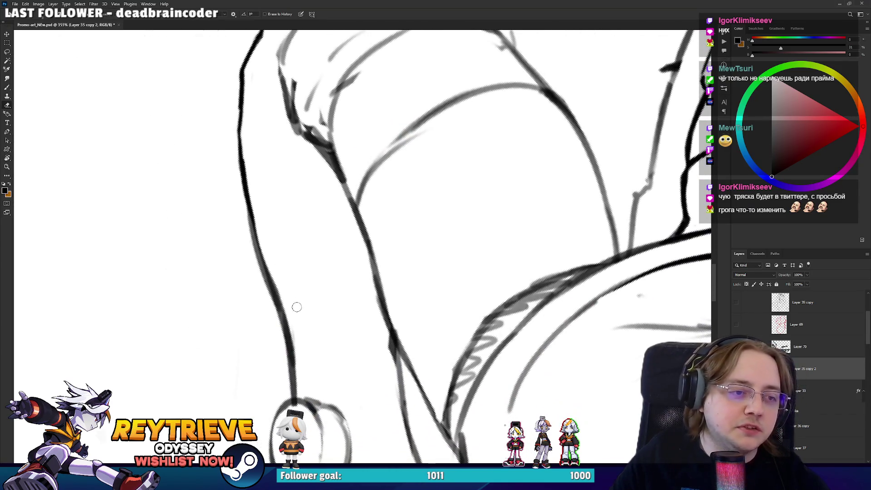
{"action": "key", "text": "b"}
{"action": "left_click_drag", "start_coordinate": [242, 83], "coordinate": [265, 270]}
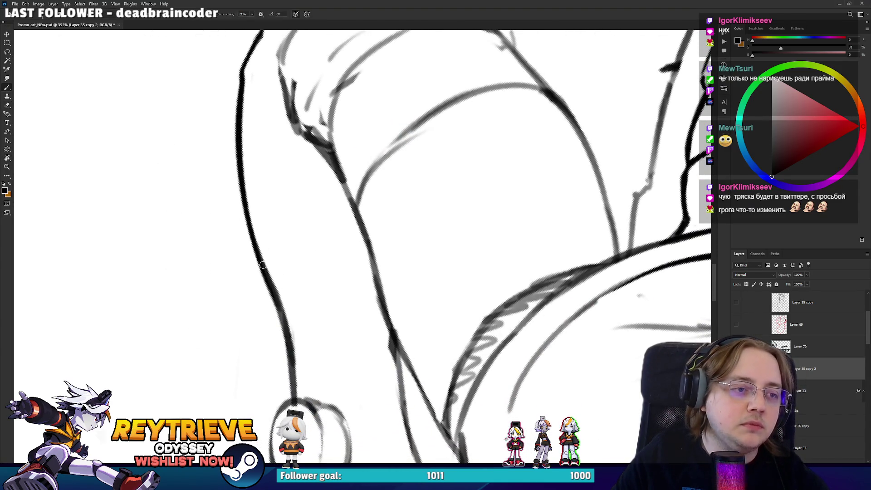
{"action": "left_click_drag", "start_coordinate": [276, 148], "coordinate": [305, 60]}
Erase the sketch line below the oval and ink the front strap edge, undoing to redraw
{"action": "key", "text": "e"}
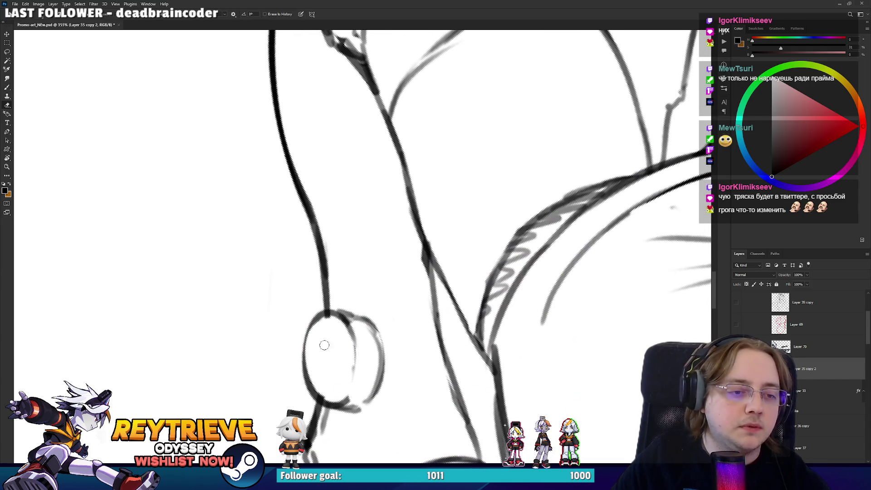
{"action": "mouse_move", "coordinate": [329, 320]}
{"action": "left_mouse_down"}
{"action": "mouse_move", "coordinate": [345, 205]}
{"action": "mouse_move", "coordinate": [361, 187]}
{"action": "left_mouse_up"}
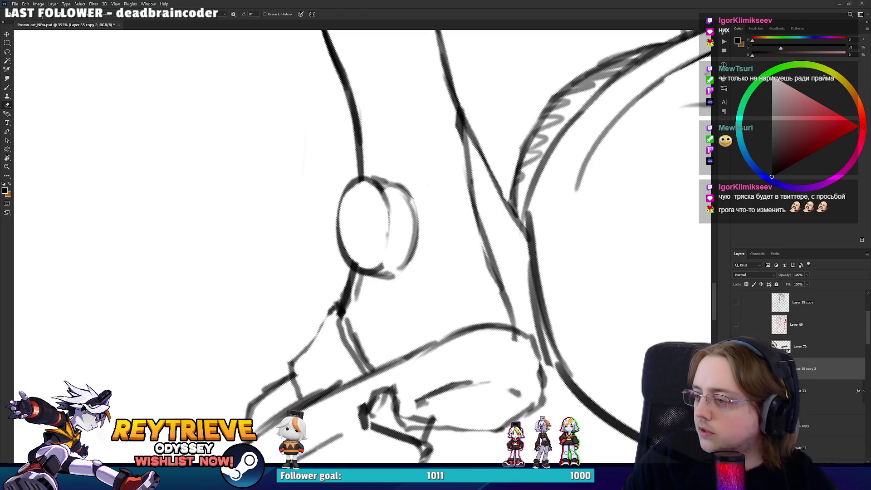
{"action": "left_click_drag", "start_coordinate": [394, 221], "coordinate": [464, 212]}
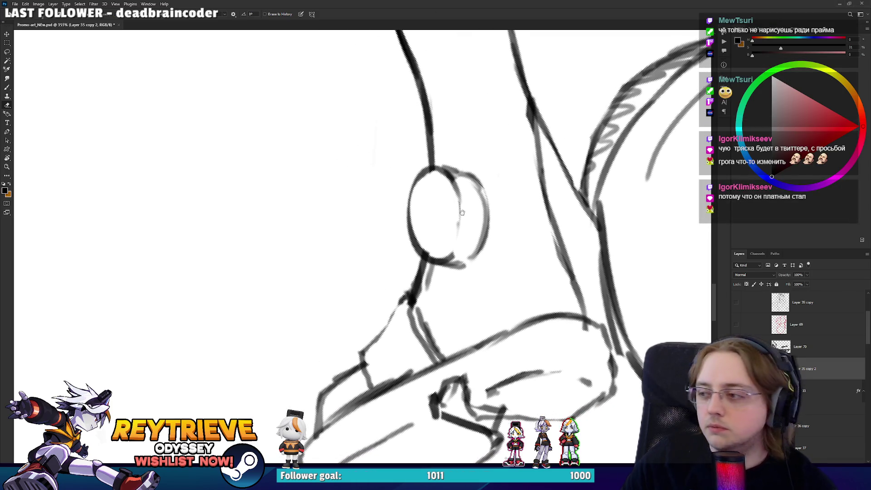
{"action": "left_click_drag", "start_coordinate": [376, 348], "coordinate": [398, 312]}
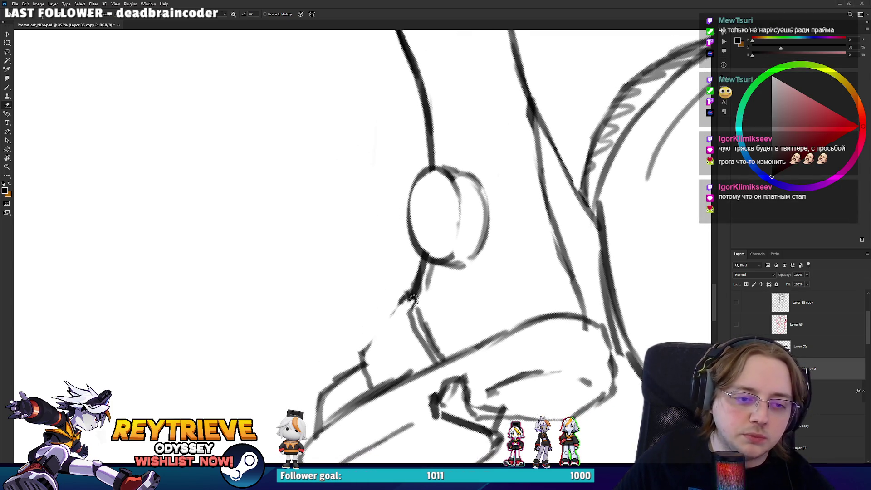
{"action": "key", "text": "b"}
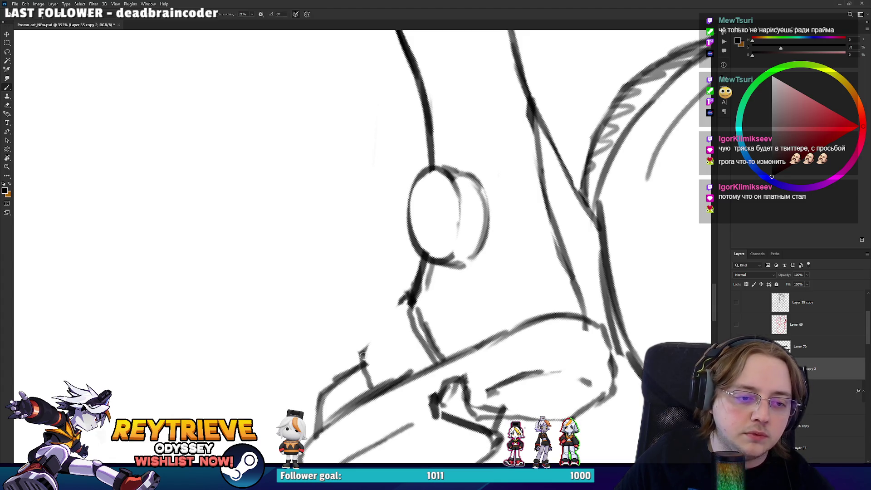
{"action": "mouse_move", "coordinate": [361, 356]}
{"action": "left_mouse_down"}
{"action": "mouse_move", "coordinate": [403, 294]}
{"action": "mouse_move", "coordinate": [414, 296]}
{"action": "mouse_move", "coordinate": [424, 345]}
{"action": "mouse_move", "coordinate": [405, 307]}
{"action": "left_mouse_up"}
{"action": "key", "text": "e"}
{"action": "key", "text": "b"}
{"action": "key", "text": "e"}
{"action": "key", "text": "b"}
{"action": "key", "text": "ctrl+z"}
Thicken the short strap line and erase sketch marks along the strap's left contour
{"action": "left_click_drag", "start_coordinate": [361, 349], "coordinate": [368, 374]}
{"action": "key", "text": "e"}
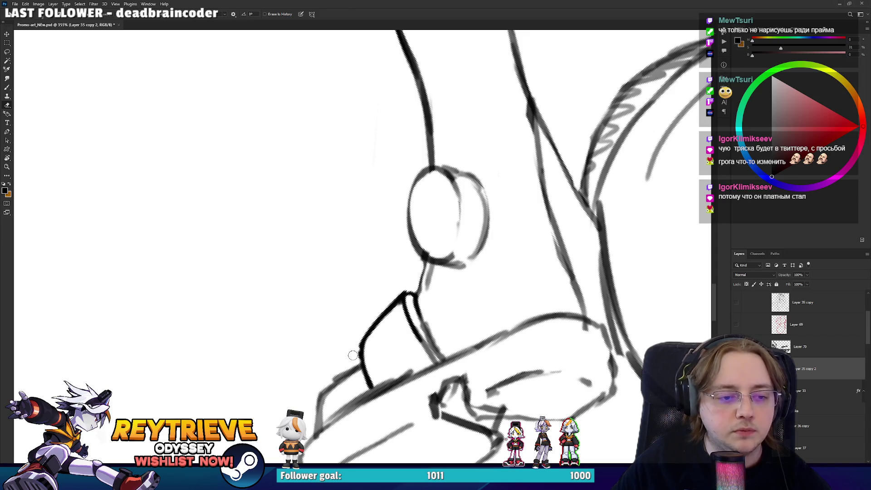
{"action": "left_click_drag", "start_coordinate": [358, 332], "coordinate": [444, 253]}
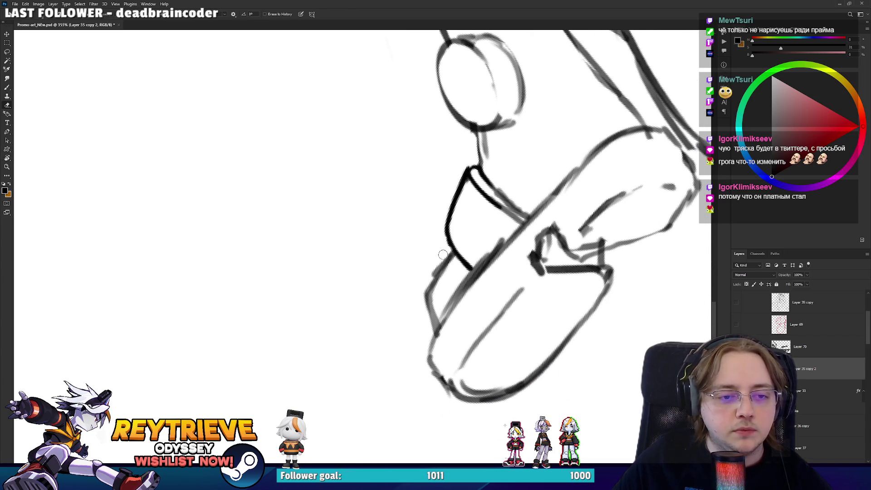
{"action": "left_click_drag", "start_coordinate": [439, 313], "coordinate": [451, 272]}
{"action": "key", "text": "b"}
{"action": "key", "text": "e"}
{"action": "mouse_move", "coordinate": [445, 270]}
{"action": "left_mouse_down"}
{"action": "mouse_move", "coordinate": [433, 304]}
{"action": "mouse_move", "coordinate": [440, 319]}
{"action": "mouse_move", "coordinate": [470, 278]}
{"action": "left_mouse_up"}
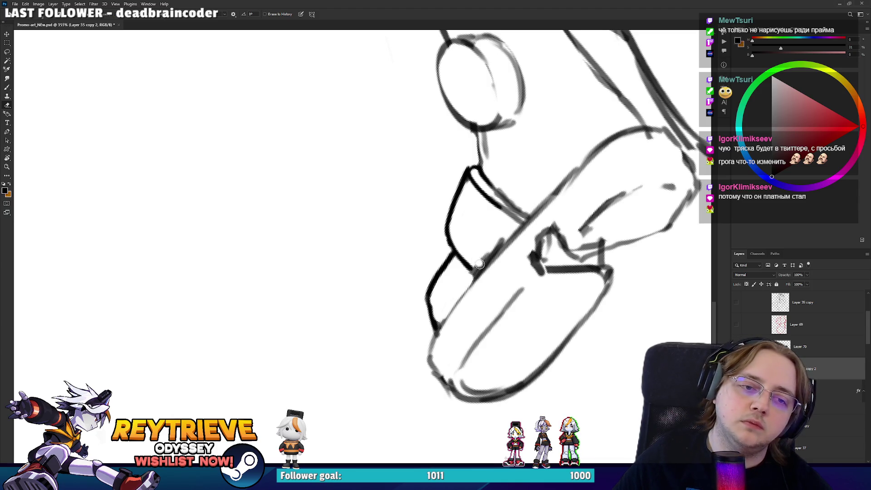
{"action": "key", "text": "b"}
Ink the lower-left contour of the sandal, redrawing it once
{"action": "left_click_drag", "start_coordinate": [461, 295], "coordinate": [429, 360]}
{"action": "key", "text": "ctrl+z"}
{"action": "left_click_drag", "start_coordinate": [460, 296], "coordinate": [428, 360]}
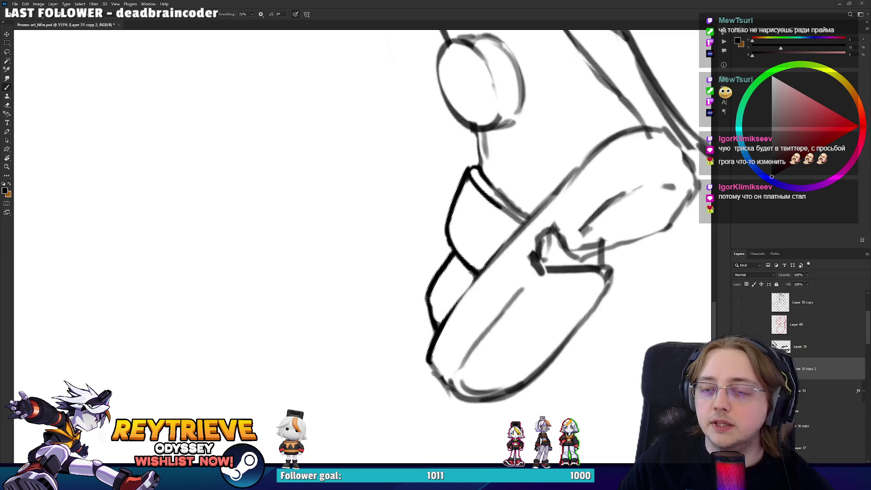
{"action": "left_click_drag", "start_coordinate": [441, 361], "coordinate": [396, 416]}
{"action": "key", "text": "e"}
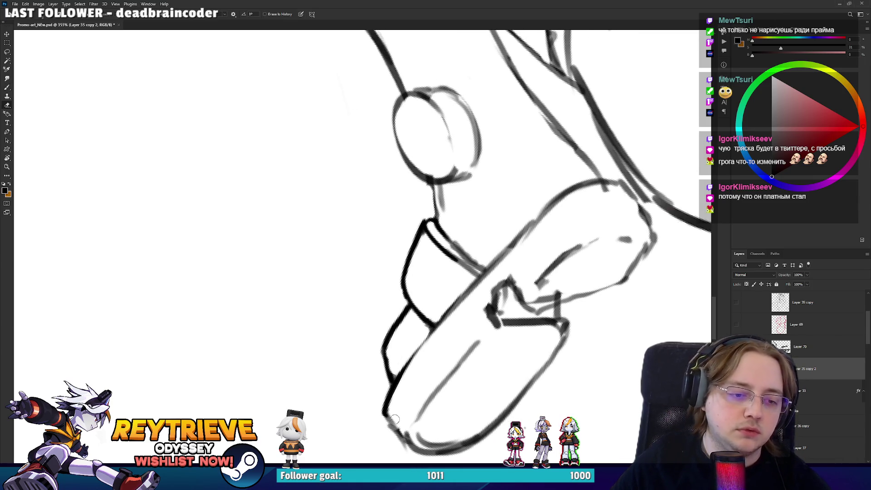
{"action": "key", "text": "b"}
Tilt the view and ink the curved outer edge of the sole
{"action": "key", "text": "r"}
{"action": "left_click_drag", "start_coordinate": [415, 450], "coordinate": [537, 346]}
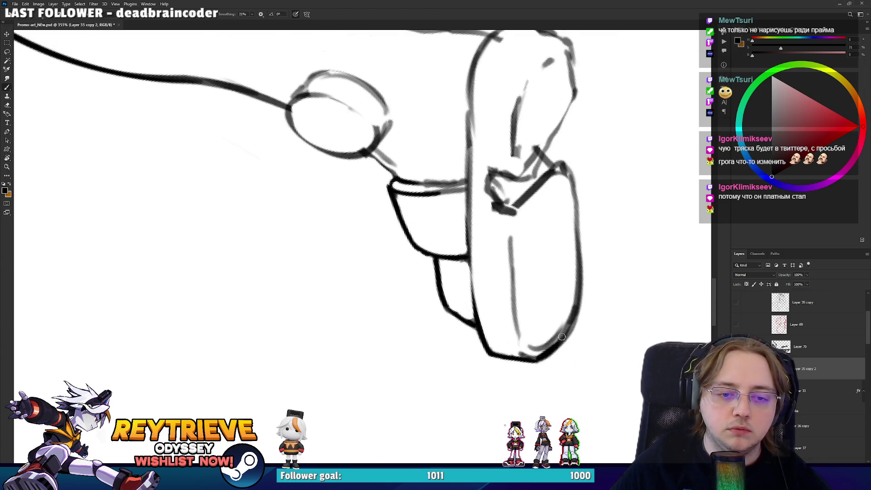
{"action": "mouse_move", "coordinate": [540, 358]}
{"action": "left_mouse_down"}
{"action": "mouse_move", "coordinate": [564, 336]}
{"action": "mouse_move", "coordinate": [578, 298]}
{"action": "mouse_move", "coordinate": [576, 227]}
{"action": "left_mouse_up"}
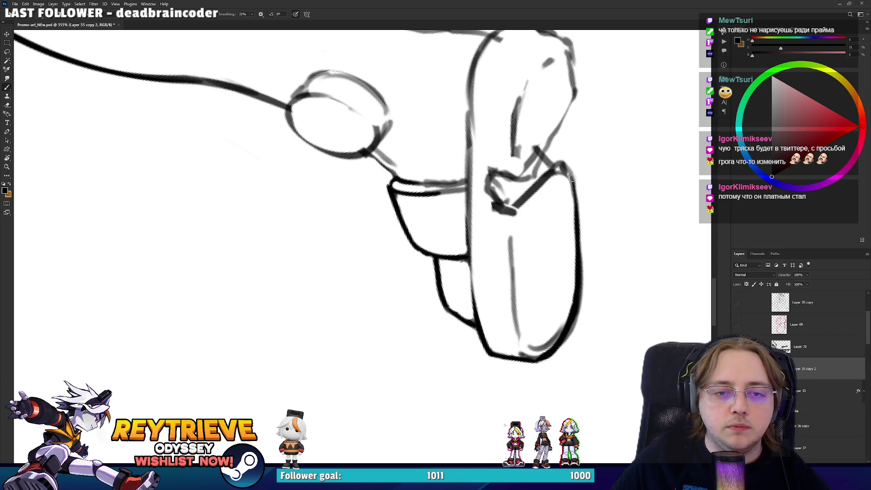
{"action": "key", "text": "e"}
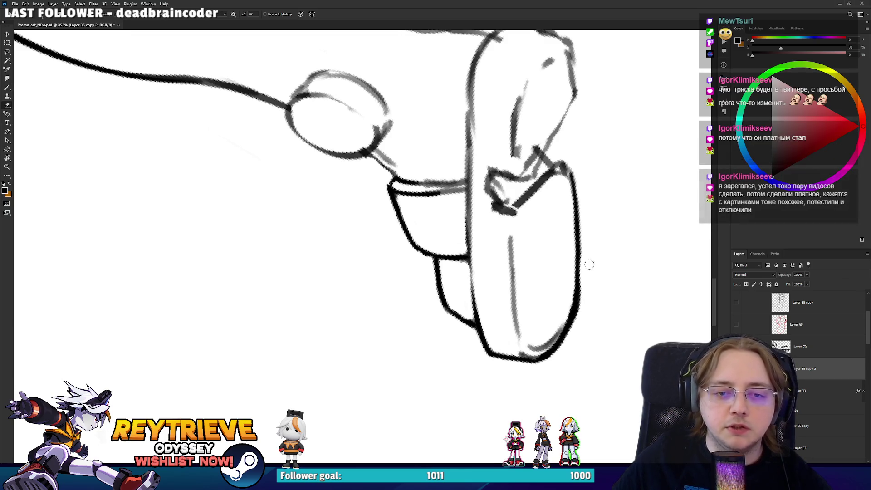
Ink the diagonal line across the top of the sandal
{"action": "left_click_drag", "start_coordinate": [585, 210], "coordinate": [564, 328]}
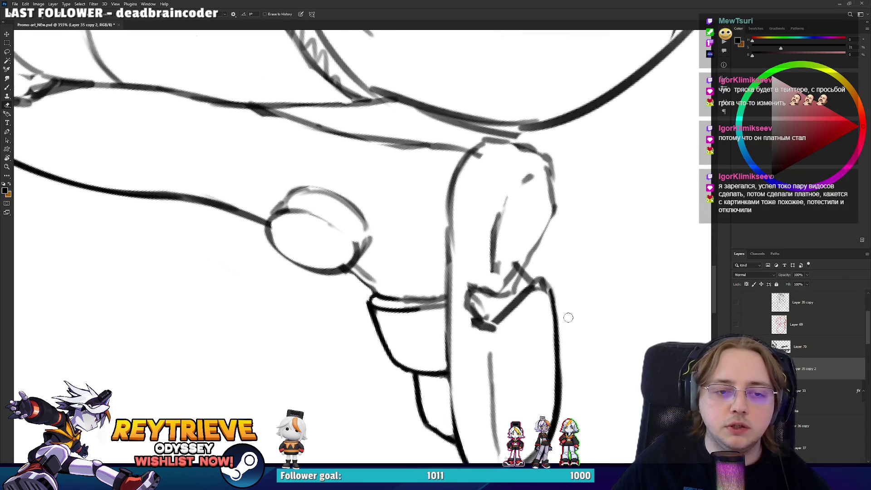
{"action": "key", "text": "b"}
{"action": "left_click_drag", "start_coordinate": [498, 274], "coordinate": [541, 232]}
{"action": "left_click_drag", "start_coordinate": [510, 261], "coordinate": [554, 216]}
{"action": "key", "text": "e"}
Erase the rough strap line, redraw it cleanly and ink the strap's band lines
{"action": "left_click_drag", "start_coordinate": [531, 257], "coordinate": [571, 173]}
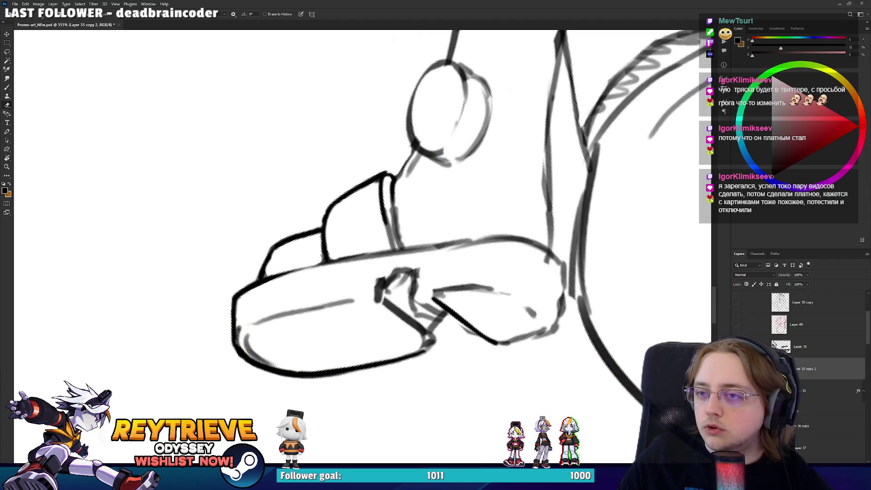
{"action": "left_click_drag", "start_coordinate": [452, 180], "coordinate": [455, 228]}
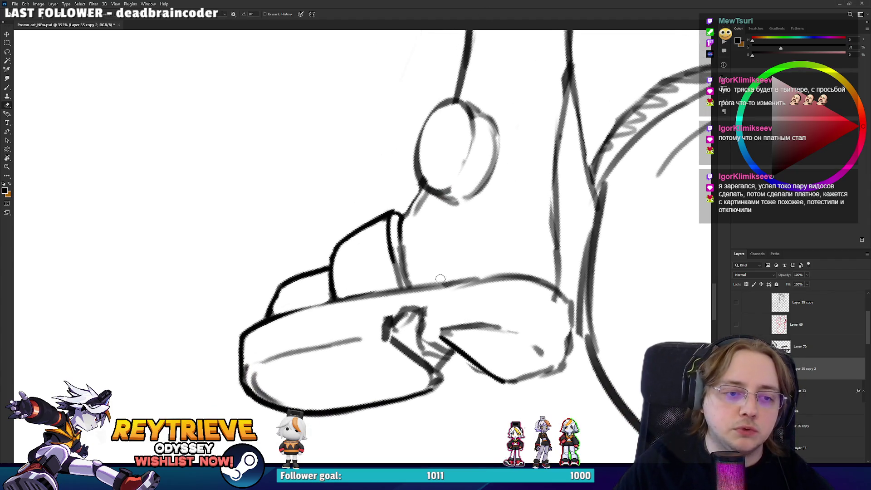
{"action": "left_click_drag", "start_coordinate": [399, 290], "coordinate": [400, 247]}
{"action": "key", "text": "b"}
{"action": "left_click_drag", "start_coordinate": [407, 291], "coordinate": [402, 227]}
{"action": "key", "text": "e"}
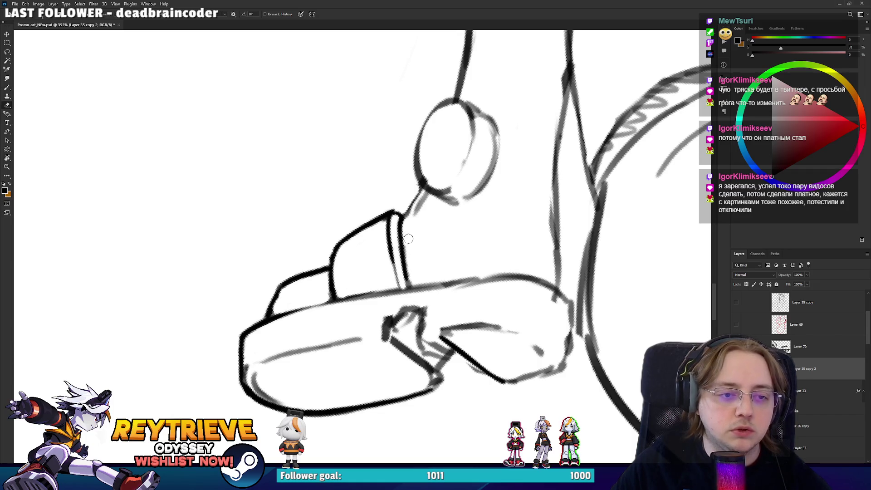
{"action": "key", "text": "b"}
{"action": "left_click_drag", "start_coordinate": [399, 294], "coordinate": [393, 236]}
{"action": "key", "text": "ctrl+z"}
Clean up the lines below the ankle, undoing a stray short stroke
{"action": "mouse_move", "coordinate": [399, 293]}
{"action": "left_mouse_down"}
{"action": "mouse_move", "coordinate": [405, 222]}
{"action": "mouse_move", "coordinate": [364, 228]}
{"action": "left_mouse_up"}
{"action": "key", "text": "r"}
{"action": "key", "text": "e"}
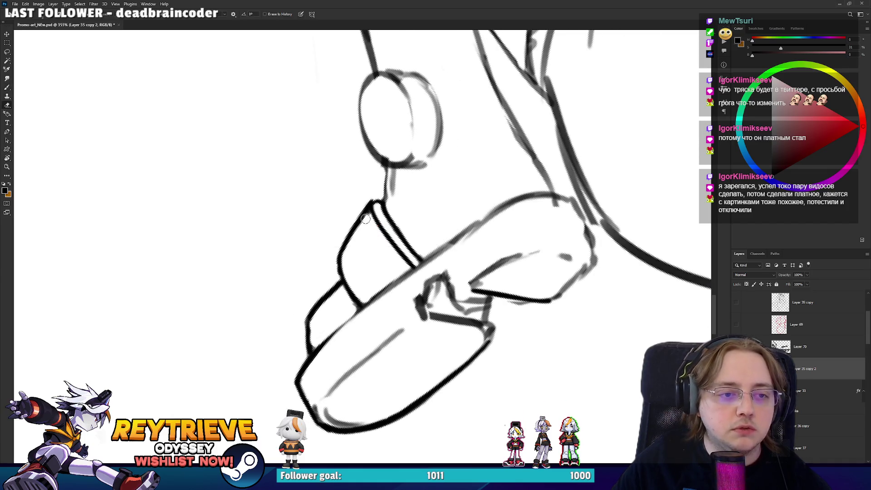
{"action": "key", "text": "b"}
{"action": "key", "text": "e"}
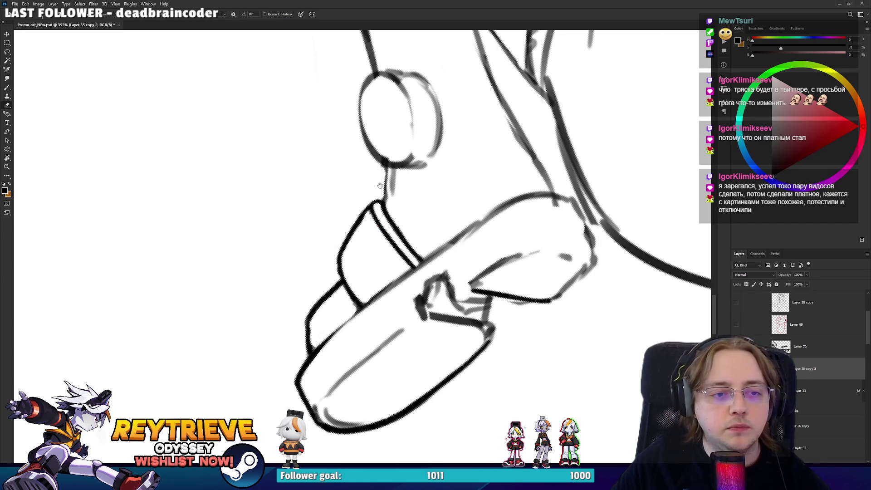
{"action": "left_click_drag", "start_coordinate": [378, 186], "coordinate": [387, 258]}
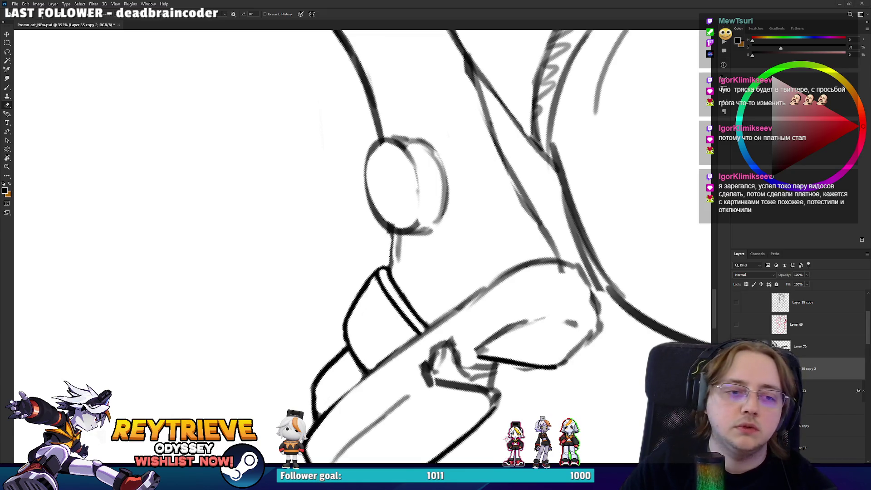
{"action": "key", "text": "b"}
{"action": "key", "text": "ctrl+z"}
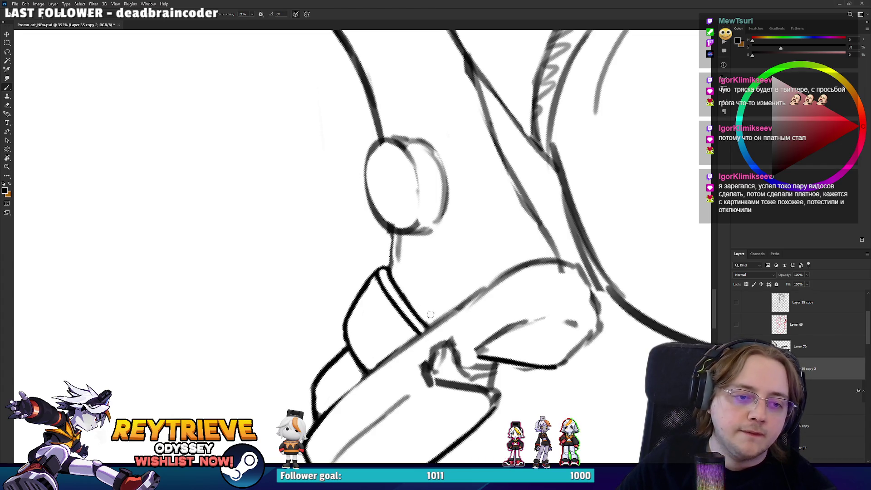
{"action": "key", "text": "e"}
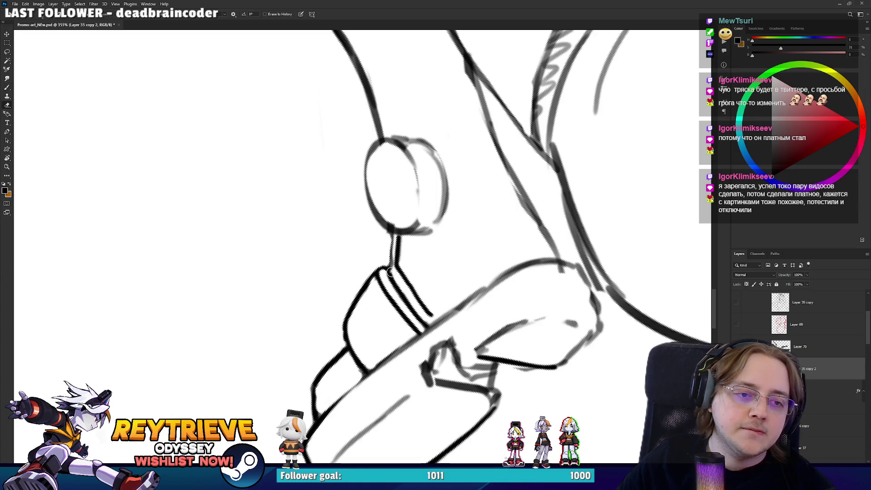
{"action": "left_click_drag", "start_coordinate": [397, 272], "coordinate": [396, 233]}
{"action": "key", "text": "b"}
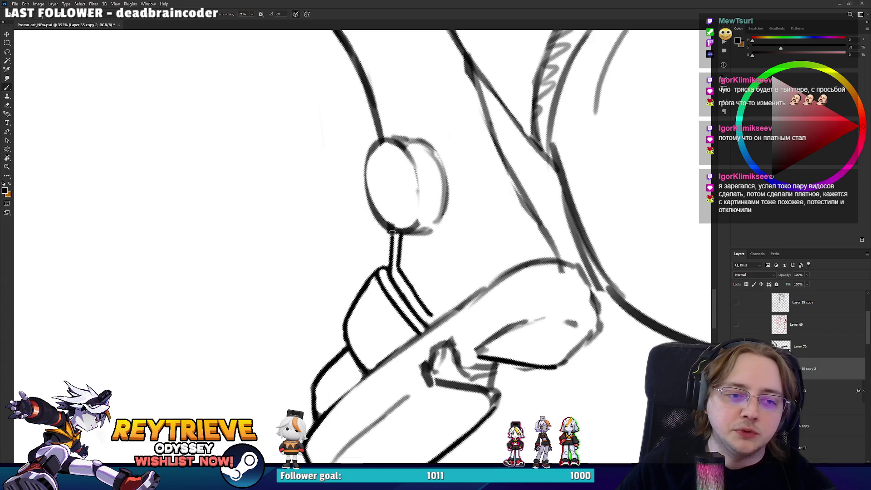
{"action": "scroll", "coordinate": [394, 240], "scroll_direction": "up", "scroll_amount": 2}
Thicken the leg outline above the ankle, erasing and redrawing a rough section darker
{"action": "key", "text": "e"}
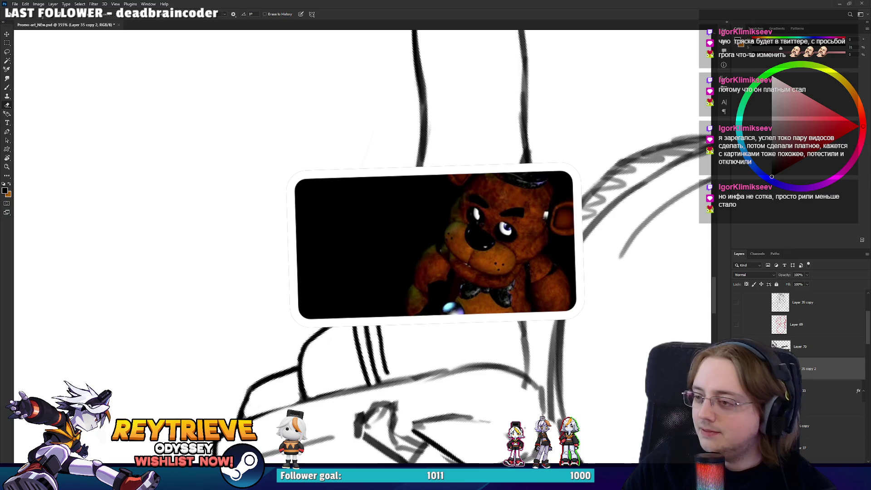
{"action": "left_click_drag", "start_coordinate": [498, 345], "coordinate": [454, 390]}
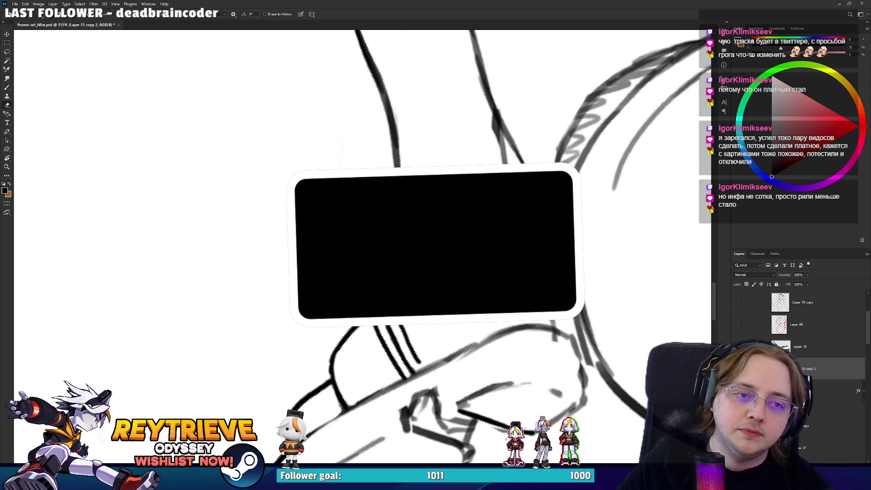
{"action": "key", "text": "Escape"}
{"action": "key", "text": "b"}
{"action": "left_click_drag", "start_coordinate": [410, 326], "coordinate": [388, 220]}
{"action": "key", "text": "e"}
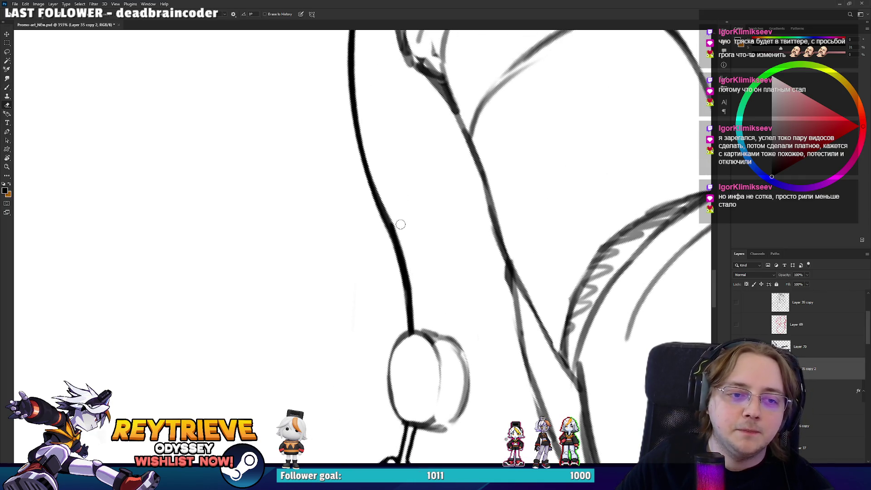
{"action": "scroll", "coordinate": [401, 225], "scroll_direction": "right", "scroll_amount": 3}
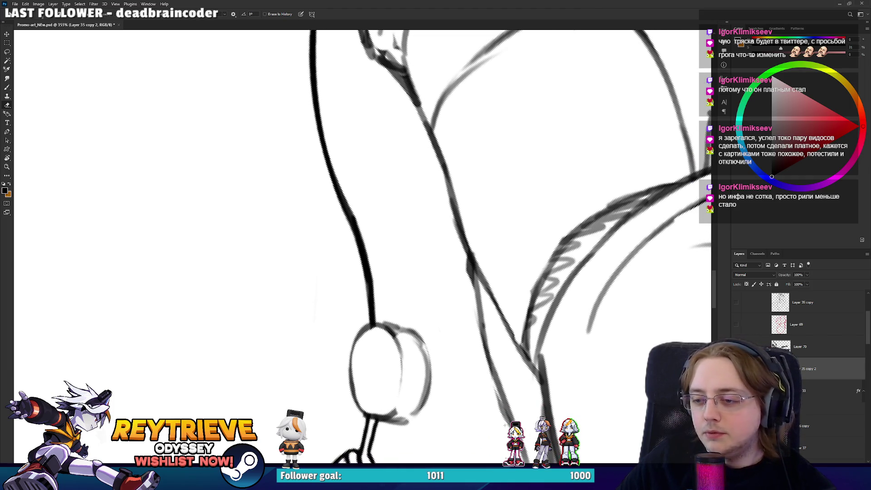
{"action": "left_click_drag", "start_coordinate": [465, 261], "coordinate": [451, 225]}
{"action": "key", "text": "b"}
{"action": "left_click_drag", "start_coordinate": [468, 254], "coordinate": [490, 365]}
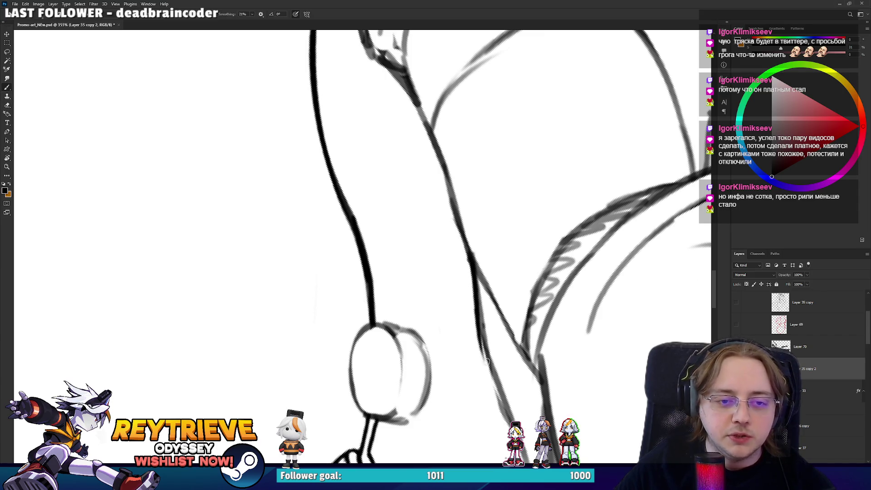
Restroke the upper leg outline and darken the faint lower leg line
{"action": "scroll", "coordinate": [478, 288], "scroll_direction": "down", "scroll_amount": 2}
{"action": "left_click_drag", "start_coordinate": [456, 179], "coordinate": [472, 287]}
{"action": "mouse_move", "coordinate": [463, 231]}
{"action": "left_mouse_down"}
{"action": "mouse_move", "coordinate": [492, 340]}
{"action": "mouse_move", "coordinate": [480, 304]}
{"action": "left_mouse_up"}
{"action": "key", "text": "e"}
{"action": "key", "text": "b"}
{"action": "mouse_move", "coordinate": [512, 357]}
{"action": "left_mouse_down"}
{"action": "mouse_move", "coordinate": [481, 290]}
{"action": "mouse_move", "coordinate": [514, 378]}
{"action": "left_mouse_up"}
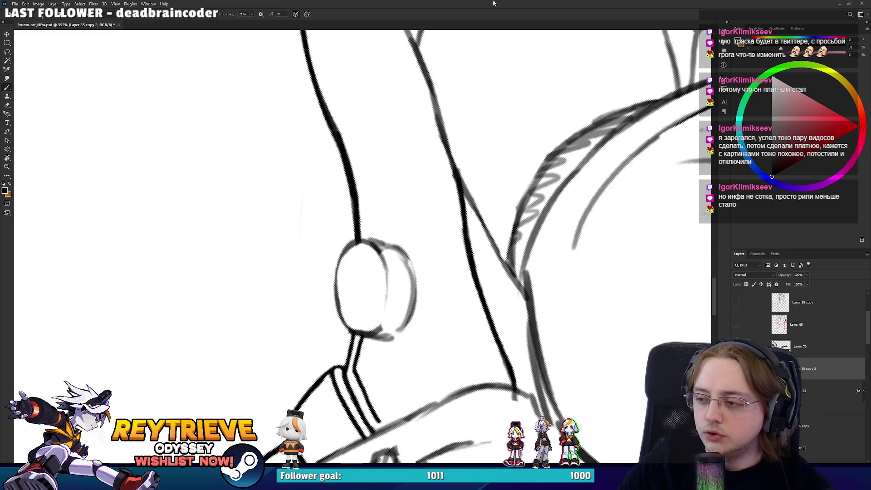
{"action": "scroll", "coordinate": [536, 237], "scroll_direction": "down", "scroll_amount": 1}
{"action": "scroll", "coordinate": [540, 260], "scroll_direction": "down", "scroll_amount": 1}
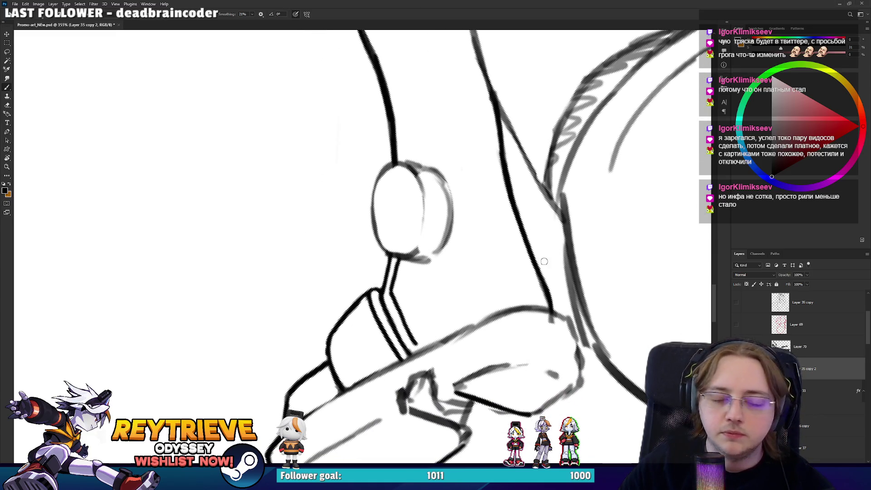
{"action": "scroll", "coordinate": [541, 258], "scroll_direction": "down", "scroll_amount": 1}
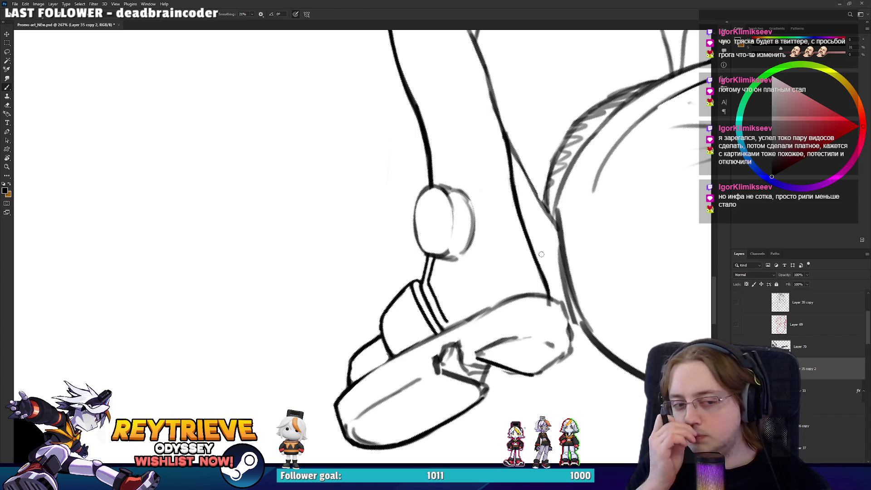
Erase the sketch lines and dark scribbles around the foot strap
{"action": "key", "text": "e"}
{"action": "mouse_move", "coordinate": [462, 362]}
{"action": "left_mouse_down"}
{"action": "mouse_move", "coordinate": [480, 370]}
{"action": "mouse_move", "coordinate": [454, 337]}
{"action": "left_mouse_up"}
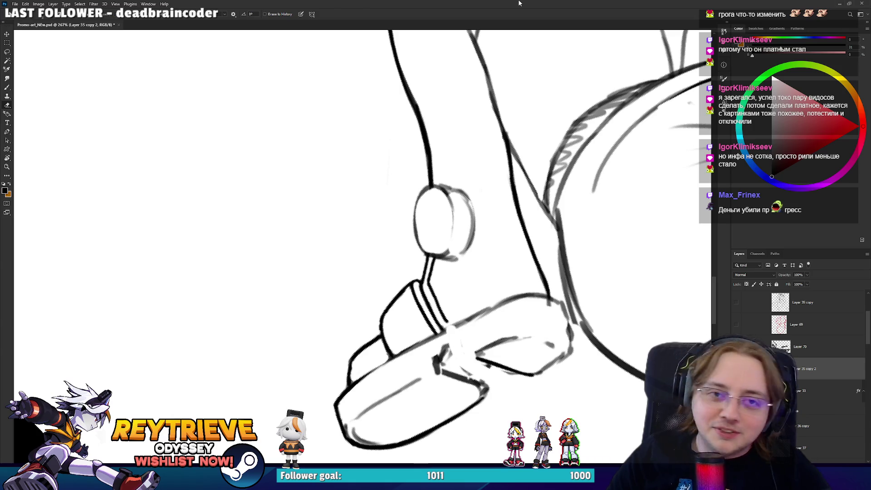
{"action": "left_click_drag", "start_coordinate": [511, 327], "coordinate": [504, 284]}
{"action": "key", "text": "b"}
{"action": "key", "text": "e"}
{"action": "mouse_move", "coordinate": [441, 324]}
{"action": "left_mouse_down"}
{"action": "mouse_move", "coordinate": [433, 318]}
{"action": "mouse_move", "coordinate": [467, 232]}
{"action": "left_mouse_up"}
{"action": "key", "text": "r"}
{"action": "key", "text": "b"}
{"action": "key", "text": "e"}
{"action": "key", "text": "b"}
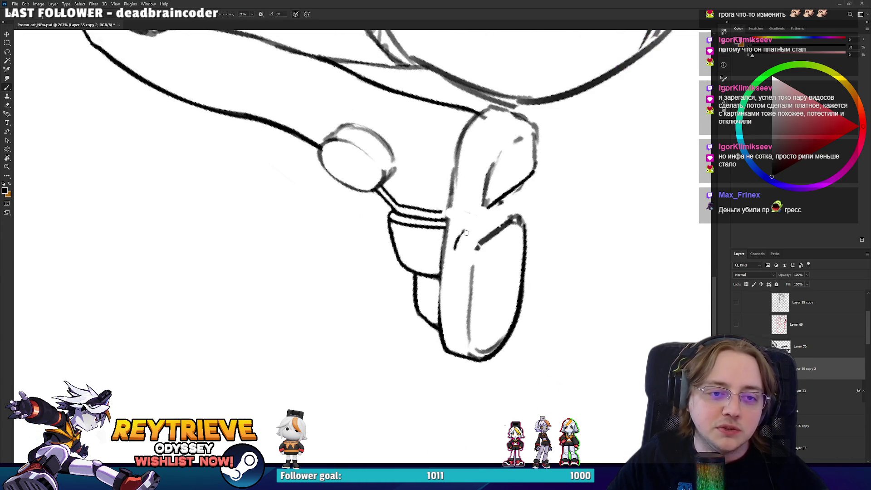
{"action": "key", "text": "e"}
Replace the rough line along the sandal strap with a clean black line
{"action": "mouse_move", "coordinate": [515, 242]}
{"action": "left_mouse_down"}
{"action": "mouse_move", "coordinate": [558, 268]}
{"action": "mouse_move", "coordinate": [547, 248]}
{"action": "left_mouse_up"}
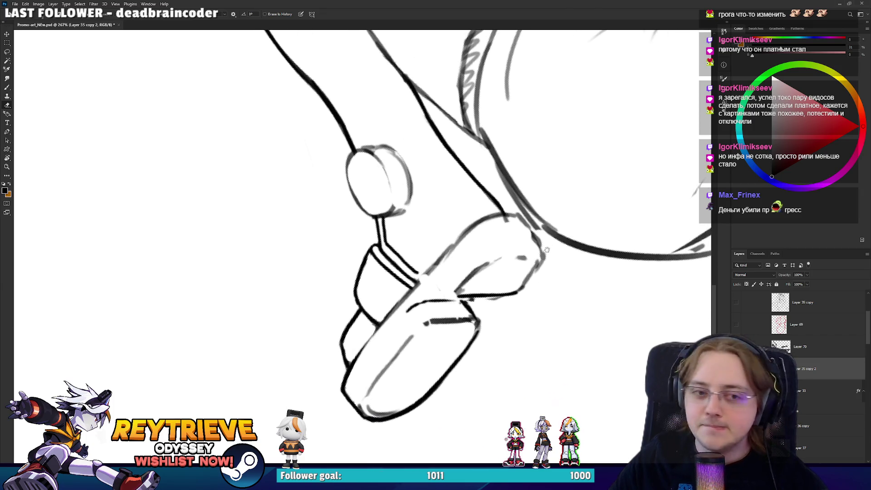
{"action": "left_click_drag", "start_coordinate": [469, 295], "coordinate": [513, 295]}
{"action": "key", "text": "b"}
{"action": "left_click_drag", "start_coordinate": [457, 288], "coordinate": [514, 286]}
Redraw a darker line on the right side of the shoe
{"action": "mouse_move", "coordinate": [536, 255]}
{"action": "left_mouse_down"}
{"action": "mouse_move", "coordinate": [524, 290]}
{"action": "mouse_move", "coordinate": [496, 244]}
{"action": "mouse_move", "coordinate": [523, 267]}
{"action": "mouse_move", "coordinate": [517, 228]}
{"action": "mouse_move", "coordinate": [530, 252]}
{"action": "mouse_move", "coordinate": [443, 404]}
{"action": "mouse_move", "coordinate": [456, 352]}
{"action": "mouse_move", "coordinate": [430, 410]}
{"action": "left_mouse_up"}
{"action": "key", "text": "e"}
{"action": "key", "text": "r"}
{"action": "key", "text": "b"}
{"action": "left_click_drag", "start_coordinate": [448, 365], "coordinate": [431, 411]}
Turn the shoe horizontal and lighten stray marks along its outline
{"action": "key", "text": "e"}
{"action": "key", "text": "r"}
{"action": "mouse_move", "coordinate": [455, 349]}
{"action": "left_mouse_down"}
{"action": "mouse_move", "coordinate": [283, 408]}
{"action": "mouse_move", "coordinate": [307, 412]}
{"action": "left_mouse_up"}
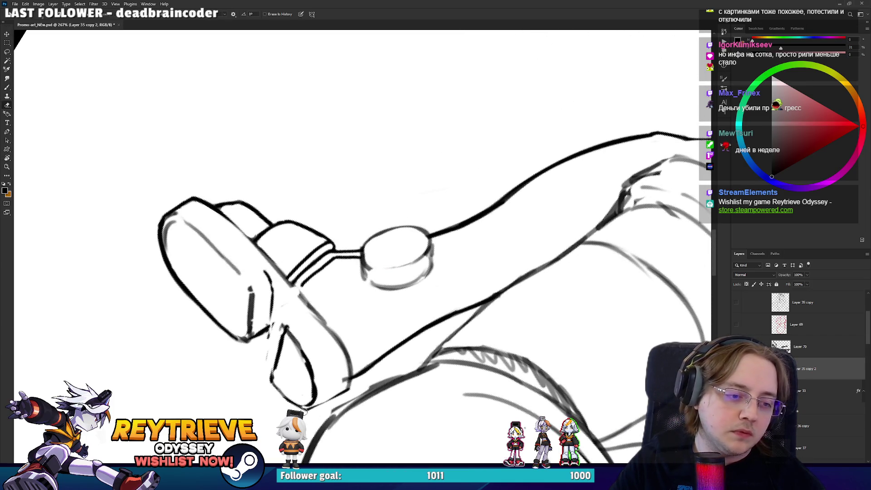
{"action": "mouse_move", "coordinate": [339, 332]}
{"action": "left_mouse_down"}
{"action": "mouse_move", "coordinate": [459, 328]}
{"action": "mouse_move", "coordinate": [470, 194]}
{"action": "left_mouse_up"}
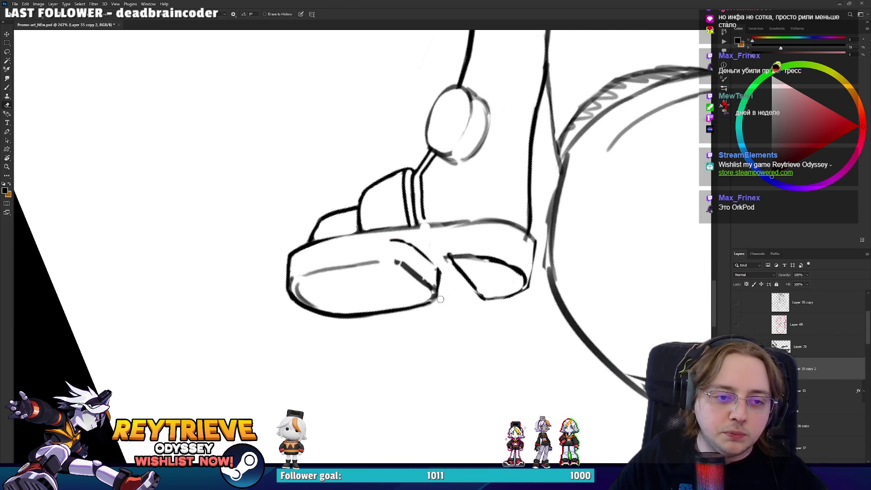
{"action": "left_click_drag", "start_coordinate": [427, 296], "coordinate": [418, 284]}
{"action": "key", "text": "b"}
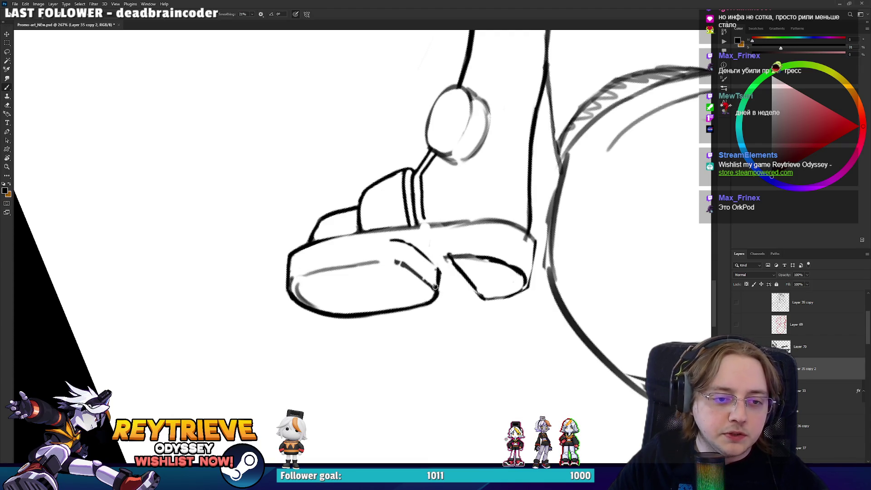
{"action": "key", "text": "e"}
{"action": "key", "text": "b"}
Ink a dark line along the front of the thick sole
{"action": "key", "text": "r"}
{"action": "mouse_move", "coordinate": [439, 276]}
{"action": "left_mouse_down"}
{"action": "mouse_move", "coordinate": [421, 294]}
{"action": "mouse_move", "coordinate": [395, 285]}
{"action": "mouse_move", "coordinate": [424, 304]}
{"action": "mouse_move", "coordinate": [333, 319]}
{"action": "left_mouse_up"}
{"action": "key", "text": "e"}
{"action": "key", "text": "b"}
{"action": "key", "text": "r"}
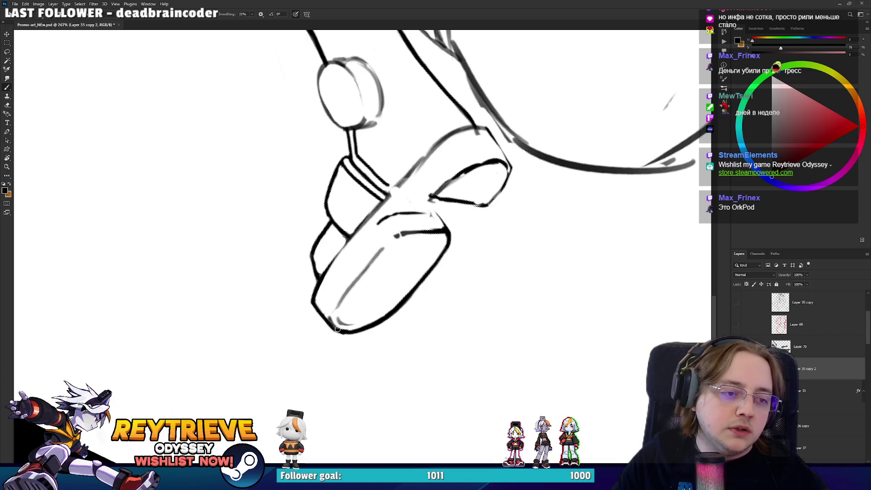
{"action": "key", "text": "e"}
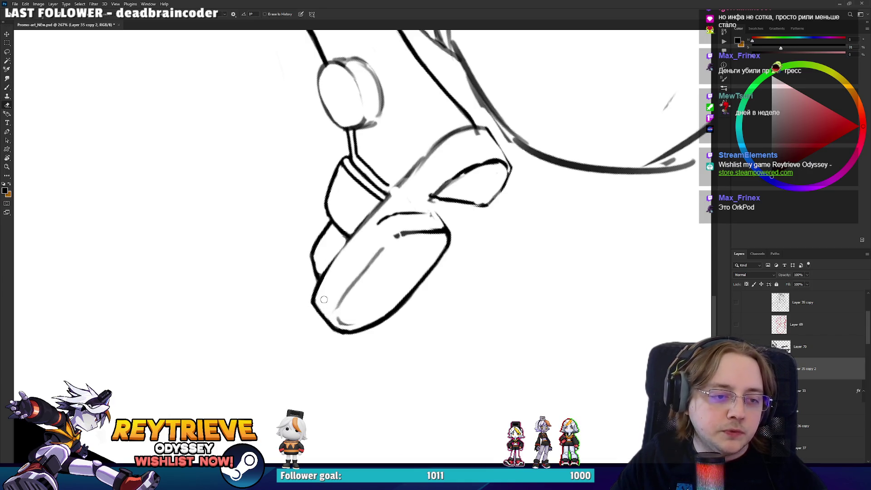
{"action": "left_click_drag", "start_coordinate": [347, 253], "coordinate": [399, 317]}
{"action": "key", "text": "r"}
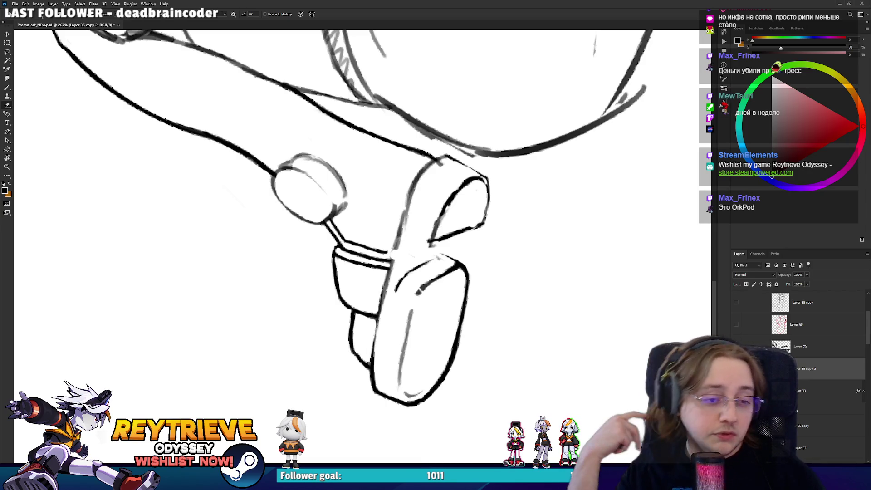
Erase stray sketch strokes near the shoe top and extend the heel line with a thin stroke
{"action": "left_click_drag", "start_coordinate": [454, 227], "coordinate": [489, 247]}
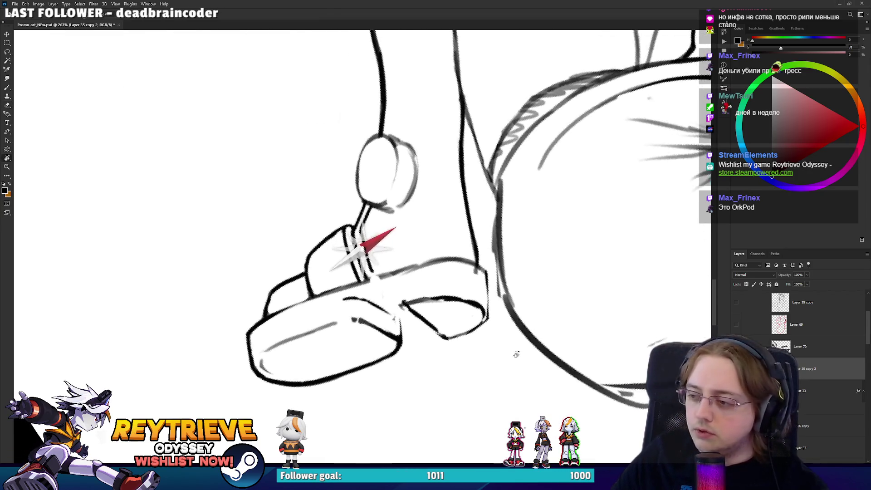
{"action": "mouse_move", "coordinate": [394, 290]}
{"action": "left_mouse_down"}
{"action": "mouse_move", "coordinate": [433, 279]}
{"action": "mouse_move", "coordinate": [399, 311]}
{"action": "mouse_move", "coordinate": [373, 299]}
{"action": "mouse_move", "coordinate": [399, 253]}
{"action": "left_mouse_up"}
{"action": "key", "text": "r"}
{"action": "key", "text": "b"}
{"action": "key", "text": "e"}
{"action": "key", "text": "r"}
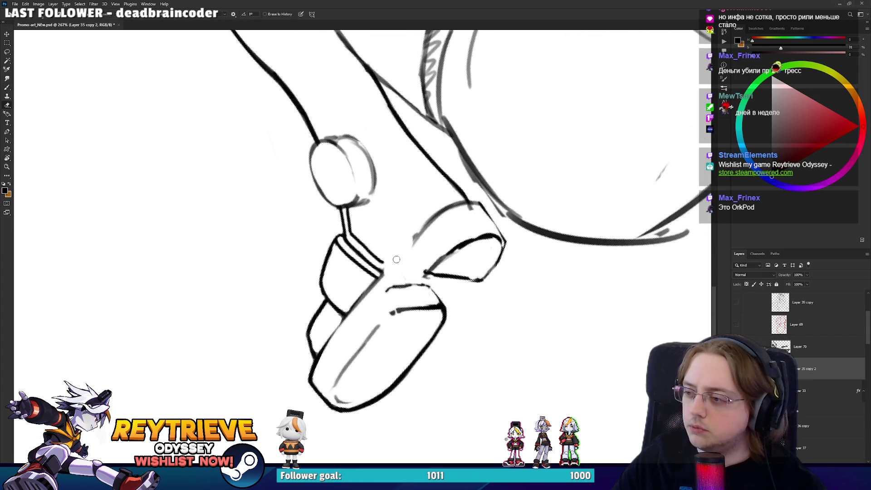
{"action": "key", "text": "b"}
{"action": "mouse_move", "coordinate": [398, 208]}
{"action": "left_mouse_down"}
{"action": "mouse_move", "coordinate": [394, 230]}
{"action": "mouse_move", "coordinate": [421, 161]}
{"action": "mouse_move", "coordinate": [457, 265]}
{"action": "mouse_move", "coordinate": [431, 305]}
{"action": "left_mouse_up"}
With the shoe turned horizontal, redraw and clean the sole outline in black
{"action": "key", "text": "e"}
{"action": "key", "text": "b"}
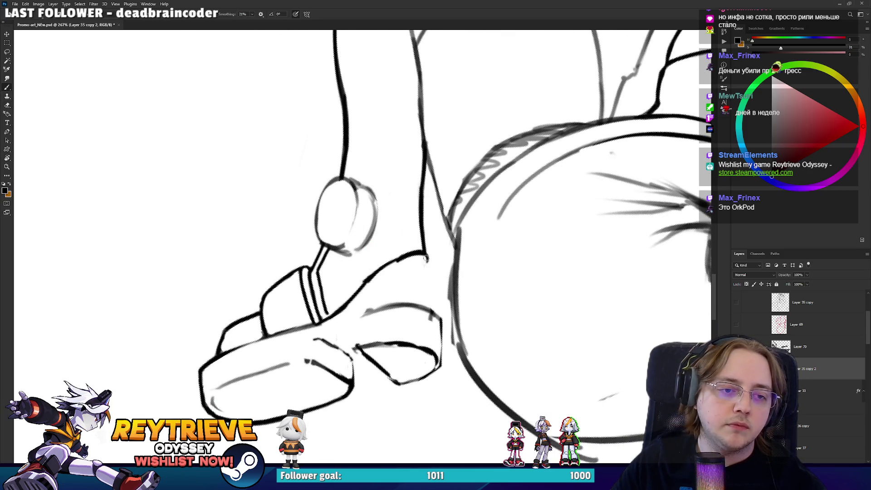
{"action": "key", "text": "e"}
{"action": "key", "text": "b"}
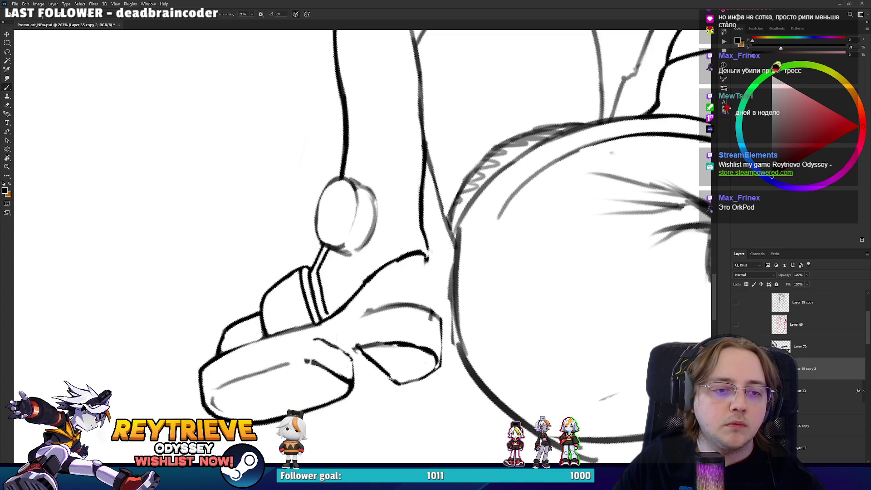
{"action": "mouse_move", "coordinate": [428, 260]}
{"action": "left_mouse_down"}
{"action": "mouse_move", "coordinate": [425, 253]}
{"action": "mouse_move", "coordinate": [434, 307]}
{"action": "left_mouse_up"}
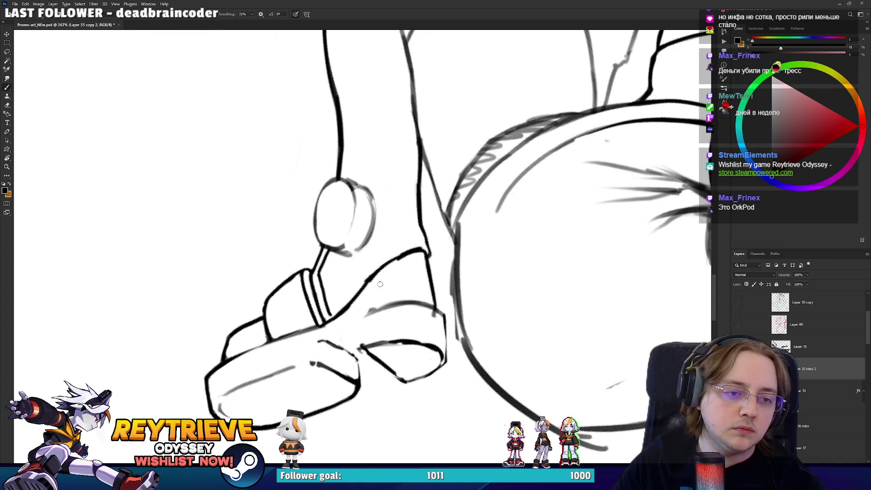
{"action": "key", "text": "e"}
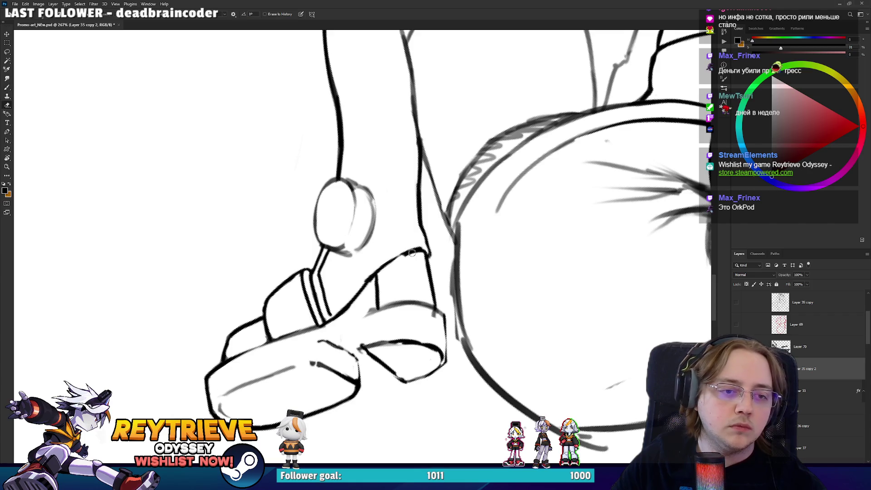
{"action": "mouse_move", "coordinate": [472, 237]}
{"action": "left_mouse_down"}
{"action": "mouse_move", "coordinate": [522, 205]}
{"action": "mouse_move", "coordinate": [408, 272]}
{"action": "left_mouse_up"}
{"action": "key", "text": "b"}
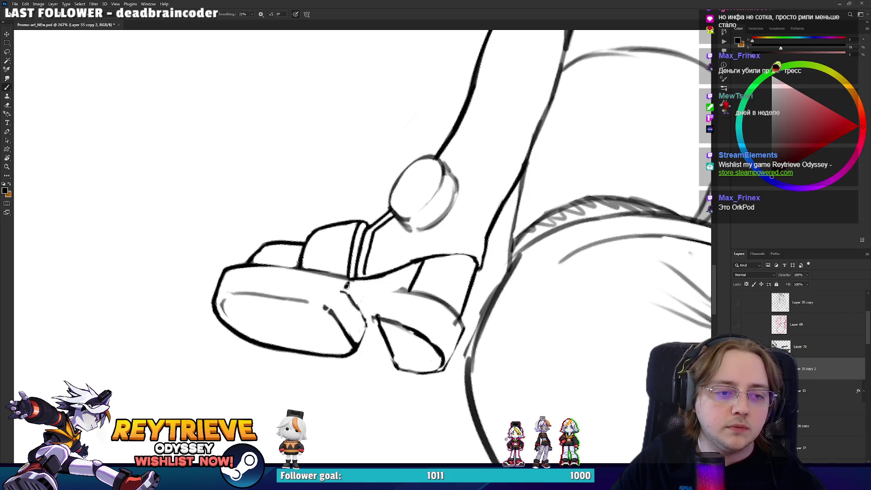
{"action": "key", "text": "r"}
{"action": "mouse_move", "coordinate": [359, 285]}
{"action": "left_mouse_down"}
{"action": "mouse_move", "coordinate": [385, 321]}
{"action": "mouse_move", "coordinate": [396, 290]}
{"action": "left_mouse_up"}
{"action": "key", "text": "e"}
{"action": "key", "text": "b"}
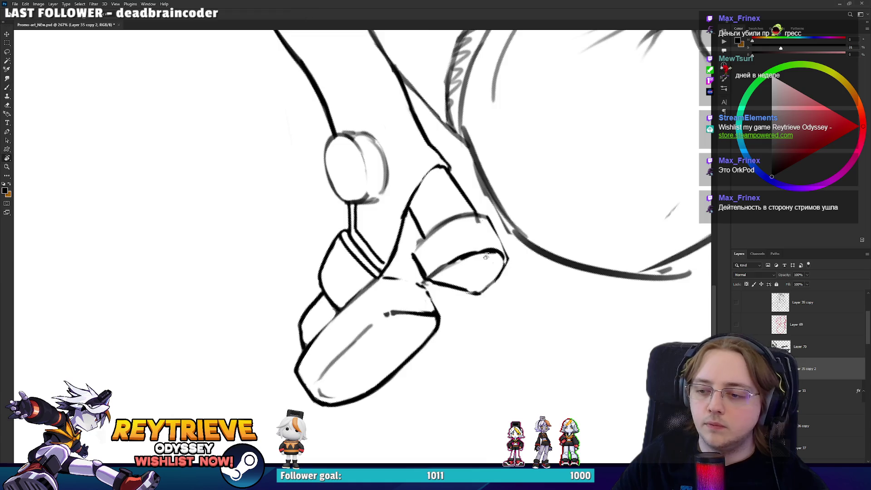
Close the front sole block's lower corner and erase along the heel's inner curve
{"action": "left_click_drag", "start_coordinate": [416, 263], "coordinate": [466, 293]}
{"action": "key", "text": "e"}
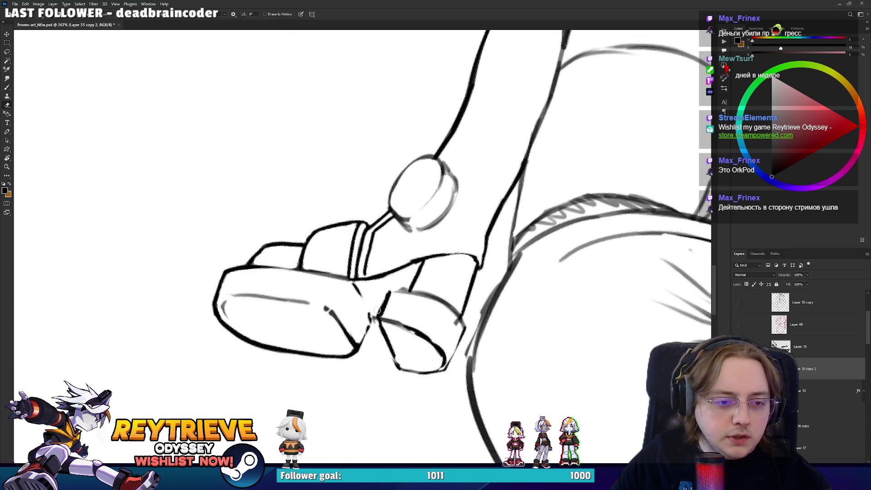
{"action": "key", "text": "b"}
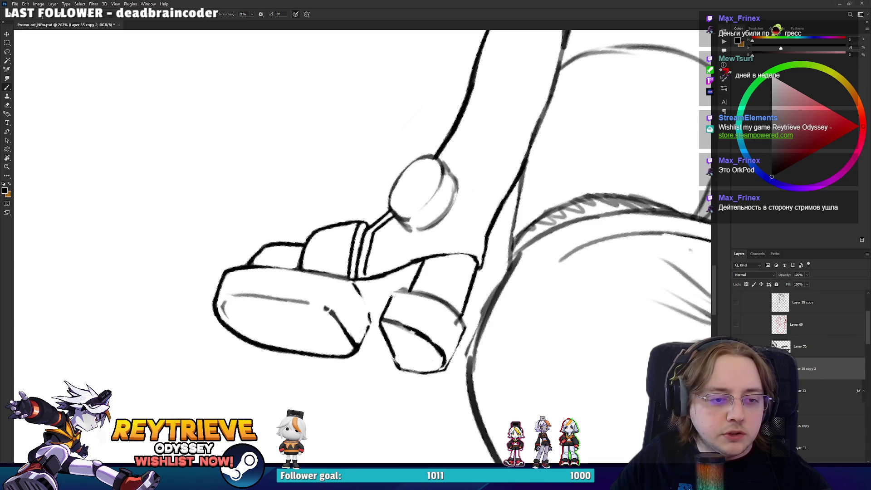
{"action": "mouse_move", "coordinate": [414, 297]}
{"action": "left_mouse_down"}
{"action": "mouse_move", "coordinate": [453, 309]}
{"action": "mouse_move", "coordinate": [406, 213]}
{"action": "left_mouse_up"}
{"action": "key", "text": "e"}
{"action": "key", "text": "b"}
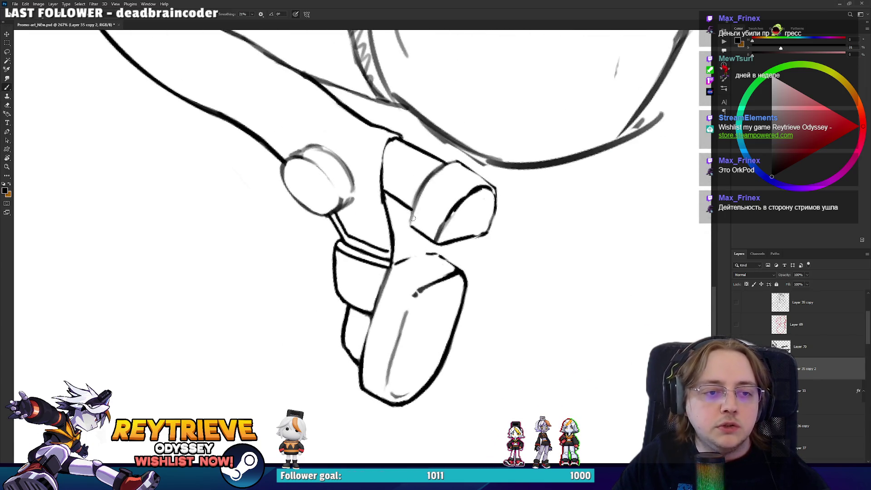
{"action": "key", "text": "e"}
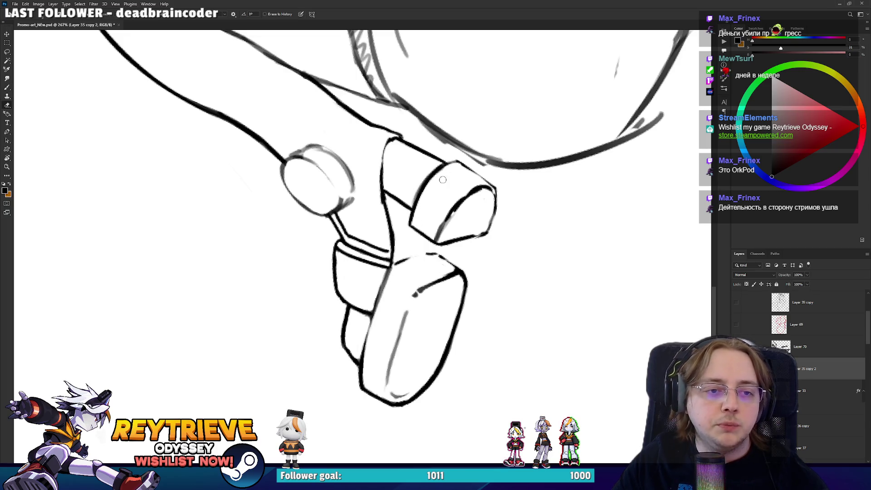
{"action": "key", "text": "b"}
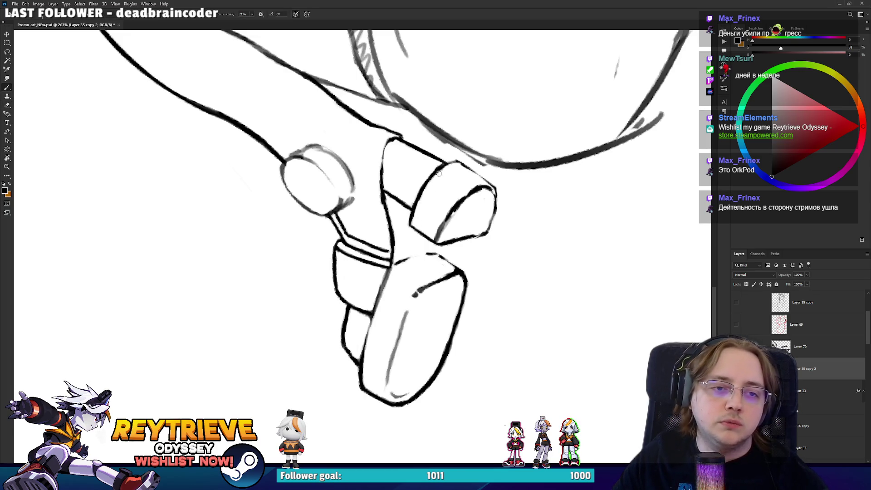
{"action": "key", "text": "e"}
{"action": "mouse_move", "coordinate": [449, 223]}
{"action": "left_mouse_down"}
{"action": "mouse_move", "coordinate": [468, 204]}
{"action": "mouse_move", "coordinate": [331, 319]}
{"action": "left_mouse_up"}
Draw darker lines along the heel's left edge and bottom edge
{"action": "key", "text": "r"}
{"action": "key", "text": "b"}
{"action": "left_click_drag", "start_coordinate": [309, 364], "coordinate": [322, 325]}
{"action": "key", "text": "e"}
{"action": "key", "text": "b"}
{"action": "mouse_move", "coordinate": [336, 390]}
{"action": "left_mouse_down"}
{"action": "mouse_move", "coordinate": [448, 252]}
{"action": "mouse_move", "coordinate": [417, 272]}
{"action": "left_mouse_up"}
{"action": "key", "text": "e"}
Rotate the view and tidy the heel's new lines with brush and eraser
{"action": "key", "text": "r"}
{"action": "key", "text": "b"}
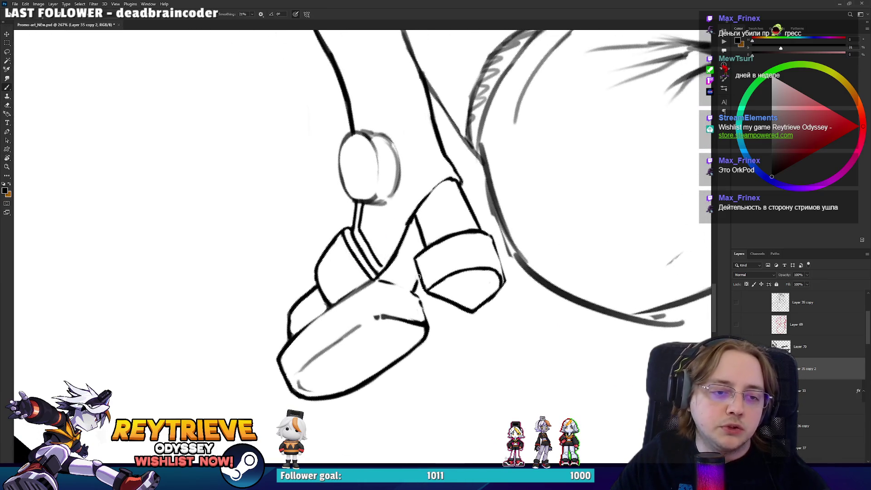
{"action": "key", "text": "r"}
{"action": "left_click_drag", "start_coordinate": [438, 235], "coordinate": [307, 244]}
{"action": "key", "text": "b"}
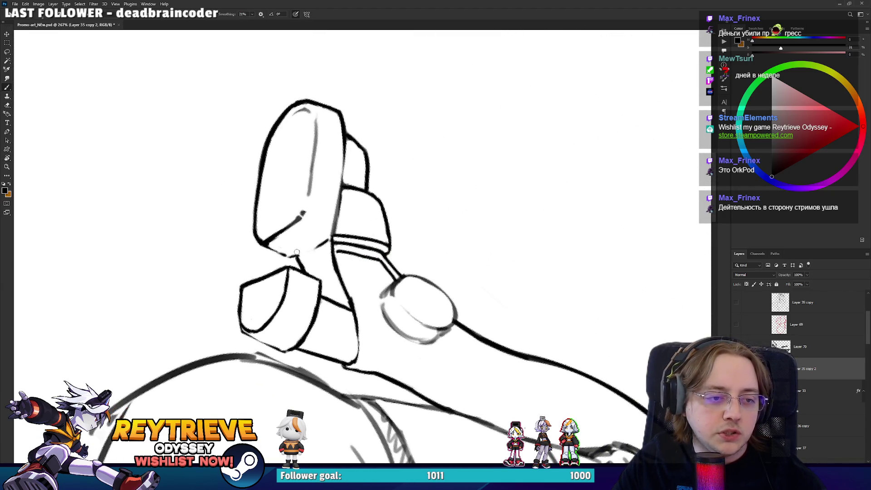
{"action": "key", "text": "r"}
{"action": "left_click_drag", "start_coordinate": [296, 252], "coordinate": [437, 193]}
{"action": "key", "text": "b"}
{"action": "key", "text": "e"}
{"action": "key", "text": "b"}
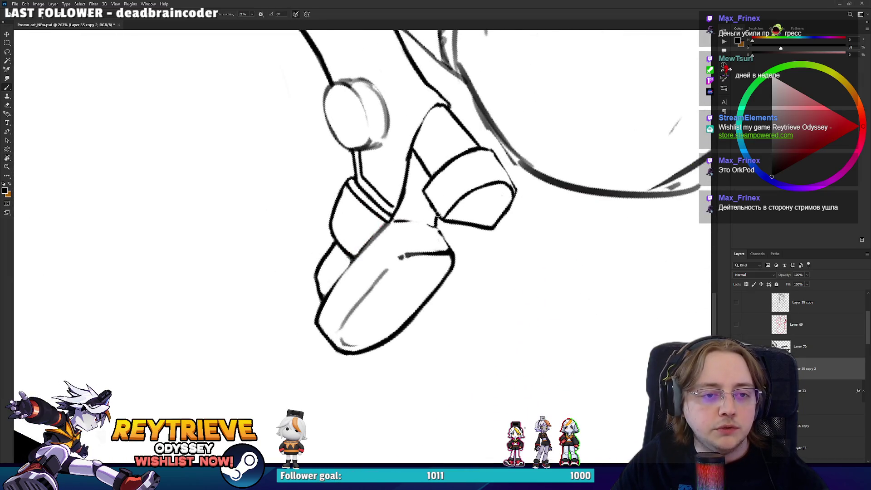
{"action": "key", "text": "e"}
{"action": "key", "text": "r"}
{"action": "mouse_move", "coordinate": [435, 223]}
{"action": "left_mouse_down"}
{"action": "mouse_move", "coordinate": [301, 292]}
{"action": "mouse_move", "coordinate": [346, 334]}
{"action": "left_mouse_up"}
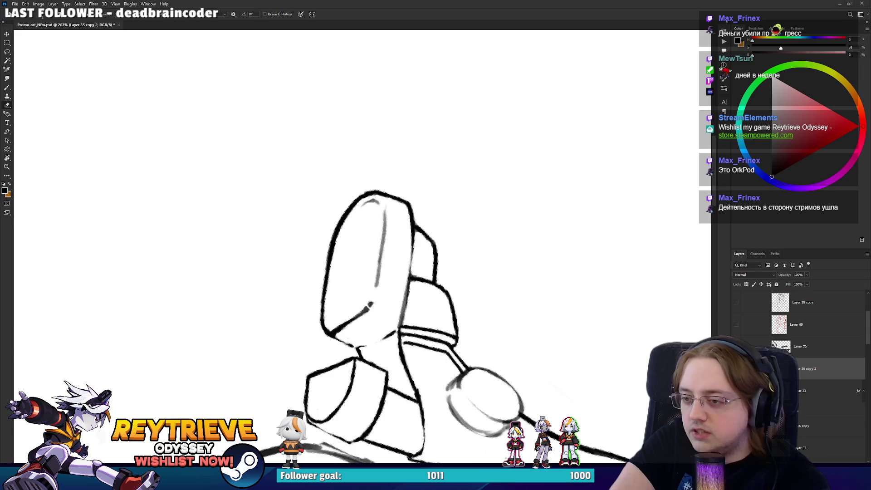
Draw a dark line running up from the heel
{"action": "key", "text": "r"}
{"action": "mouse_move", "coordinate": [478, 35]}
{"action": "left_mouse_down"}
{"action": "mouse_move", "coordinate": [483, 177]}
{"action": "mouse_move", "coordinate": [524, 327]}
{"action": "left_mouse_up"}
{"action": "key", "text": "b"}
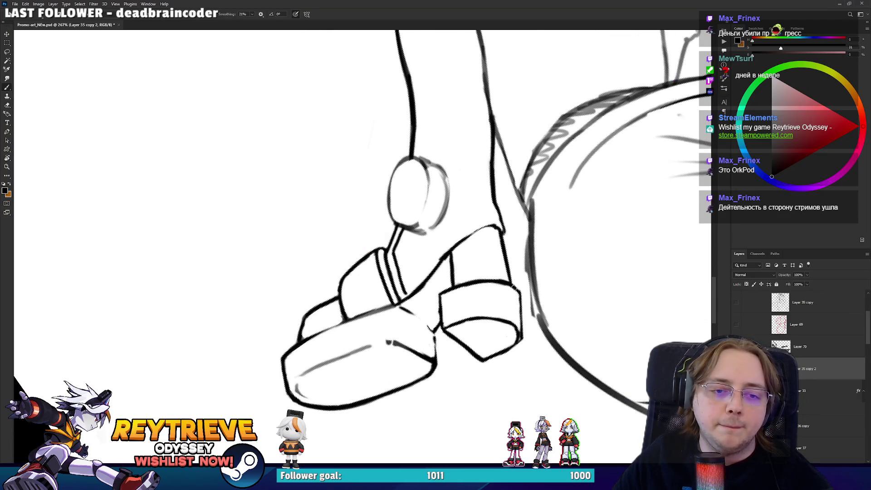
{"action": "key", "text": "r"}
{"action": "left_click_drag", "start_coordinate": [469, 288], "coordinate": [489, 239]}
{"action": "key", "text": "e"}
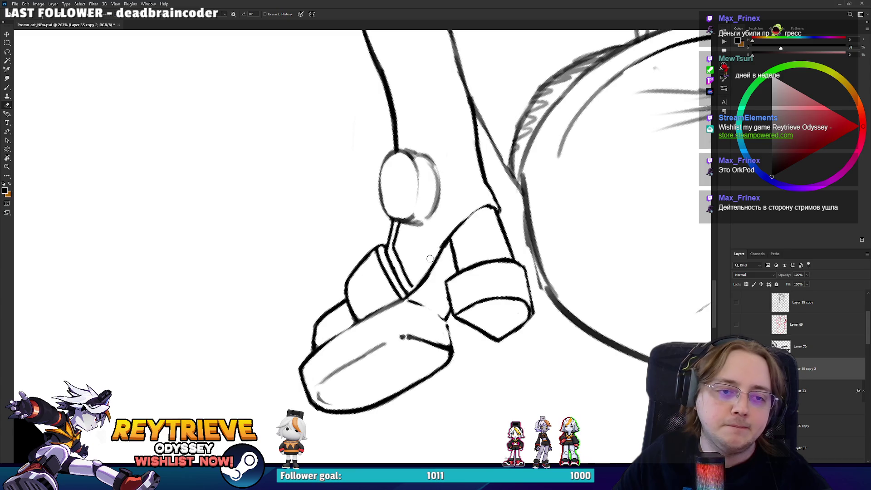
{"action": "key", "text": "b"}
{"action": "mouse_move", "coordinate": [444, 247]}
{"action": "left_mouse_down"}
{"action": "mouse_move", "coordinate": [480, 209]}
{"action": "mouse_move", "coordinate": [496, 208]}
{"action": "left_mouse_up"}
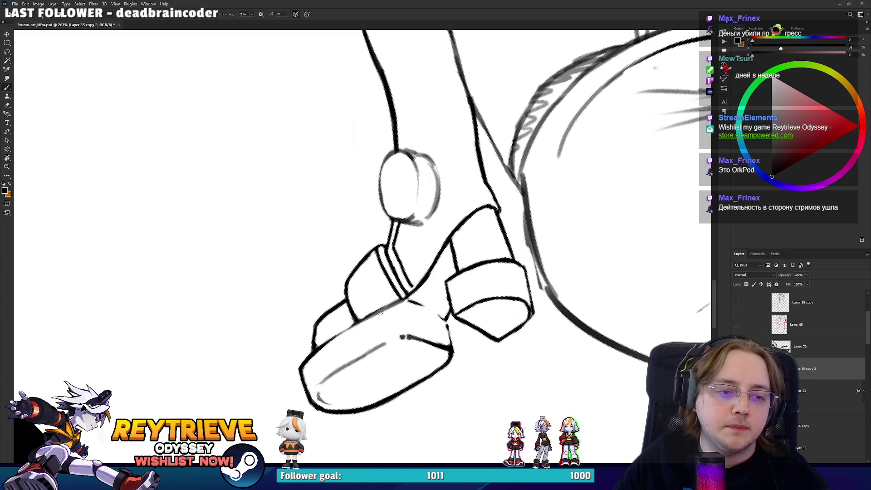
Undo and redo the shoe's left-edge stroke, erasing stray marks around it
{"action": "left_click_drag", "start_coordinate": [381, 310], "coordinate": [420, 281]}
{"action": "key", "text": "e"}
{"action": "key", "text": "b"}
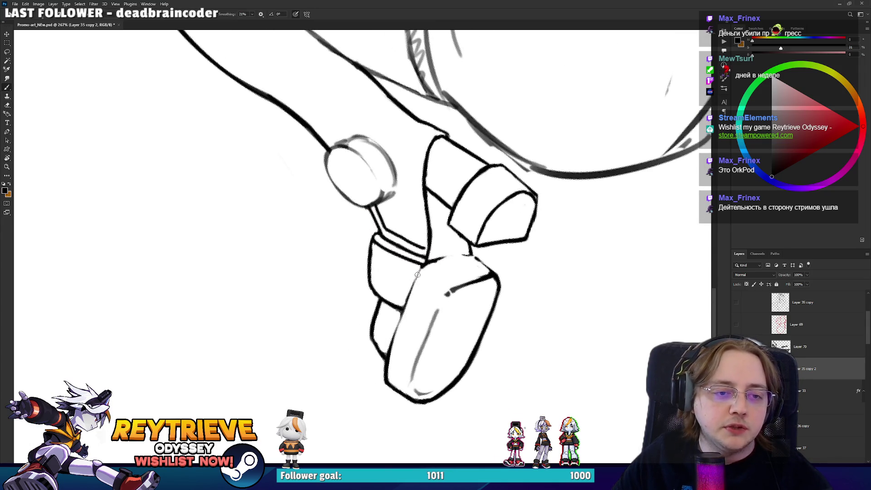
{"action": "key", "text": "r"}
{"action": "mouse_move", "coordinate": [388, 353]}
{"action": "left_mouse_down"}
{"action": "mouse_move", "coordinate": [295, 320]}
{"action": "mouse_move", "coordinate": [277, 297]}
{"action": "mouse_move", "coordinate": [283, 303]}
{"action": "left_mouse_up"}
{"action": "key", "text": "ctrl+z"}
{"action": "key", "text": "e"}
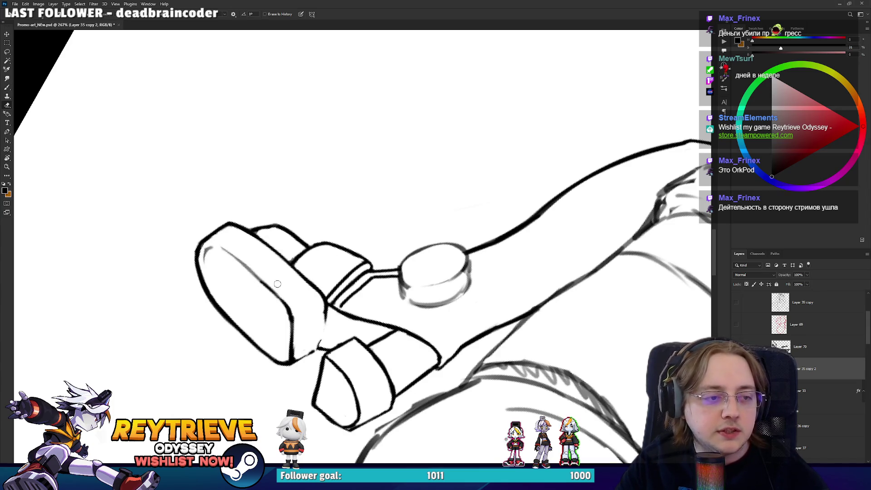
{"action": "mouse_move", "coordinate": [281, 289]}
{"action": "left_mouse_down"}
{"action": "mouse_move", "coordinate": [345, 299]}
{"action": "mouse_move", "coordinate": [433, 278]}
{"action": "mouse_move", "coordinate": [472, 290]}
{"action": "left_mouse_up"}
Thicken the ankle ellipse's left edge and erase excess on its upper-left side
{"action": "scroll", "coordinate": [348, 302], "scroll_direction": "down", "scroll_amount": 3}
{"action": "scroll", "coordinate": [433, 278], "scroll_direction": "up", "scroll_amount": 3}
{"action": "scroll", "coordinate": [504, 299], "scroll_direction": "up", "scroll_amount": 2}
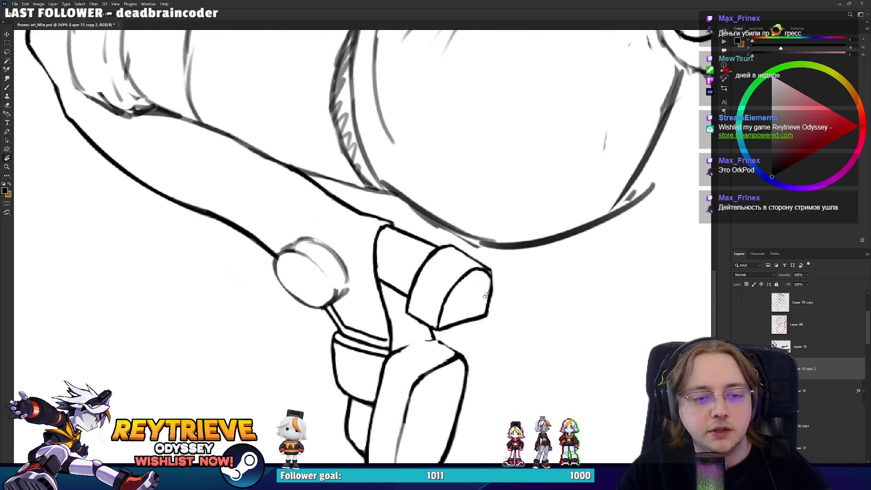
{"action": "mouse_move", "coordinate": [481, 272]}
{"action": "left_mouse_down"}
{"action": "mouse_move", "coordinate": [481, 252]}
{"action": "mouse_move", "coordinate": [547, 263]}
{"action": "mouse_move", "coordinate": [374, 239]}
{"action": "mouse_move", "coordinate": [384, 293]}
{"action": "mouse_move", "coordinate": [415, 266]}
{"action": "mouse_move", "coordinate": [421, 233]}
{"action": "mouse_move", "coordinate": [400, 293]}
{"action": "left_mouse_up"}
{"action": "key", "text": "b"}
{"action": "key", "text": "e"}
{"action": "key", "text": "b"}
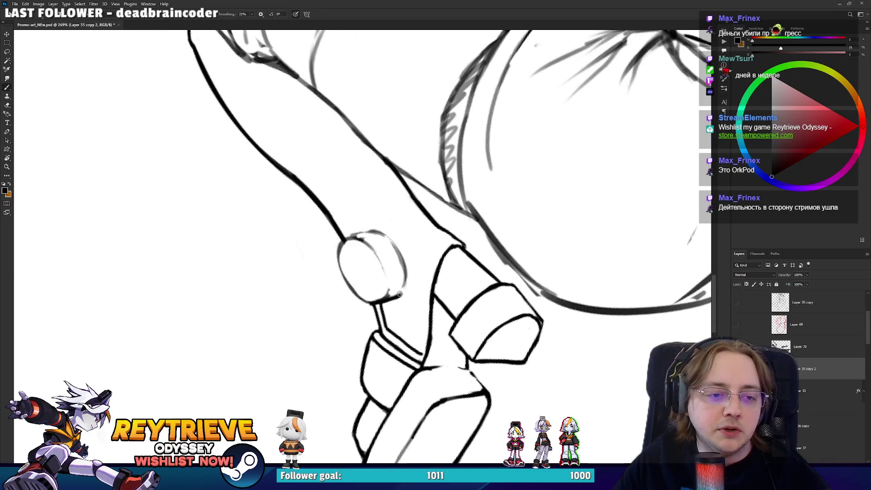
{"action": "left_click_drag", "start_coordinate": [412, 258], "coordinate": [350, 253]}
{"action": "mouse_move", "coordinate": [347, 216]}
{"action": "left_mouse_down"}
{"action": "mouse_move", "coordinate": [343, 258]}
{"action": "mouse_move", "coordinate": [358, 197]}
{"action": "left_mouse_up"}
{"action": "key", "text": "e"}
{"action": "left_click_drag", "start_coordinate": [345, 206], "coordinate": [351, 234]}
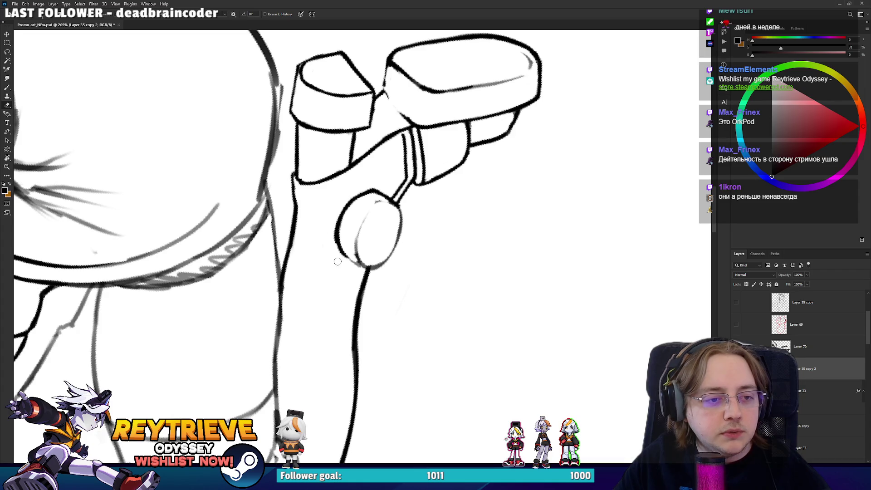
Refine the oval's left-edge stroke with alternating brush and eraser
{"action": "scroll", "coordinate": [358, 218], "scroll_direction": "up", "scroll_amount": 3}
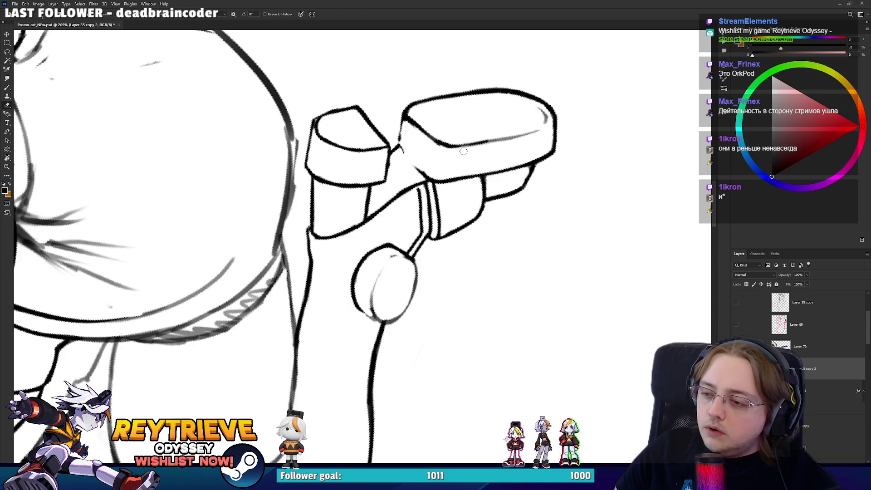
{"action": "mouse_move", "coordinate": [485, 131]}
{"action": "left_mouse_down"}
{"action": "mouse_move", "coordinate": [400, 224]}
{"action": "mouse_move", "coordinate": [409, 191]}
{"action": "mouse_move", "coordinate": [415, 245]}
{"action": "mouse_move", "coordinate": [409, 192]}
{"action": "left_mouse_up"}
{"action": "key", "text": "b"}
{"action": "key", "text": "e"}
{"action": "key", "text": "b"}
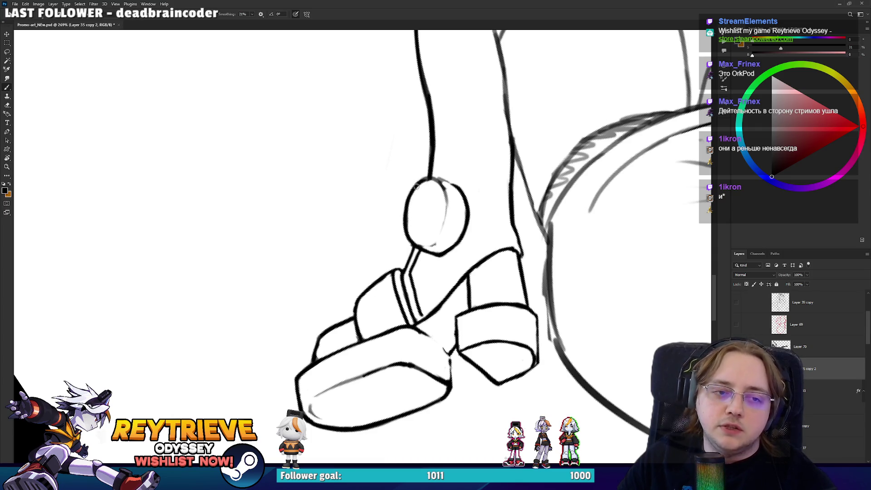
{"action": "left_click_drag", "start_coordinate": [436, 182], "coordinate": [470, 287]}
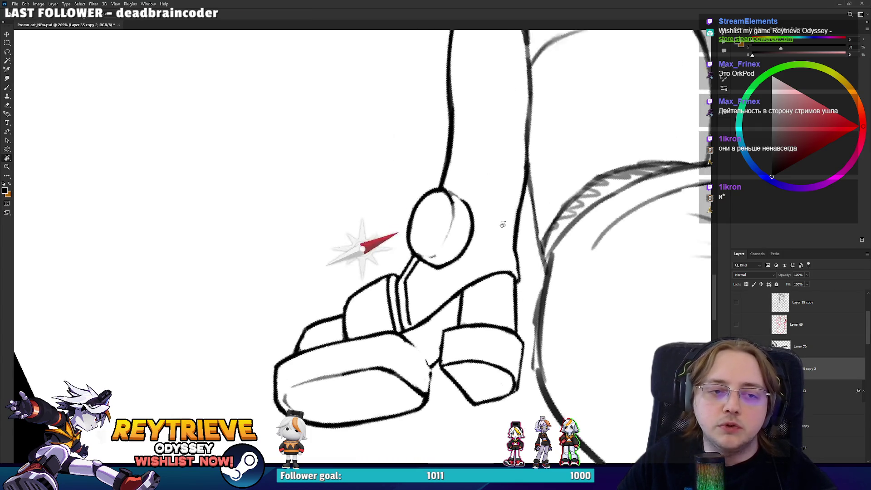
{"action": "key", "text": "e"}
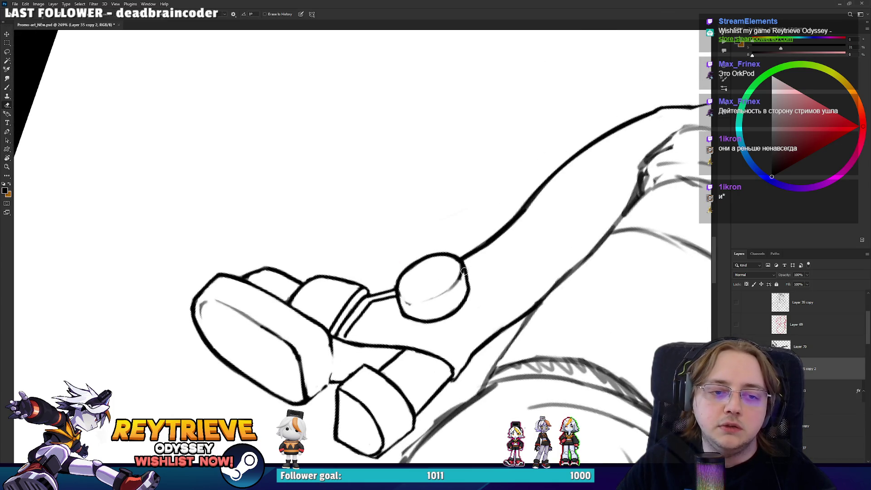
{"action": "key", "text": "b"}
With the leg turned vertical, undo a stray inner curve in the ellipse and redraw it
{"action": "key", "text": "r"}
{"action": "left_click_drag", "start_coordinate": [462, 272], "coordinate": [300, 321]}
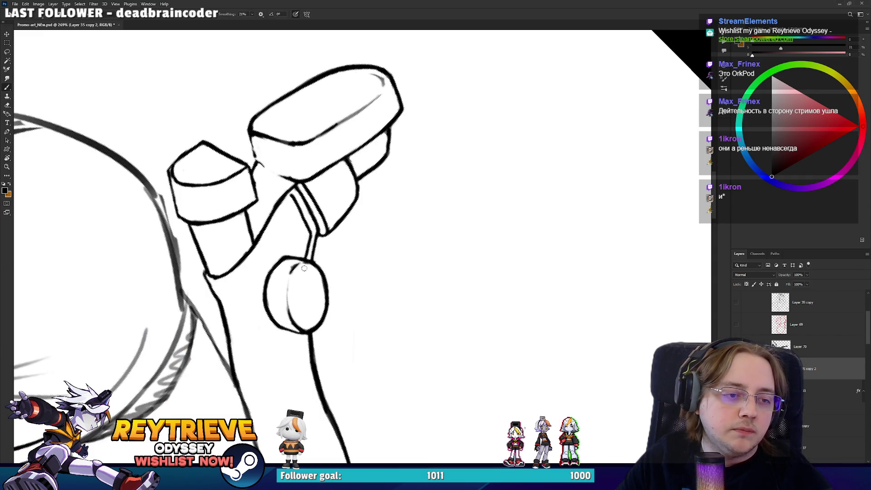
{"action": "key", "text": "e"}
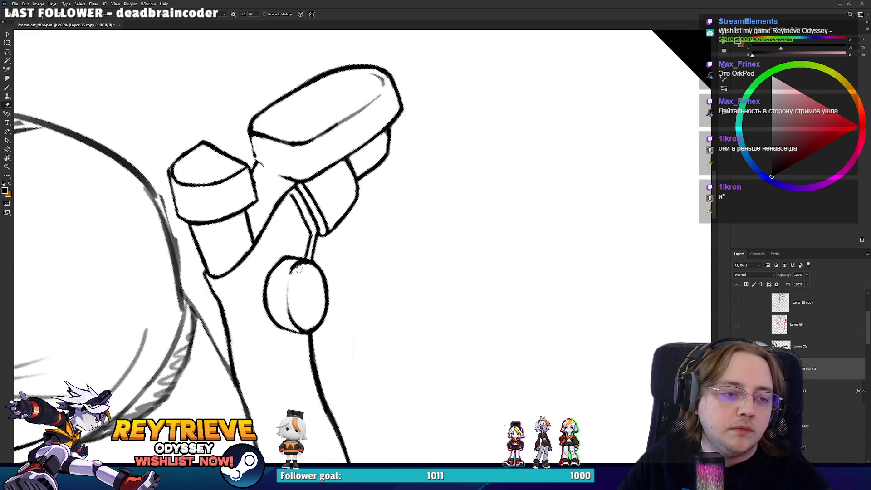
{"action": "key", "text": "r"}
{"action": "left_click_drag", "start_coordinate": [315, 281], "coordinate": [494, 233]}
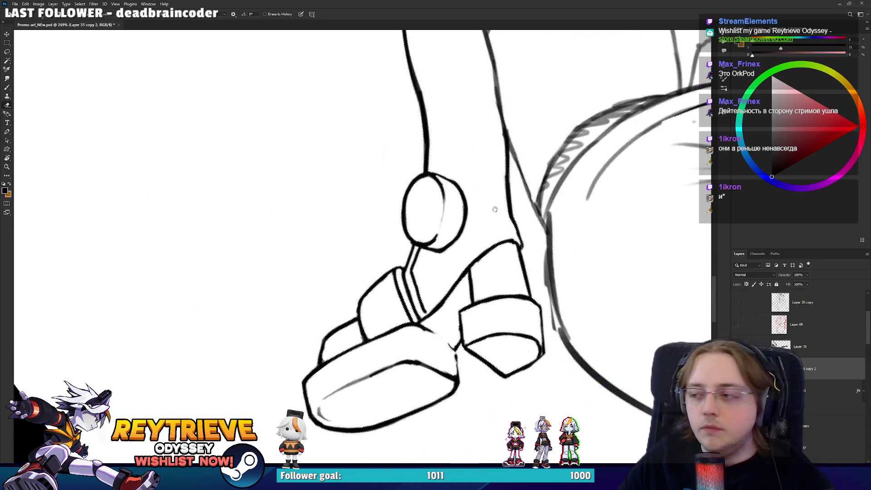
{"action": "key", "text": "b"}
{"action": "key", "text": "ctrl+z"}
{"action": "left_click_drag", "start_coordinate": [424, 271], "coordinate": [434, 239]}
Undo the stray inner strokes and brush a small inner oval into the ankle joint
{"action": "key", "text": "ctrl+z"}
{"action": "key", "text": "ctrl+z"}
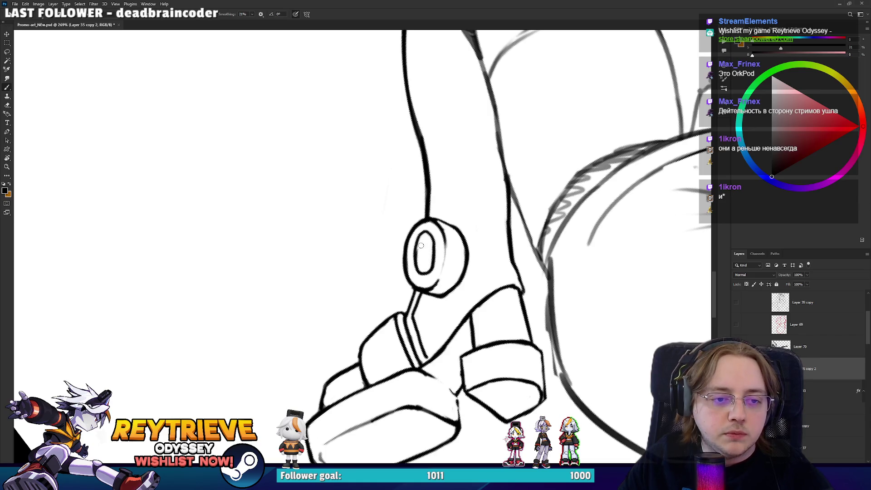
{"action": "key", "text": "ctrl+z"}
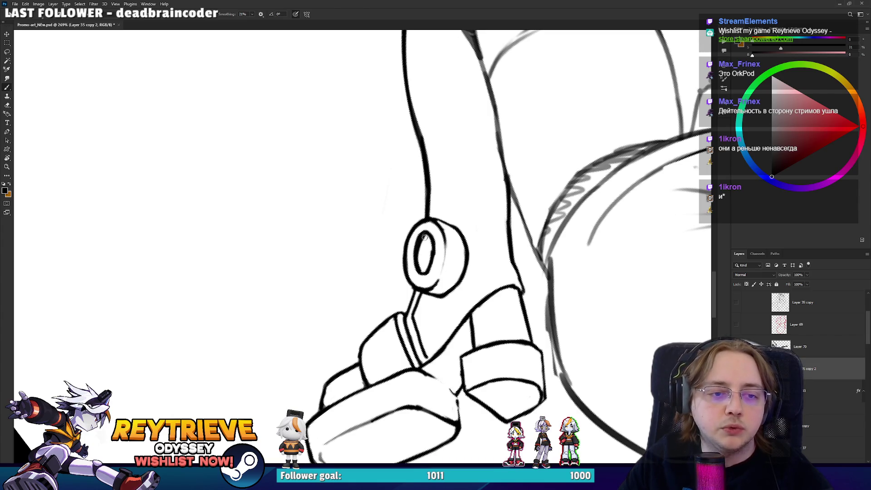
{"action": "key", "text": "e"}
{"action": "key", "text": "b"}
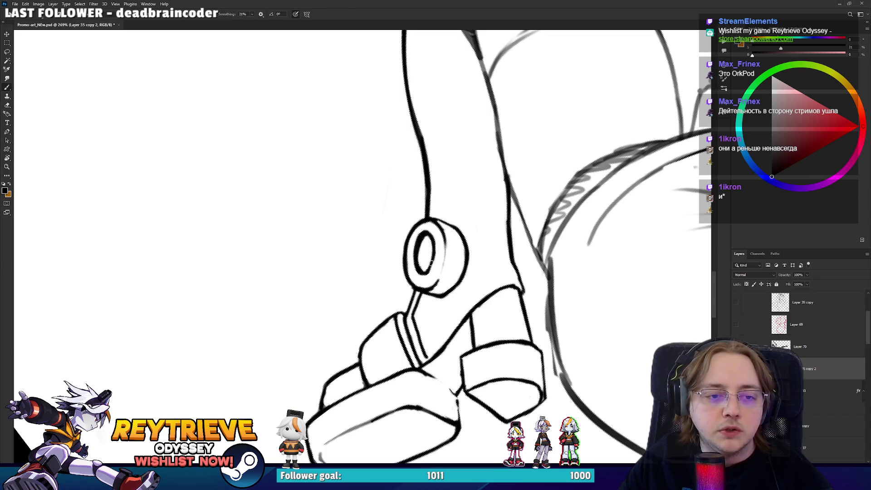
{"action": "left_click_drag", "start_coordinate": [434, 250], "coordinate": [433, 249]}
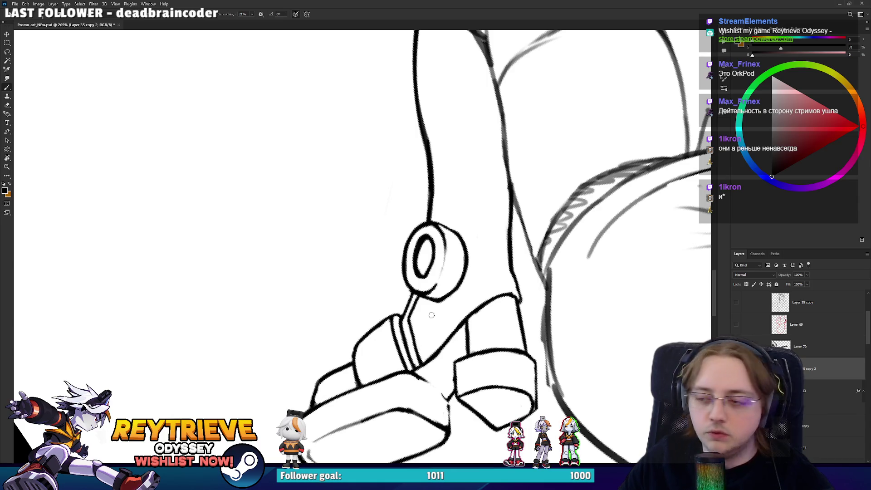
{"action": "left_click_drag", "start_coordinate": [429, 323], "coordinate": [454, 186]}
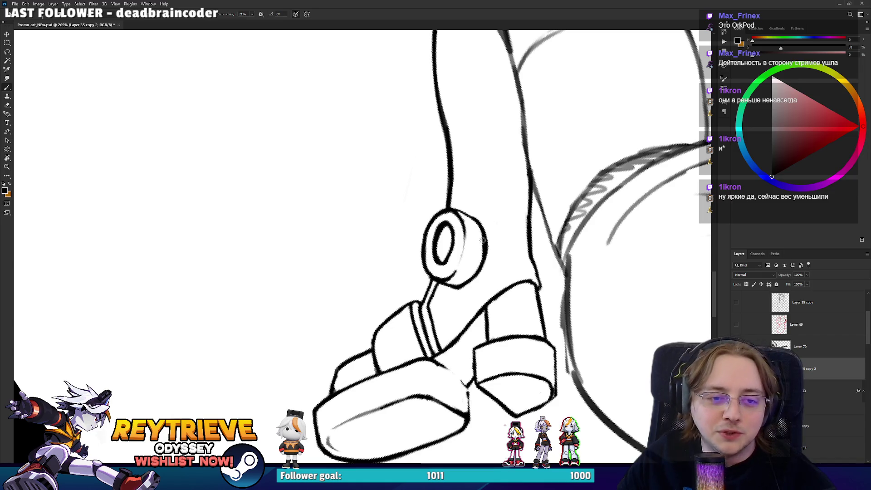
Erase and redraw the ring's right outline, add a short stroke at the shoe's left edge, then zoom out
{"action": "key", "text": "e"}
{"action": "mouse_move", "coordinate": [477, 272]}
{"action": "left_mouse_down"}
{"action": "mouse_move", "coordinate": [492, 247]}
{"action": "mouse_move", "coordinate": [485, 223]}
{"action": "mouse_move", "coordinate": [477, 274]}
{"action": "mouse_move", "coordinate": [488, 249]}
{"action": "left_mouse_up"}
{"action": "key", "text": "b"}
{"action": "key", "text": "r"}
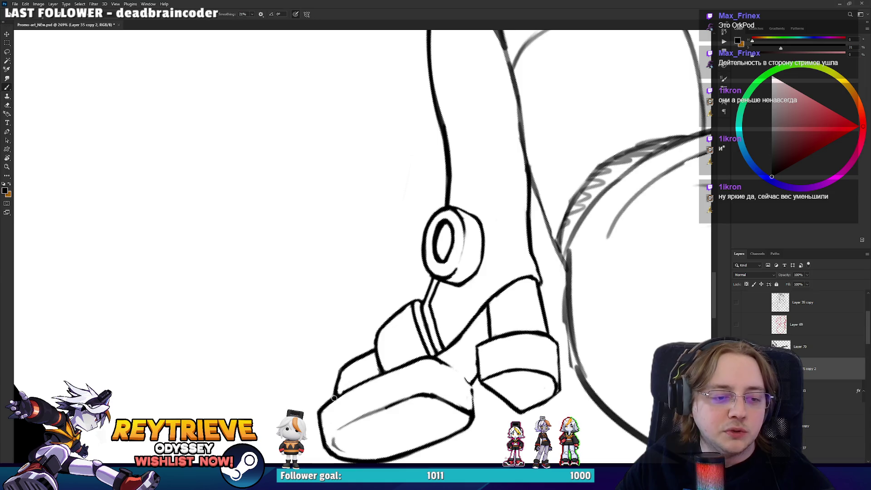
{"action": "key", "text": "e"}
{"action": "key", "text": "b"}
{"action": "left_click_drag", "start_coordinate": [339, 376], "coordinate": [334, 394]}
{"action": "scroll", "coordinate": [376, 309], "scroll_direction": "down", "scroll_amount": 5}
{"action": "mouse_move", "coordinate": [376, 309]}
{"action": "left_mouse_down"}
{"action": "mouse_move", "coordinate": [362, 249]}
{"action": "mouse_move", "coordinate": [376, 272]}
{"action": "left_mouse_up"}
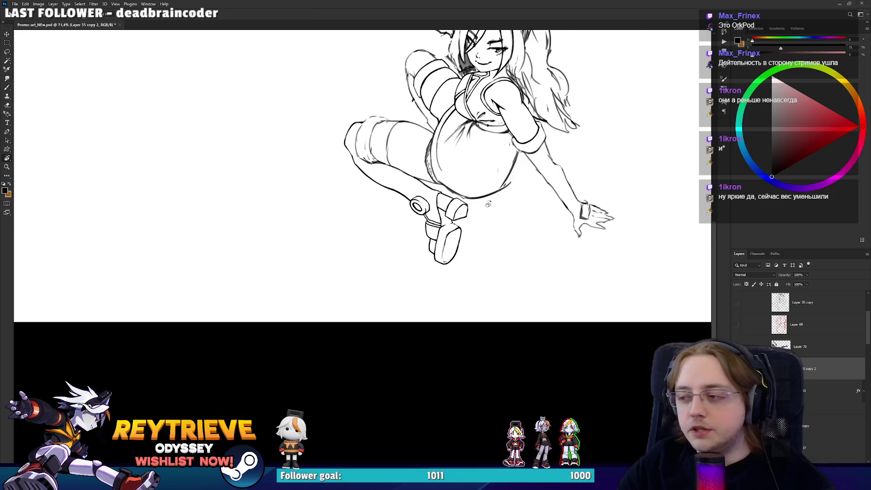
Lasso the shoe's bottom and raise it about 30 px, then deselect
{"action": "scroll", "coordinate": [440, 305], "scroll_direction": "up", "scroll_amount": 2}
{"action": "scroll", "coordinate": [439, 305], "scroll_direction": "up", "scroll_amount": 2}
{"action": "scroll", "coordinate": [439, 305], "scroll_direction": "up", "scroll_amount": 1}
{"action": "key", "text": "l"}
{"action": "mouse_move", "coordinate": [375, 303]}
{"action": "left_mouse_down"}
{"action": "mouse_move", "coordinate": [451, 382]}
{"action": "mouse_move", "coordinate": [377, 305]}
{"action": "left_mouse_up"}
{"action": "key", "text": "v"}
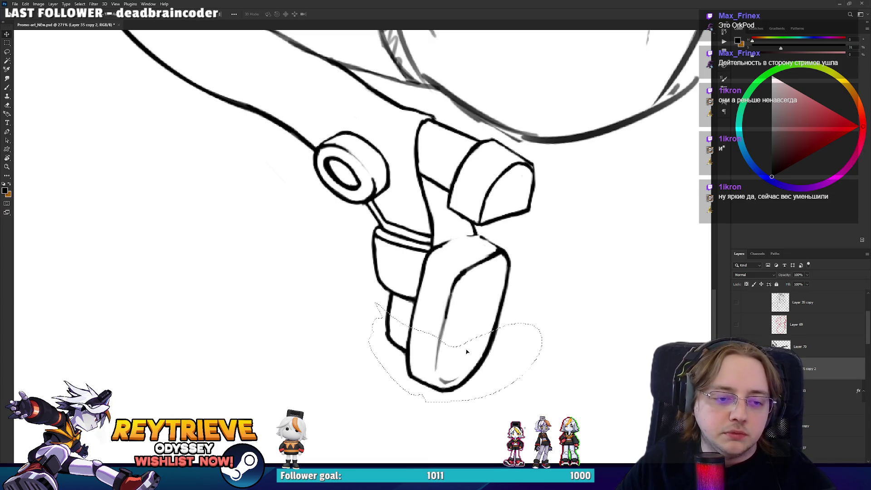
{"action": "left_click_drag", "start_coordinate": [467, 352], "coordinate": [469, 337]}
{"action": "key", "text": "ctrl+d"}
Ink the right edges of the lower and left shoe blocks in black
{"action": "key", "text": "e"}
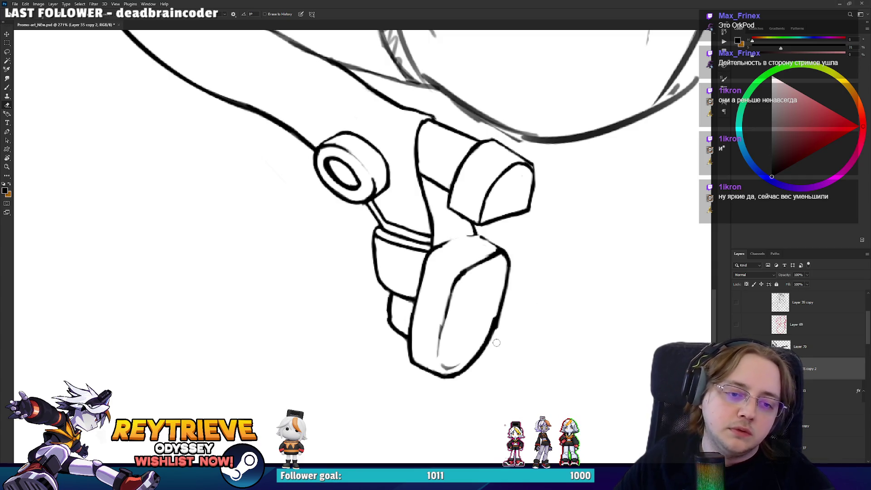
{"action": "key", "text": "b"}
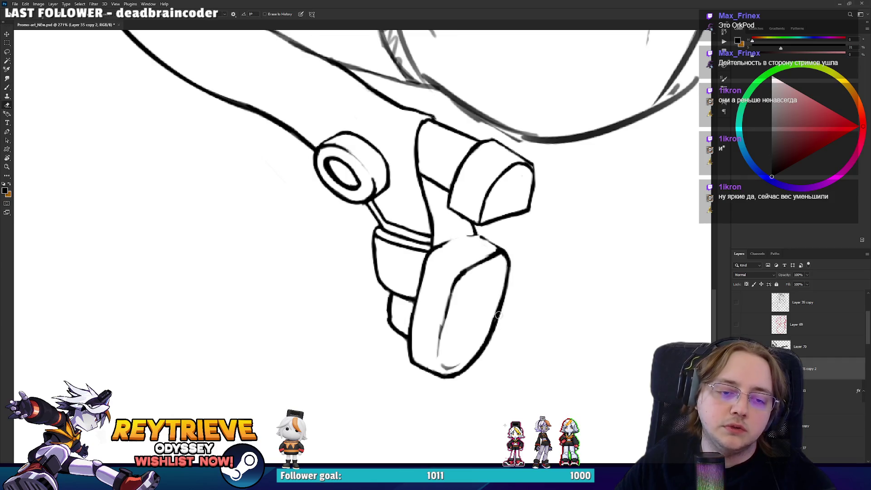
{"action": "left_click_drag", "start_coordinate": [493, 320], "coordinate": [502, 270]}
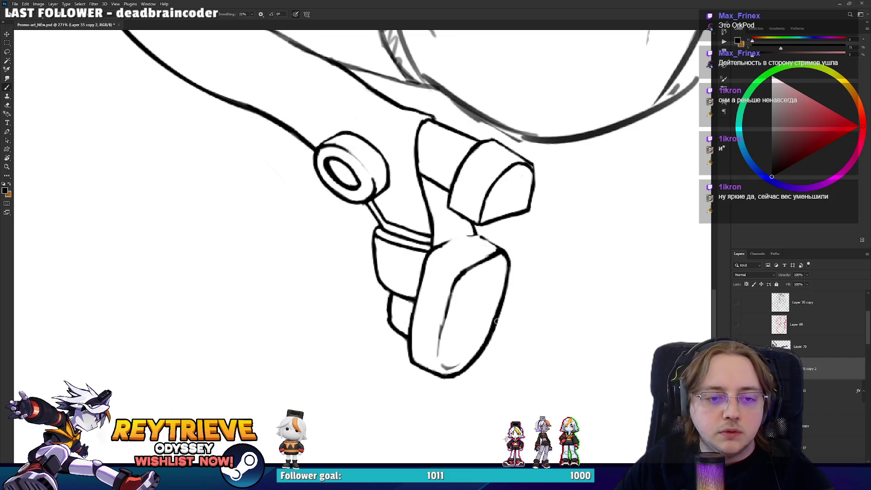
{"action": "key", "text": "e"}
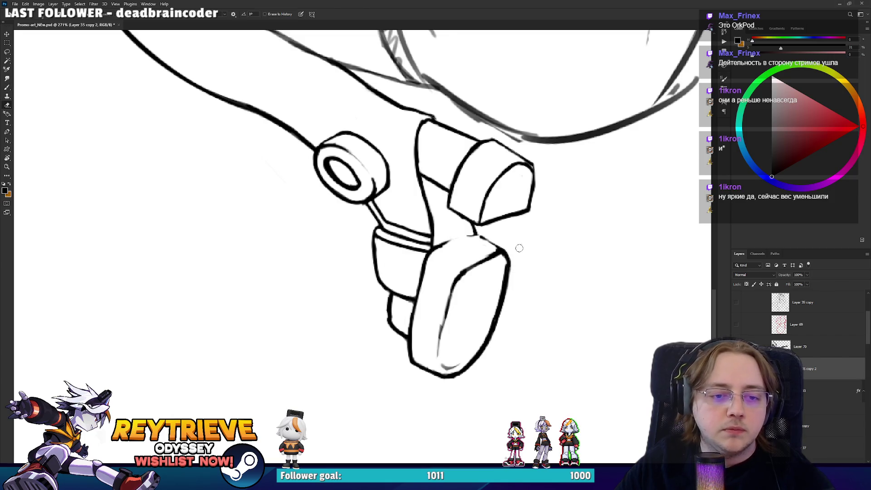
{"action": "mouse_move", "coordinate": [502, 297]}
{"action": "left_mouse_down"}
{"action": "mouse_move", "coordinate": [477, 363]}
{"action": "mouse_move", "coordinate": [379, 332]}
{"action": "mouse_move", "coordinate": [408, 361]}
{"action": "left_mouse_up"}
{"action": "key", "text": "b"}
{"action": "key", "text": "ctrl+z"}
{"action": "left_click_drag", "start_coordinate": [376, 325], "coordinate": [407, 360]}
{"action": "mouse_move", "coordinate": [401, 394]}
{"action": "left_mouse_down"}
{"action": "mouse_move", "coordinate": [407, 363]}
{"action": "mouse_move", "coordinate": [356, 232]}
{"action": "left_mouse_up"}
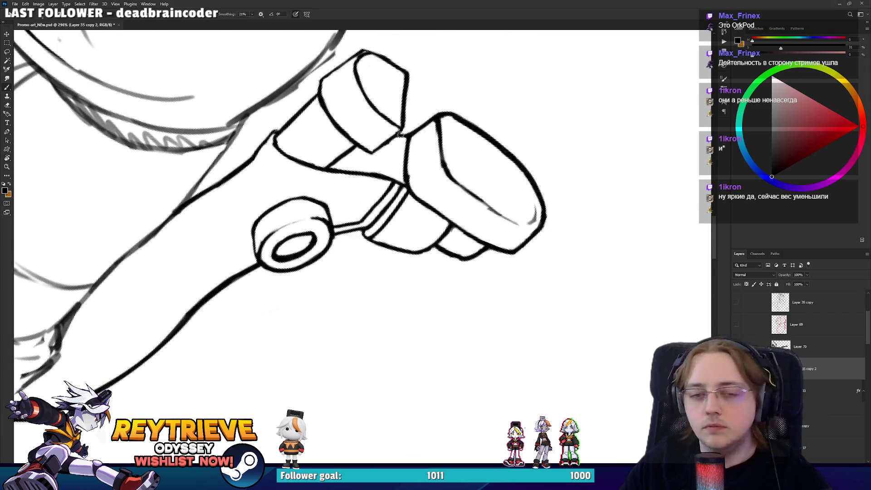
{"action": "key", "text": "e"}
{"action": "key", "text": "b"}
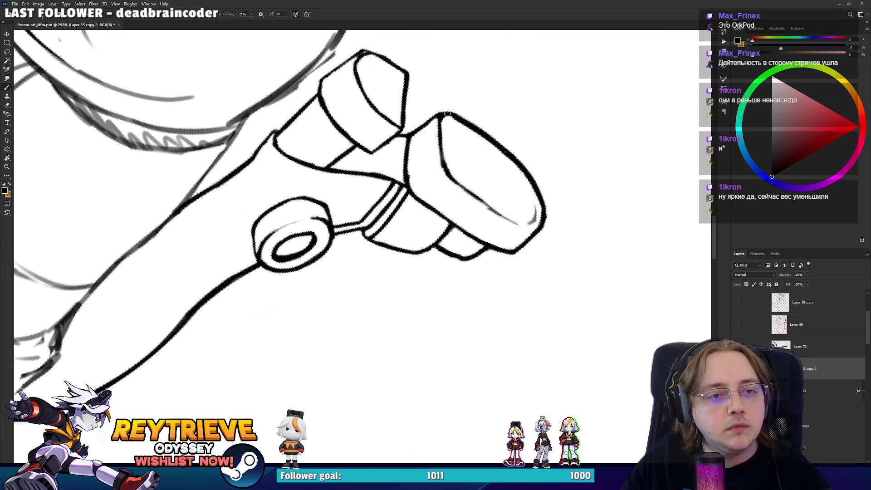
Erase part of the ring's lower-right outline, then zoom out to check the whole leg
{"action": "left_click_drag", "start_coordinate": [428, 124], "coordinate": [493, 229]}
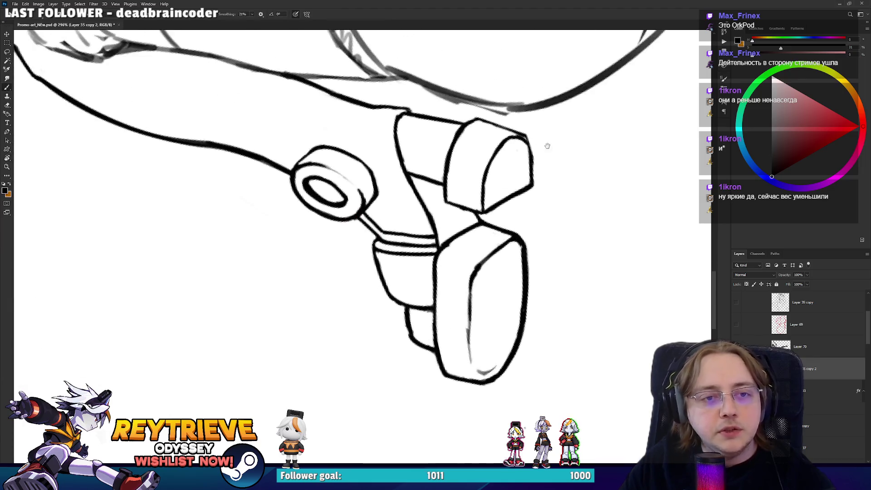
{"action": "mouse_move", "coordinate": [506, 239]}
{"action": "left_mouse_down"}
{"action": "mouse_move", "coordinate": [476, 185]}
{"action": "mouse_move", "coordinate": [402, 216]}
{"action": "left_mouse_up"}
{"action": "key", "text": "e"}
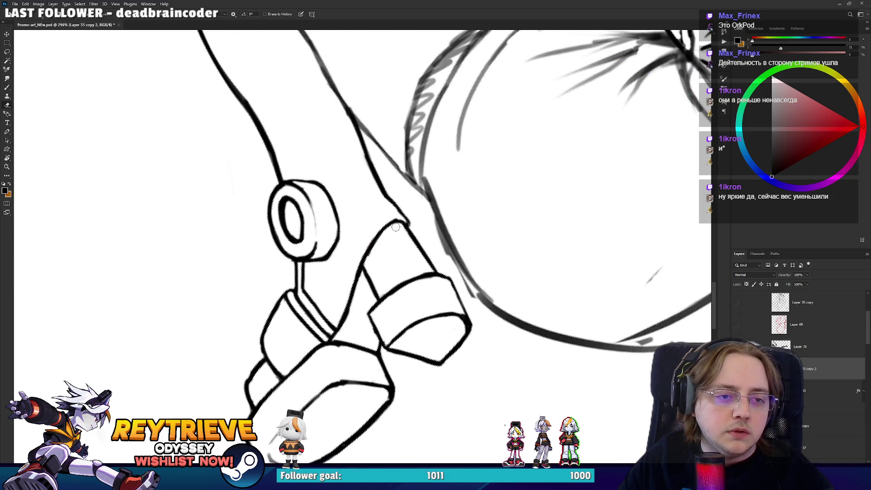
{"action": "left_click_drag", "start_coordinate": [339, 252], "coordinate": [323, 256]}
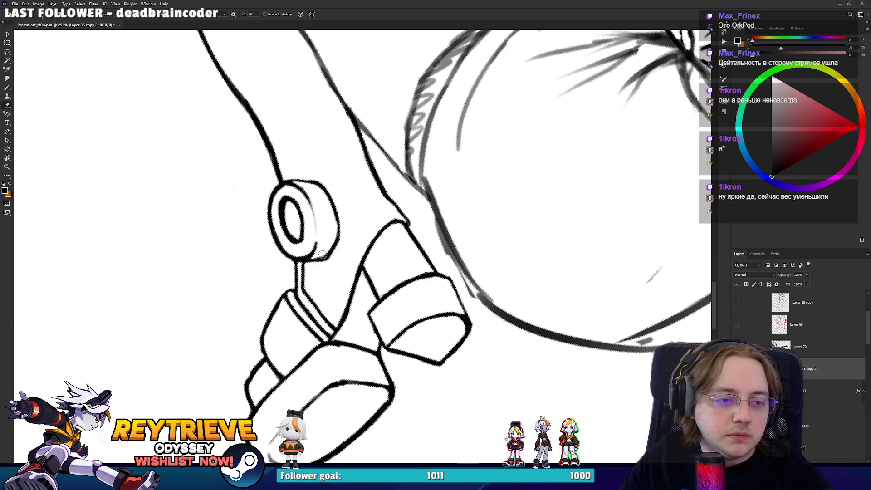
{"action": "left_click_drag", "start_coordinate": [339, 311], "coordinate": [385, 293]}
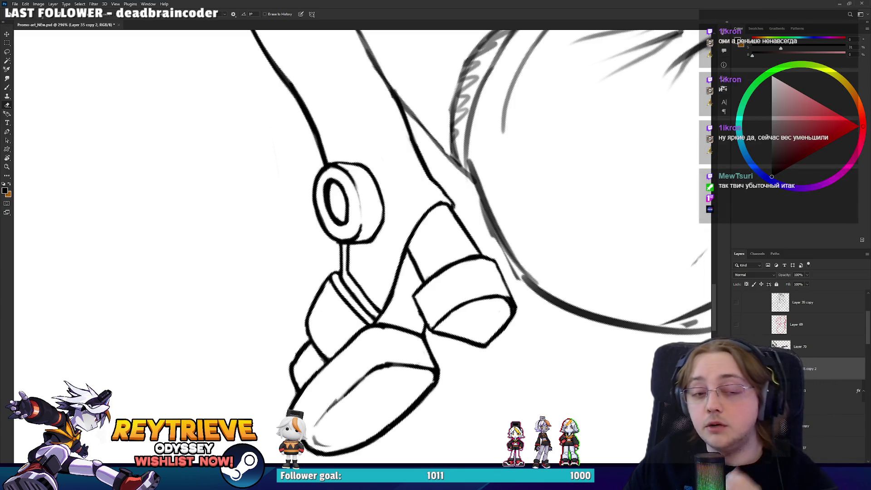
{"action": "key", "text": "b"}
{"action": "key", "text": "e"}
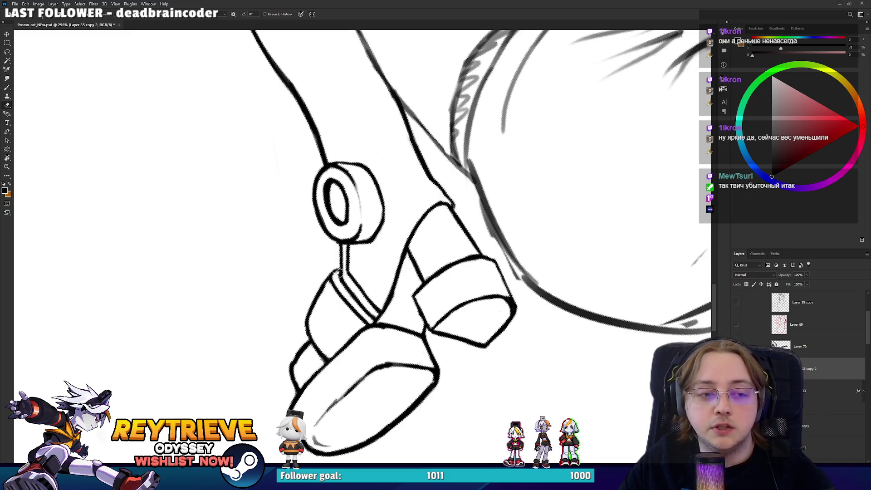
{"action": "mouse_move", "coordinate": [337, 275]}
{"action": "left_mouse_down"}
{"action": "mouse_move", "coordinate": [471, 263]}
{"action": "mouse_move", "coordinate": [501, 304]}
{"action": "left_mouse_up"}
{"action": "key", "text": "r"}
{"action": "key", "text": "e"}
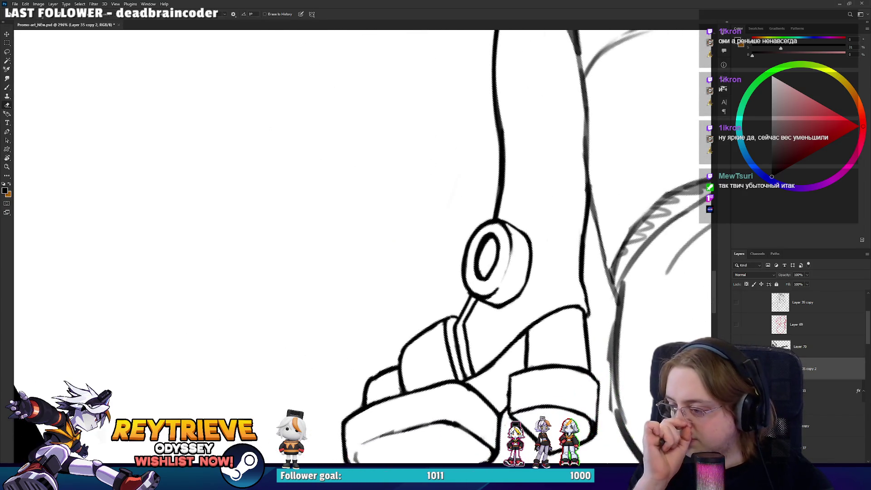
{"action": "key", "text": "r"}
{"action": "scroll", "coordinate": [393, 323], "scroll_direction": "down", "scroll_amount": 5}
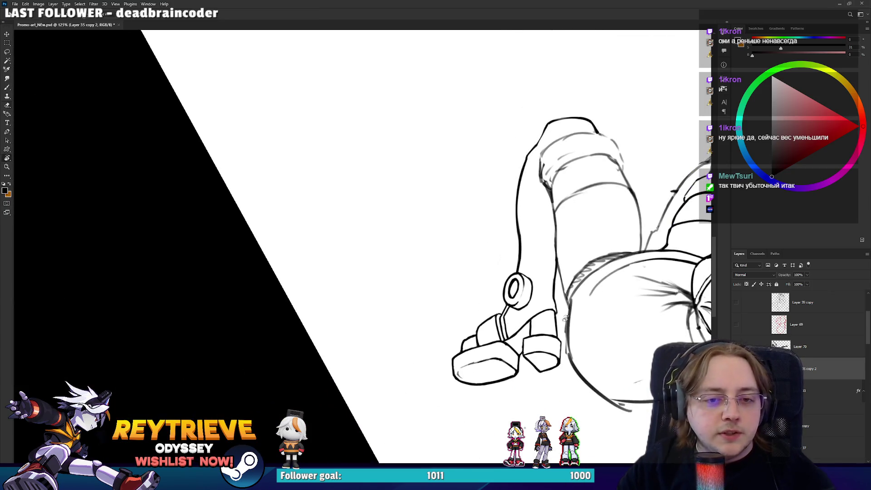
Ink a short stroke along the arm edge and erase its excess
{"action": "mouse_move", "coordinate": [453, 272]}
{"action": "left_mouse_down"}
{"action": "mouse_move", "coordinate": [393, 323]}
{"action": "mouse_move", "coordinate": [389, 245]}
{"action": "mouse_move", "coordinate": [411, 193]}
{"action": "left_mouse_up"}
{"action": "scroll", "coordinate": [393, 323], "scroll_direction": "up", "scroll_amount": 5}
{"action": "key", "text": "e"}
{"action": "key", "text": "b"}
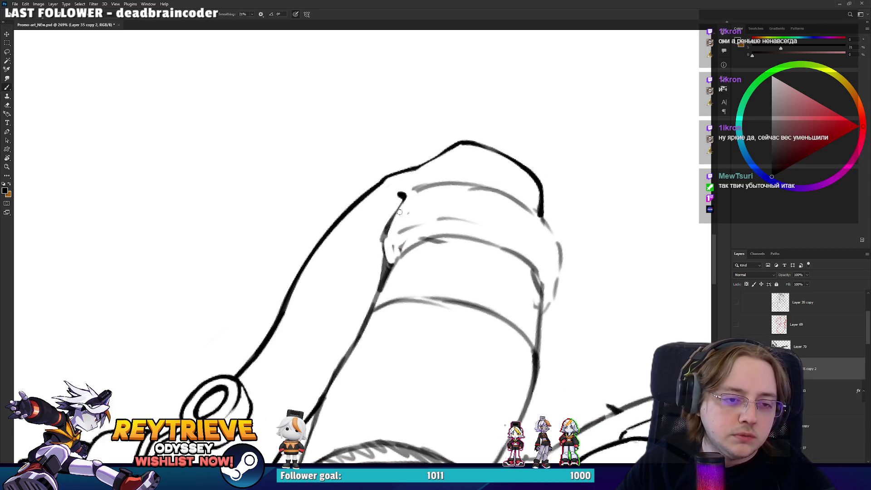
{"action": "left_click_drag", "start_coordinate": [386, 229], "coordinate": [402, 200]}
{"action": "key", "text": "e"}
{"action": "mouse_move", "coordinate": [388, 241]}
{"action": "left_mouse_down"}
{"action": "mouse_move", "coordinate": [394, 220]}
{"action": "mouse_move", "coordinate": [379, 202]}
{"action": "mouse_move", "coordinate": [397, 206]}
{"action": "left_mouse_up"}
Ink the cuff's left line and inner line in dark ink, redrawing the inner line until it looks right
{"action": "key", "text": "r"}
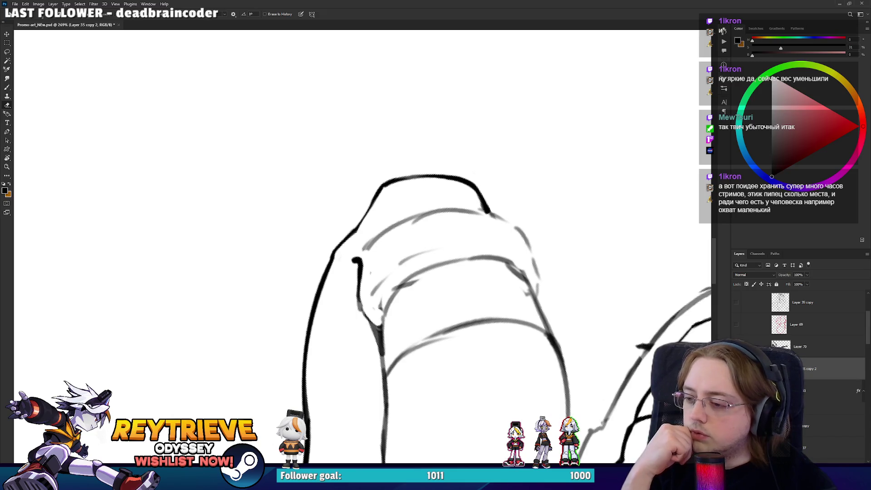
{"action": "mouse_move", "coordinate": [408, 227]}
{"action": "left_mouse_down"}
{"action": "mouse_move", "coordinate": [390, 290]}
{"action": "mouse_move", "coordinate": [418, 212]}
{"action": "mouse_move", "coordinate": [451, 278]}
{"action": "left_mouse_up"}
{"action": "key", "text": "r"}
{"action": "key", "text": "b"}
{"action": "key", "text": "ctrl+z"}
{"action": "left_click_drag", "start_coordinate": [418, 210], "coordinate": [451, 278]}
{"action": "left_click_drag", "start_coordinate": [431, 136], "coordinate": [425, 243]}
{"action": "key", "text": "ctrl+z"}
{"action": "left_click_drag", "start_coordinate": [439, 125], "coordinate": [427, 252]}
{"action": "key", "text": "ctrl+z"}
{"action": "left_click_drag", "start_coordinate": [422, 175], "coordinate": [429, 242]}
{"action": "mouse_move", "coordinate": [454, 115]}
{"action": "left_mouse_down"}
{"action": "mouse_move", "coordinate": [422, 177]}
{"action": "mouse_move", "coordinate": [428, 229]}
{"action": "left_mouse_up"}
Erase part of the inner cuff line and stray bits of ink
{"action": "key", "text": "e"}
{"action": "key", "text": "r"}
{"action": "left_click_drag", "start_coordinate": [443, 156], "coordinate": [356, 233]}
{"action": "key", "text": "e"}
{"action": "key", "text": "r"}
{"action": "mouse_move", "coordinate": [366, 109]}
{"action": "left_mouse_down"}
{"action": "mouse_move", "coordinate": [375, 90]}
{"action": "mouse_move", "coordinate": [350, 233]}
{"action": "left_mouse_up"}
Try a short stroke at the cuff's left outline, then undo the faint result
{"action": "key", "text": "b"}
{"action": "mouse_move", "coordinate": [349, 199]}
{"action": "left_mouse_down"}
{"action": "mouse_move", "coordinate": [363, 157]}
{"action": "mouse_move", "coordinate": [385, 135]}
{"action": "mouse_move", "coordinate": [350, 243]}
{"action": "mouse_move", "coordinate": [372, 142]}
{"action": "left_mouse_up"}
{"action": "key", "text": "ctrl+z"}
{"action": "key", "text": "r"}
{"action": "key", "text": "e"}
{"action": "key", "text": "r"}
{"action": "key", "text": "e"}
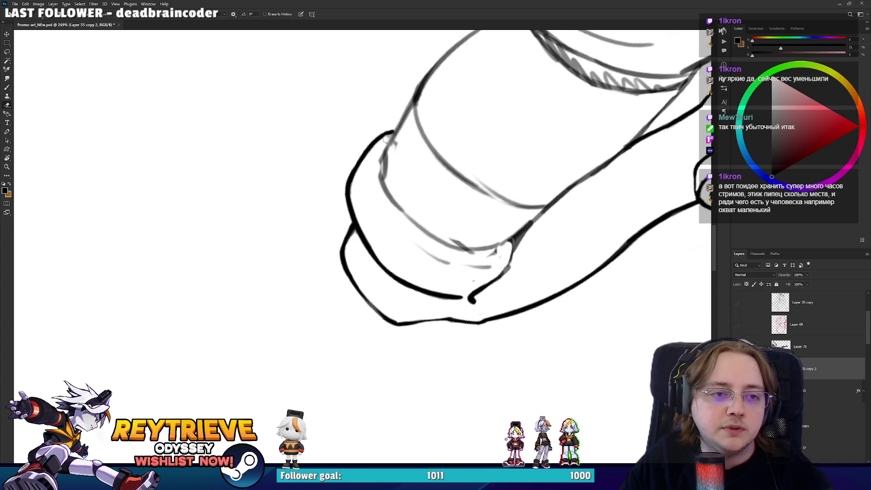
Extend the cuff's upper-left contour upward and erase the overlapping strokes
{"action": "key", "text": "r"}
{"action": "key", "text": "ctrl+z"}
{"action": "left_click_drag", "start_coordinate": [400, 206], "coordinate": [413, 157]}
{"action": "key", "text": "ctrl+z"}
{"action": "mouse_move", "coordinate": [400, 199]}
{"action": "left_mouse_down"}
{"action": "mouse_move", "coordinate": [413, 159]}
{"action": "mouse_move", "coordinate": [456, 111]}
{"action": "left_mouse_up"}
{"action": "key", "text": "ctrl+z"}
{"action": "left_click_drag", "start_coordinate": [401, 177], "coordinate": [470, 104]}
{"action": "key", "text": "e"}
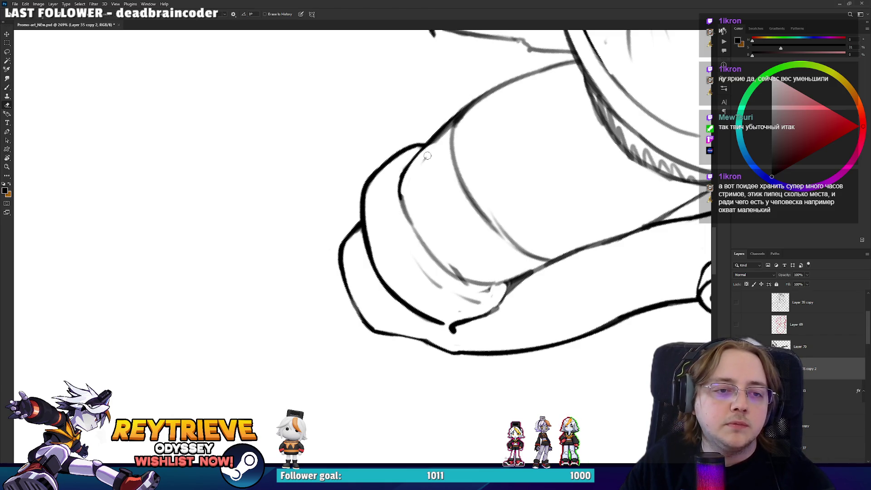
{"action": "left_click_drag", "start_coordinate": [444, 136], "coordinate": [318, 318]}
{"action": "key", "text": "b"}
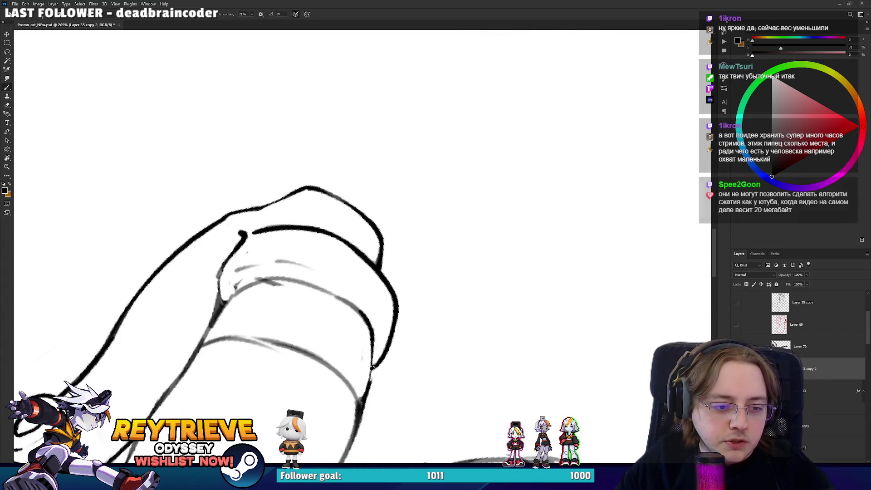
{"action": "key", "text": "e"}
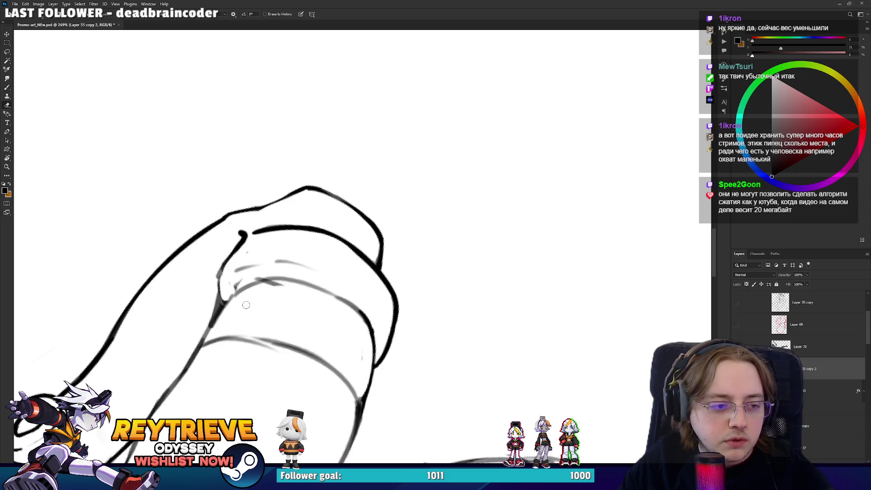
Darken the arm line beside the wristband
{"action": "key", "text": "r"}
{"action": "left_click_drag", "start_coordinate": [252, 303], "coordinate": [248, 379]}
{"action": "key", "text": "b"}
{"action": "left_click_drag", "start_coordinate": [248, 342], "coordinate": [241, 390]}
{"action": "left_click_drag", "start_coordinate": [241, 351], "coordinate": [318, 317]}
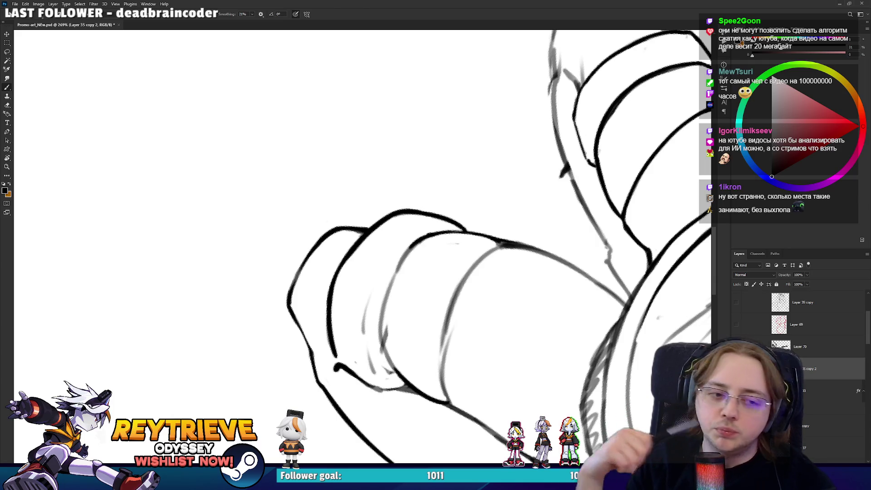
Erase faint sketch marks beside the cuff's left edge
{"action": "key", "text": "r"}
{"action": "mouse_move", "coordinate": [511, 272]}
{"action": "left_mouse_down"}
{"action": "mouse_move", "coordinate": [500, 308]}
{"action": "mouse_move", "coordinate": [491, 307]}
{"action": "left_mouse_up"}
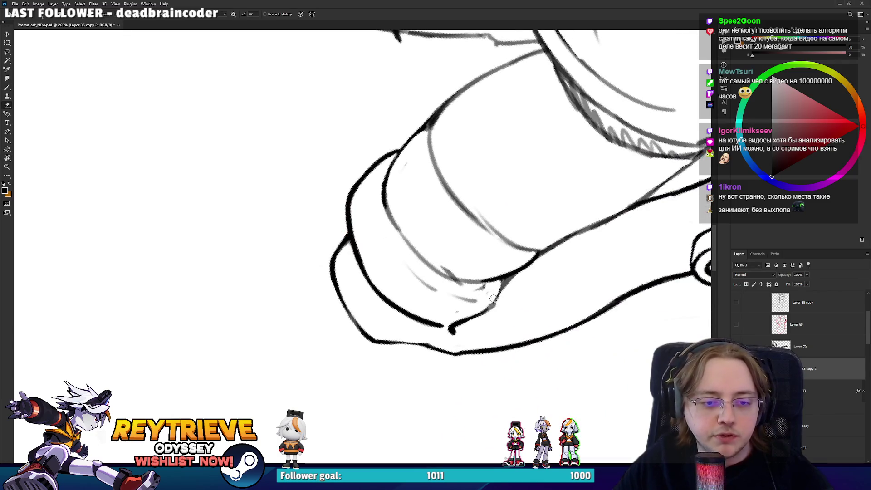
{"action": "left_click_drag", "start_coordinate": [510, 268], "coordinate": [497, 321]}
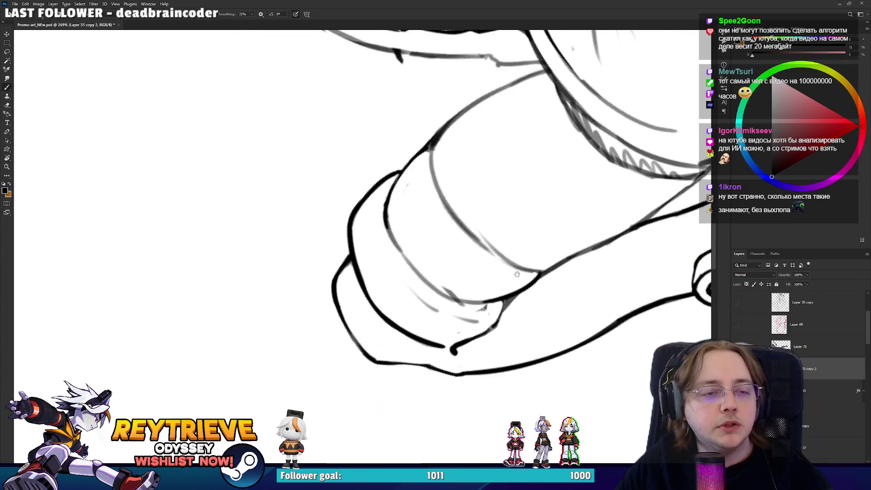
{"action": "key", "text": "r"}
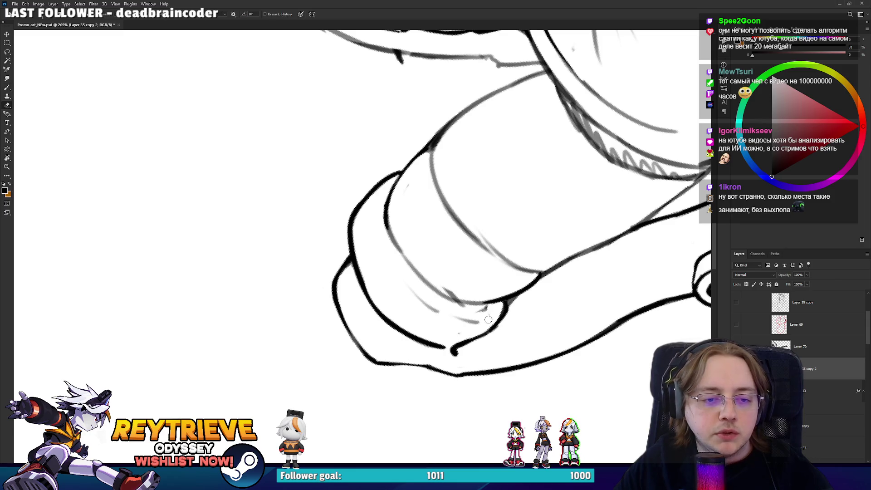
{"action": "left_click_drag", "start_coordinate": [505, 301], "coordinate": [352, 341]}
{"action": "key", "text": "e"}
{"action": "key", "text": "b"}
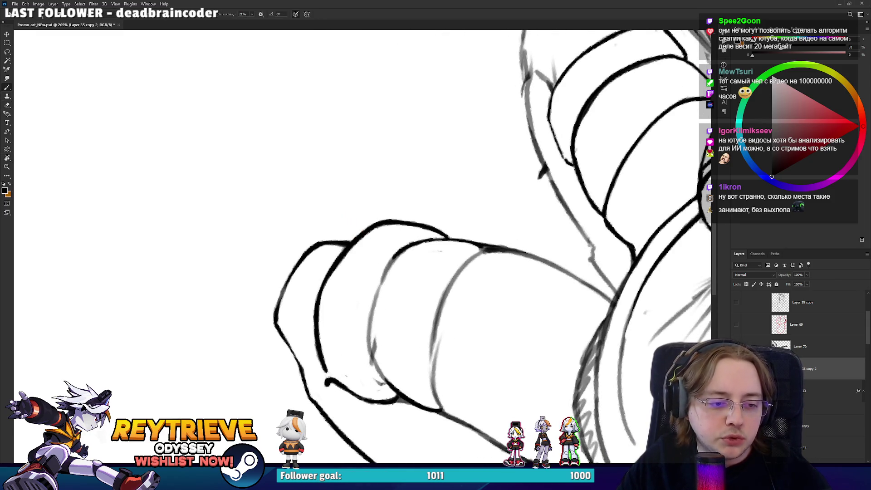
{"action": "mouse_move", "coordinate": [374, 381]}
{"action": "left_mouse_down"}
{"action": "mouse_move", "coordinate": [348, 331]}
{"action": "mouse_move", "coordinate": [343, 263]}
{"action": "mouse_move", "coordinate": [368, 204]}
{"action": "left_mouse_up"}
{"action": "key", "text": "e"}
{"action": "left_click_drag", "start_coordinate": [356, 309], "coordinate": [358, 263]}
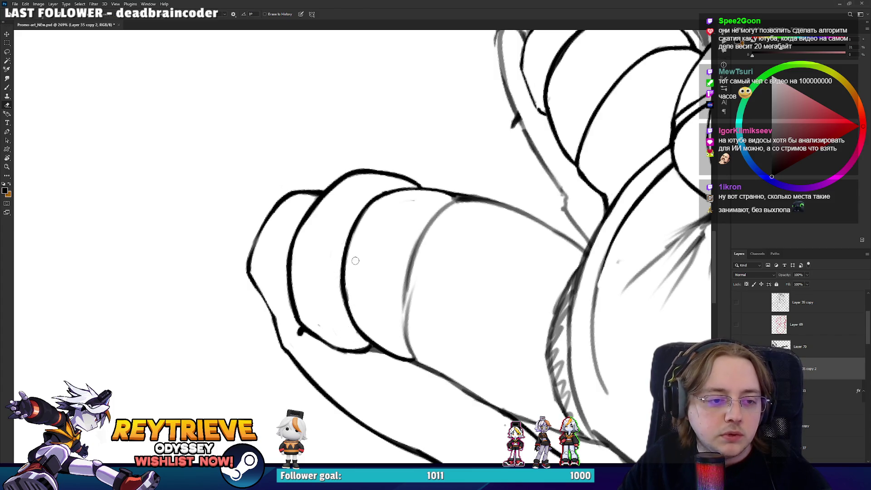
Erase and redraw the cuff's outer line in bold ink
{"action": "key", "text": "r"}
{"action": "left_click_drag", "start_coordinate": [322, 311], "coordinate": [309, 250]}
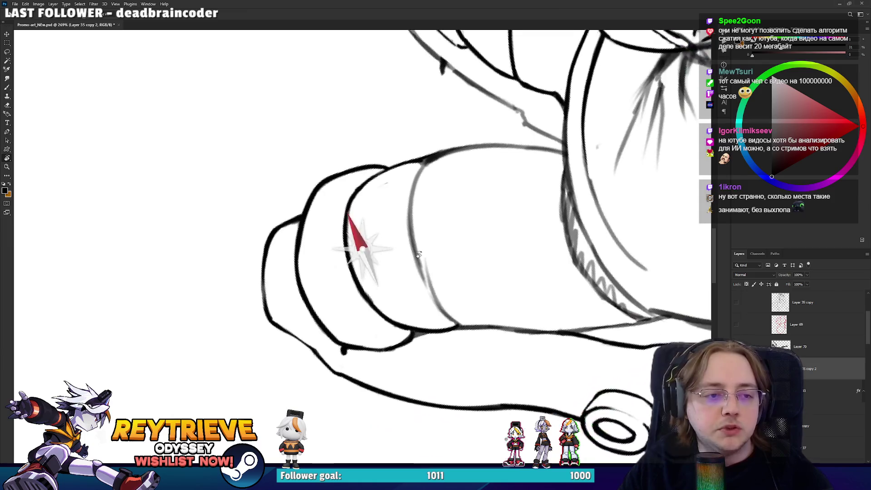
{"action": "key", "text": "r"}
{"action": "left_click_drag", "start_coordinate": [345, 214], "coordinate": [420, 157]}
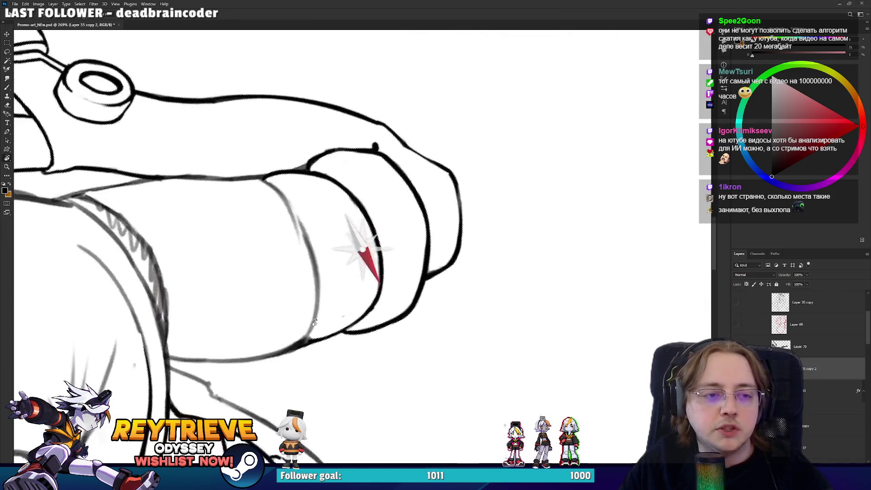
{"action": "key", "text": "e"}
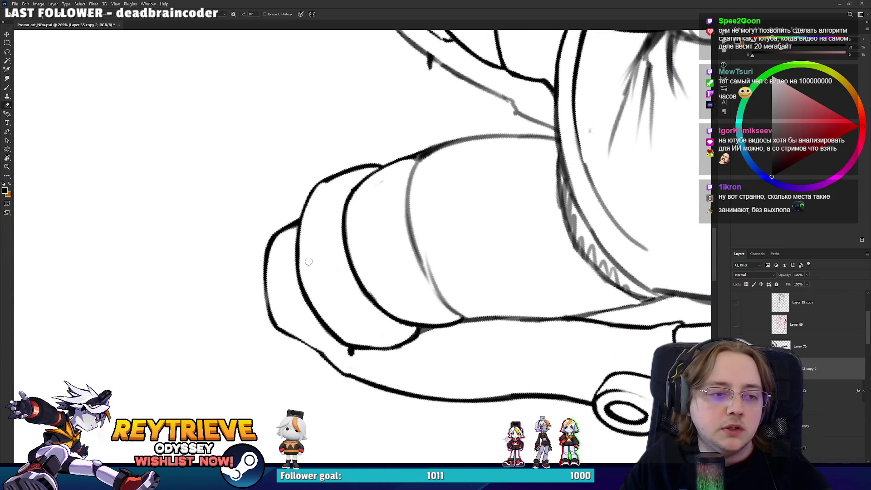
{"action": "left_click_drag", "start_coordinate": [323, 186], "coordinate": [311, 232]}
{"action": "key", "text": "b"}
{"action": "mouse_move", "coordinate": [315, 189]}
{"action": "left_mouse_down"}
{"action": "mouse_move", "coordinate": [298, 290]}
{"action": "mouse_move", "coordinate": [315, 189]}
{"action": "left_mouse_up"}
{"action": "key", "text": "ctrl+z"}
{"action": "mouse_move", "coordinate": [305, 302]}
{"action": "left_mouse_down"}
{"action": "mouse_move", "coordinate": [326, 183]}
{"action": "mouse_move", "coordinate": [356, 237]}
{"action": "left_mouse_up"}
Ink the cuff's band lines darker and erase excess from the vertical band line
{"action": "key", "text": "r"}
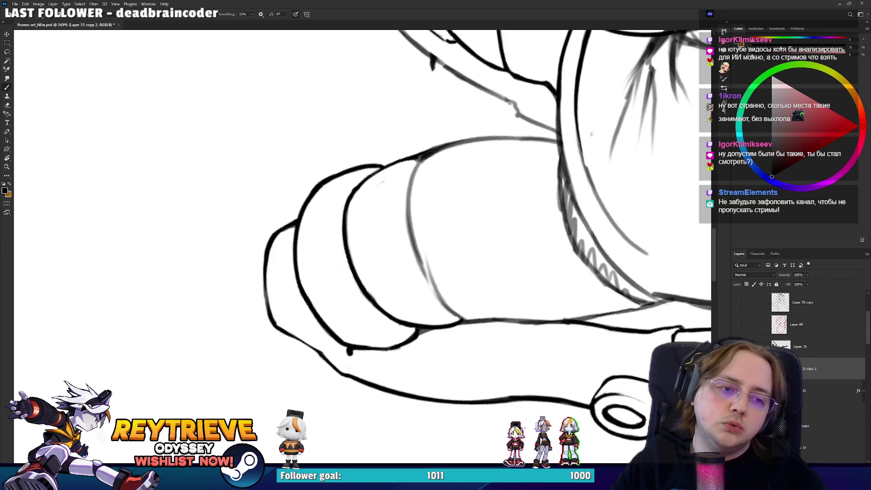
{"action": "left_click_drag", "start_coordinate": [454, 254], "coordinate": [476, 322]}
{"action": "key", "text": "e"}
{"action": "left_click_drag", "start_coordinate": [414, 247], "coordinate": [416, 311]}
{"action": "key", "text": "b"}
{"action": "left_click_drag", "start_coordinate": [429, 352], "coordinate": [418, 311]}
{"action": "mouse_move", "coordinate": [411, 247]}
{"action": "left_mouse_down"}
{"action": "mouse_move", "coordinate": [426, 340]}
{"action": "mouse_move", "coordinate": [412, 299]}
{"action": "mouse_move", "coordinate": [415, 225]}
{"action": "mouse_move", "coordinate": [446, 186]}
{"action": "mouse_move", "coordinate": [481, 252]}
{"action": "left_mouse_up"}
{"action": "key", "text": "ctrl+z"}
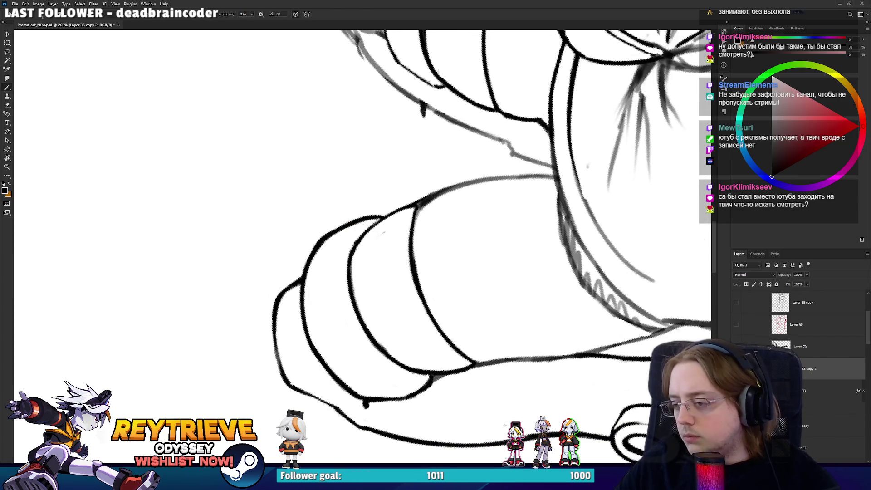
{"action": "key", "text": "e"}
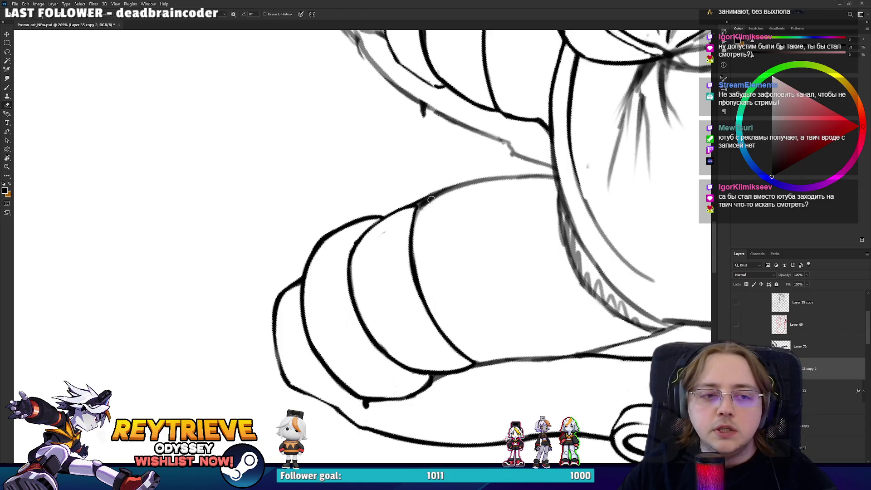
{"action": "left_click_drag", "start_coordinate": [414, 208], "coordinate": [414, 263]}
{"action": "key", "text": "b"}
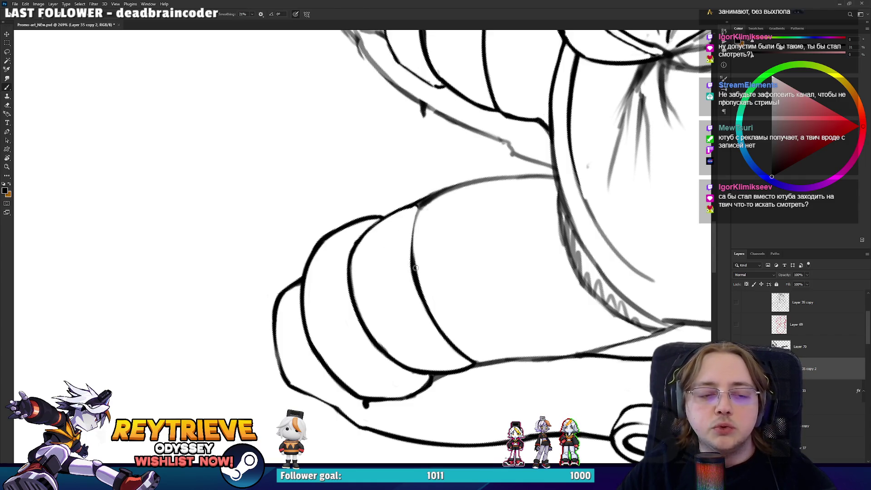
{"action": "key", "text": "e"}
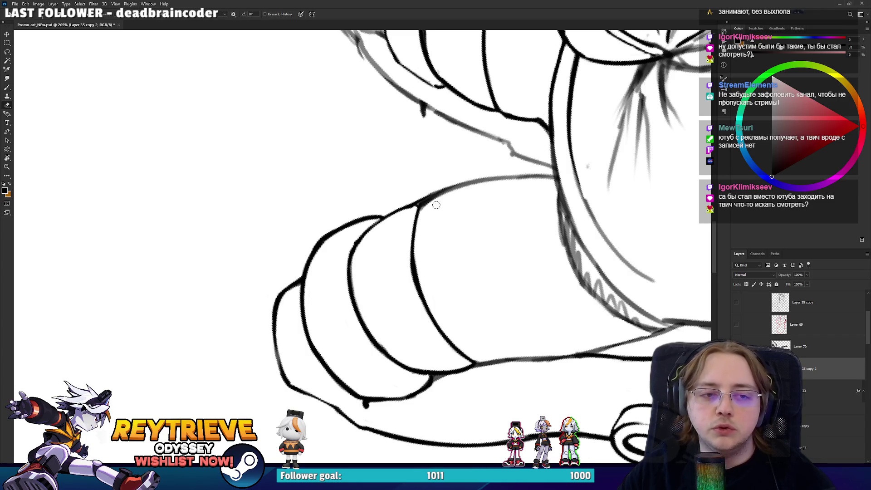
Clear the old left strokes on the leg and redraw its left contour below the cuff
{"action": "left_click_drag", "start_coordinate": [479, 176], "coordinate": [391, 317]}
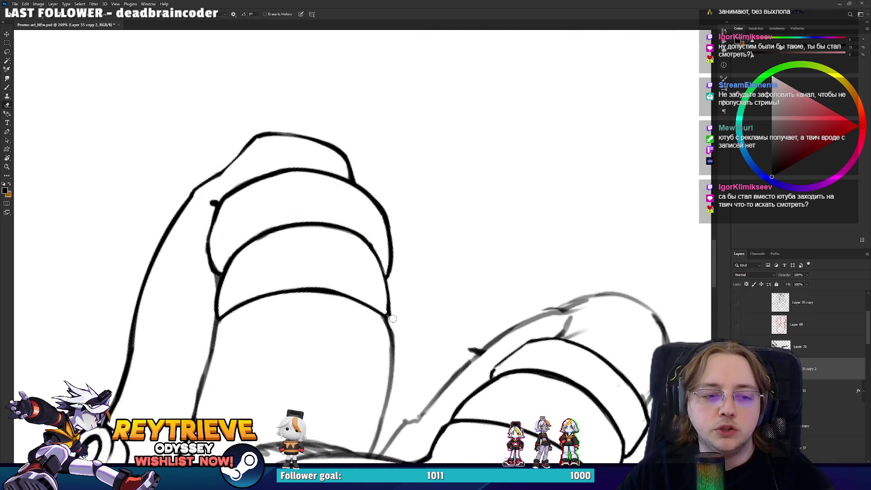
{"action": "key", "text": "b"}
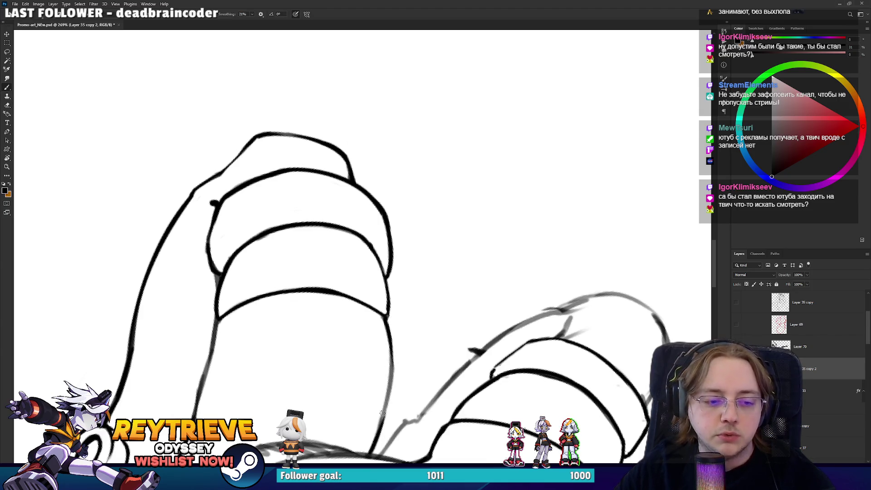
{"action": "key", "text": "e"}
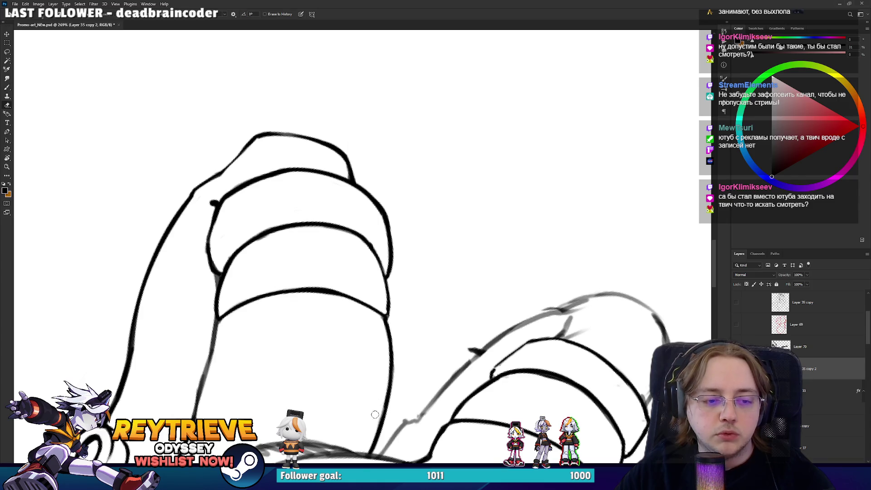
{"action": "key", "text": "b"}
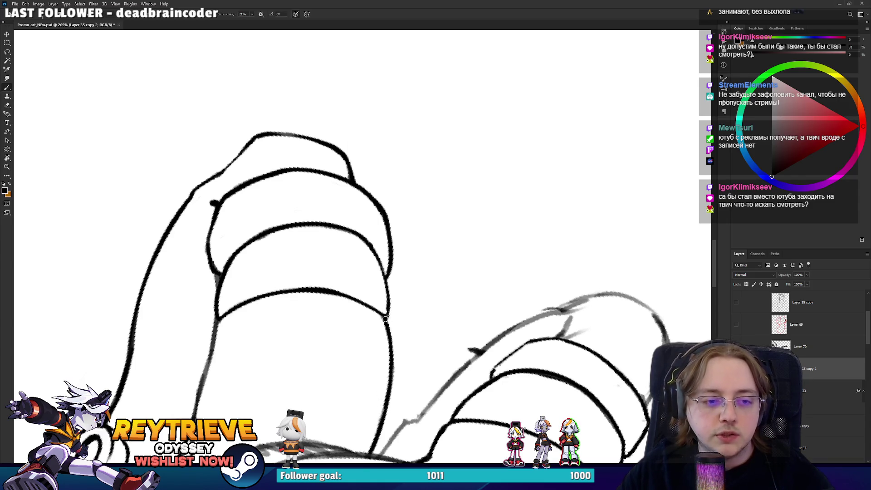
{"action": "left_click_drag", "start_coordinate": [384, 313], "coordinate": [487, 297]}
{"action": "key", "text": "e"}
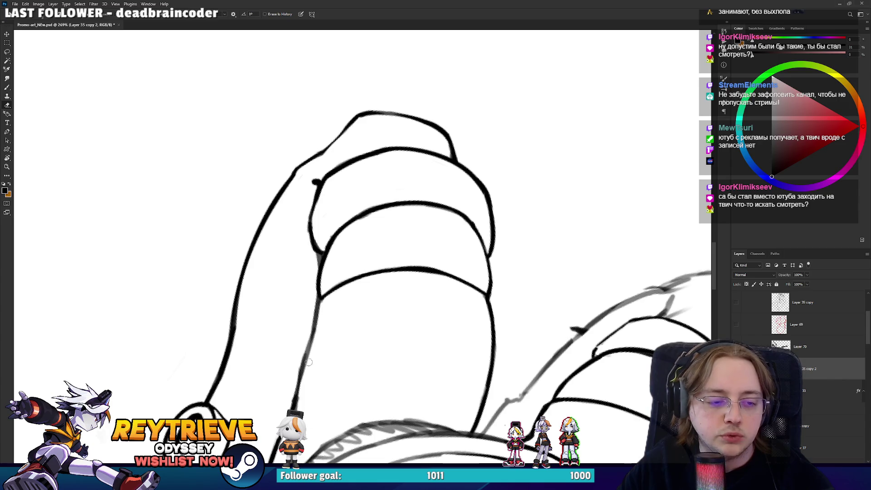
{"action": "left_click_drag", "start_coordinate": [309, 377], "coordinate": [314, 332]}
{"action": "key", "text": "b"}
{"action": "left_click_drag", "start_coordinate": [319, 299], "coordinate": [297, 387]}
{"action": "key", "text": "ctrl+z"}
{"action": "key", "text": "ctrl+z"}
{"action": "key", "text": "ctrl+z"}
{"action": "mouse_move", "coordinate": [320, 300]}
{"action": "left_mouse_down"}
{"action": "mouse_move", "coordinate": [297, 392]}
{"action": "mouse_move", "coordinate": [319, 313]}
{"action": "left_mouse_up"}
Darken the leg's left contour, then zoom out to 87.1% to see the whole drawing
{"action": "key", "text": "e"}
{"action": "mouse_move", "coordinate": [308, 356]}
{"action": "left_mouse_down"}
{"action": "mouse_move", "coordinate": [321, 308]}
{"action": "mouse_move", "coordinate": [381, 253]}
{"action": "left_mouse_up"}
{"action": "key", "text": "b"}
{"action": "left_click_drag", "start_coordinate": [339, 404], "coordinate": [344, 332]}
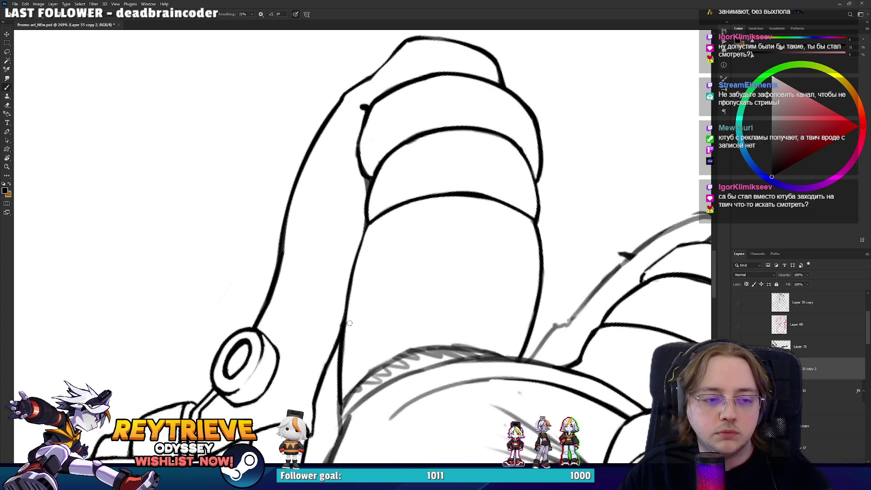
{"action": "mouse_move", "coordinate": [377, 258]}
{"action": "left_mouse_down"}
{"action": "mouse_move", "coordinate": [360, 247]}
{"action": "mouse_move", "coordinate": [453, 249]}
{"action": "left_mouse_up"}
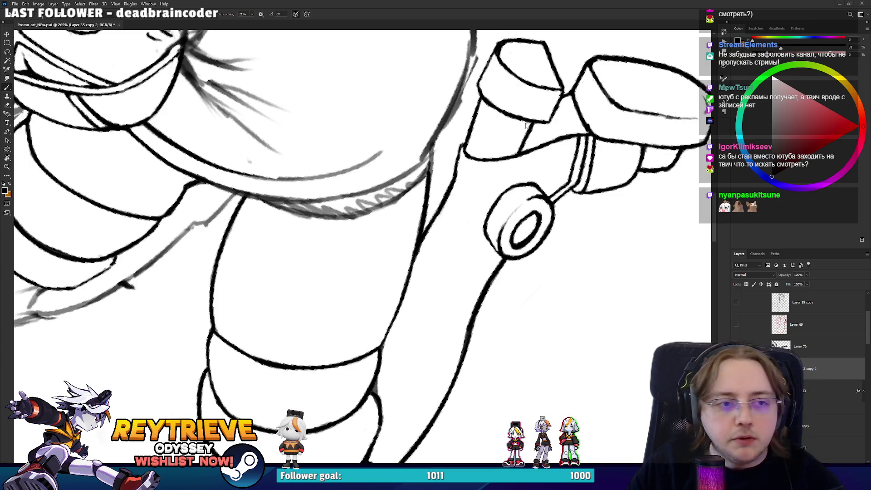
{"action": "key", "text": "ctrl+0"}
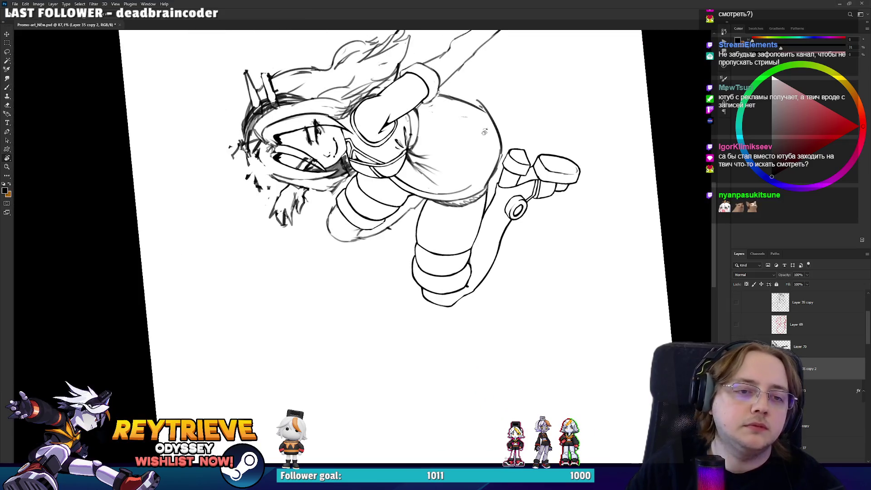
Try a long outline stroke up the arm, undoing and restoring it several times
{"action": "mouse_move", "coordinate": [481, 127]}
{"action": "left_mouse_down"}
{"action": "mouse_move", "coordinate": [336, 230]}
{"action": "mouse_move", "coordinate": [345, 289]}
{"action": "left_mouse_up"}
{"action": "scroll", "coordinate": [335, 230], "scroll_direction": "up", "scroll_amount": 3}
{"action": "key", "text": "e"}
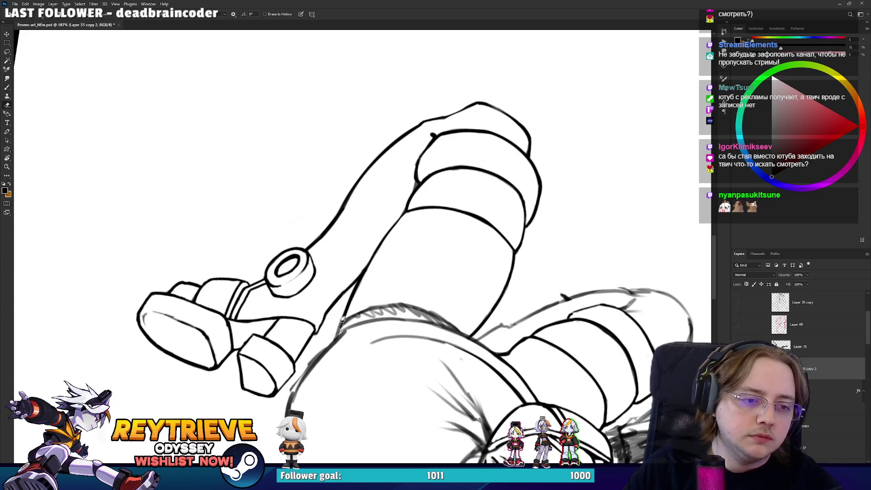
{"action": "key", "text": "b"}
{"action": "left_click_drag", "start_coordinate": [331, 346], "coordinate": [395, 223]}
{"action": "key", "text": "ctrl+z"}
{"action": "key", "text": "ctrl+shift+z"}
{"action": "key", "text": "ctrl+z"}
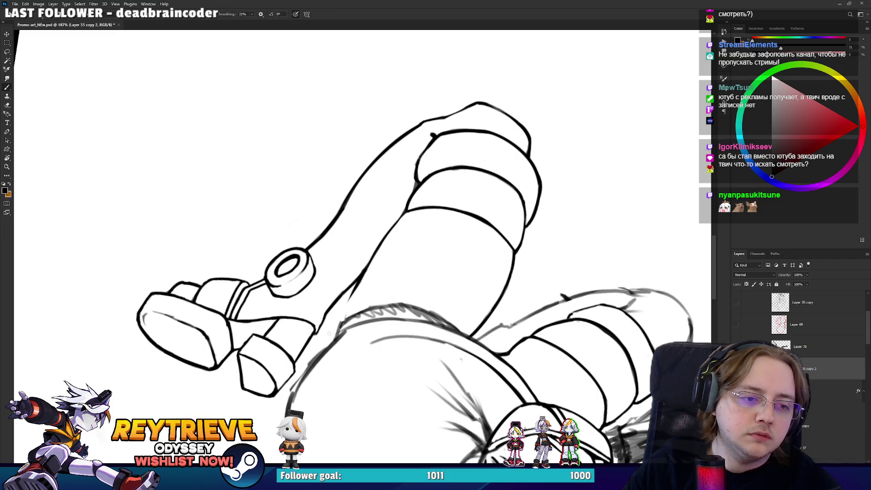
{"action": "left_click_drag", "start_coordinate": [321, 352], "coordinate": [399, 221]}
{"action": "key", "text": "ctrl+z"}
{"action": "key", "text": "ctrl+shift+z"}
Erase parts of the arm stroke and small stray line bits near the leg outline
{"action": "key", "text": "e"}
{"action": "mouse_move", "coordinate": [354, 290]}
{"action": "left_mouse_down"}
{"action": "mouse_move", "coordinate": [408, 213]}
{"action": "mouse_move", "coordinate": [489, 346]}
{"action": "mouse_move", "coordinate": [436, 390]}
{"action": "left_mouse_up"}
{"action": "key", "text": "b"}
{"action": "key", "text": "r"}
{"action": "key", "text": "e"}
{"action": "mouse_move", "coordinate": [378, 363]}
{"action": "left_mouse_down"}
{"action": "mouse_move", "coordinate": [383, 317]}
{"action": "mouse_move", "coordinate": [390, 321]}
{"action": "left_mouse_up"}
{"action": "mouse_move", "coordinate": [422, 263]}
{"action": "left_mouse_down"}
{"action": "mouse_move", "coordinate": [393, 335]}
{"action": "mouse_move", "coordinate": [406, 352]}
{"action": "left_mouse_up"}
{"action": "key", "text": "r"}
{"action": "key", "text": "b"}
Ink the left belly contour of the rounded hip shape and trim the stroke's end
{"action": "mouse_move", "coordinate": [399, 254]}
{"action": "left_mouse_down"}
{"action": "mouse_move", "coordinate": [394, 333]}
{"action": "mouse_move", "coordinate": [408, 352]}
{"action": "left_mouse_up"}
{"action": "key", "text": "ctrl+z"}
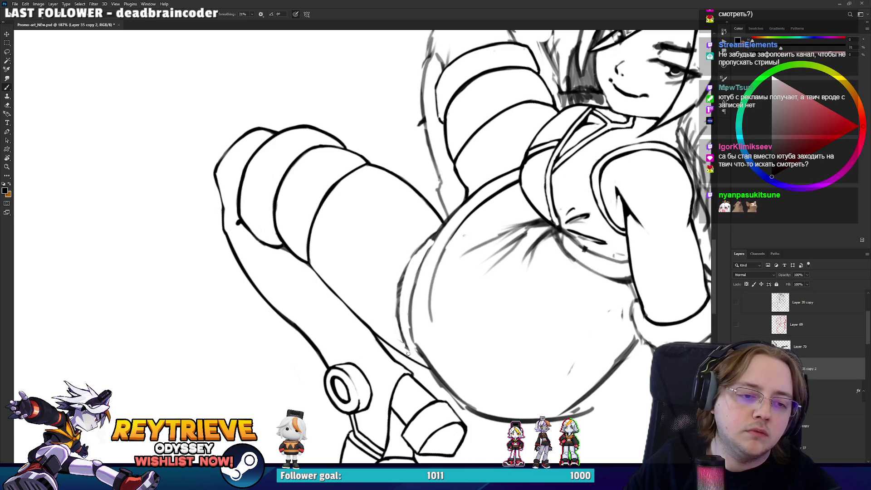
{"action": "left_click_drag", "start_coordinate": [424, 245], "coordinate": [391, 340]}
{"action": "key", "text": "e"}
{"action": "left_click_drag", "start_coordinate": [422, 243], "coordinate": [394, 281]}
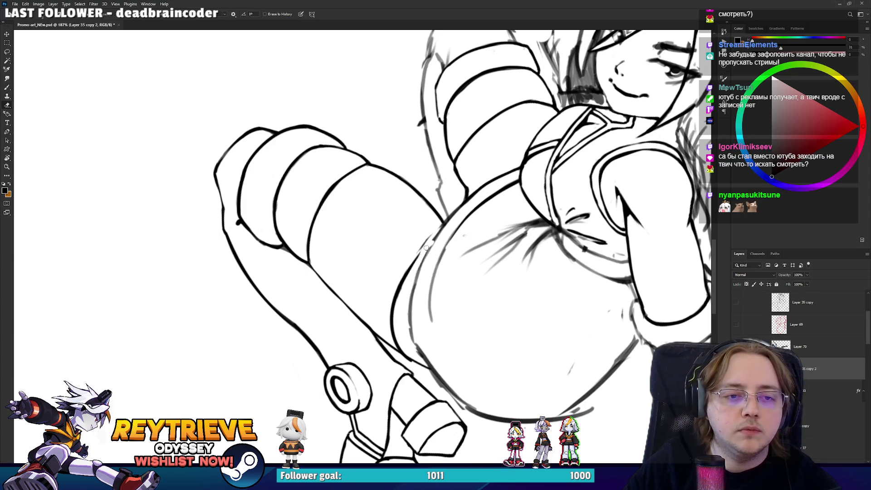
{"action": "key", "text": "b"}
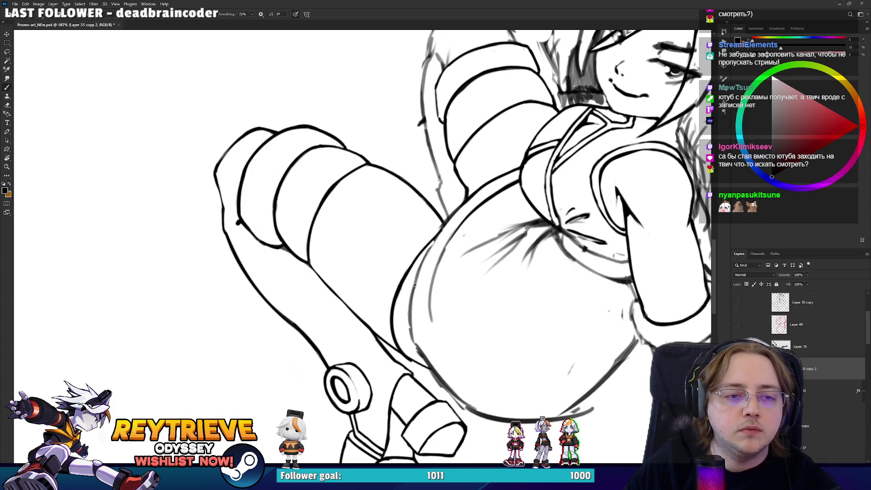
{"action": "left_click_drag", "start_coordinate": [421, 265], "coordinate": [456, 214]}
Redraw the left belly contour darker and thicker, undoing attempts until it looks right
{"action": "key", "text": "e"}
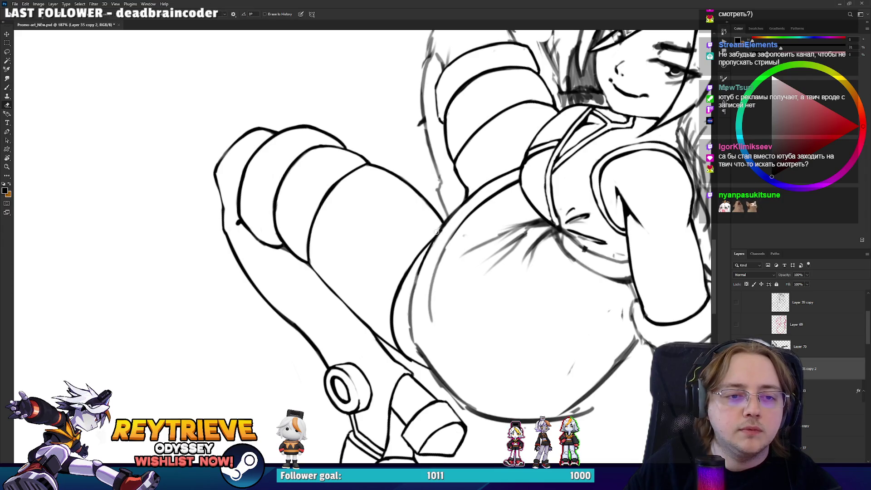
{"action": "key", "text": "b"}
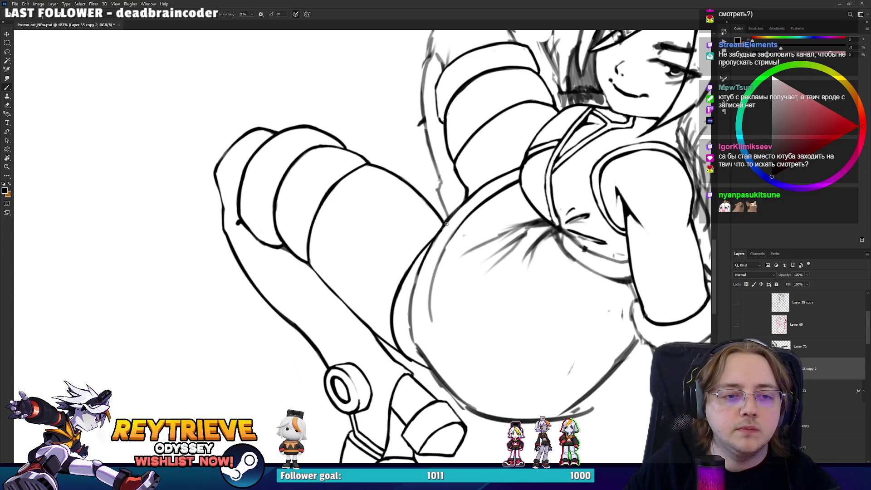
{"action": "mouse_move", "coordinate": [455, 213]}
{"action": "left_mouse_down"}
{"action": "mouse_move", "coordinate": [414, 278]}
{"action": "mouse_move", "coordinate": [410, 349]}
{"action": "left_mouse_up"}
{"action": "key", "text": "ctrl+z"}
{"action": "mouse_move", "coordinate": [419, 272]}
{"action": "left_mouse_down"}
{"action": "mouse_move", "coordinate": [409, 351]}
{"action": "mouse_move", "coordinate": [426, 260]}
{"action": "left_mouse_up"}
{"action": "key", "text": "ctrl+z"}
{"action": "key", "text": "ctrl+z"}
{"action": "key", "text": "ctrl+z"}
{"action": "left_click_drag", "start_coordinate": [411, 338], "coordinate": [426, 254]}
Rotate the canvas about 75° and erase faint sketch strokes along the shape's left edge
{"action": "key", "text": "e"}
{"action": "scroll", "coordinate": [452, 241], "scroll_direction": "up", "scroll_amount": 2}
{"action": "scroll", "coordinate": [452, 242], "scroll_direction": "up", "scroll_amount": 2}
{"action": "scroll", "coordinate": [452, 241], "scroll_direction": "up", "scroll_amount": 2}
{"action": "left_click_drag", "start_coordinate": [452, 241], "coordinate": [458, 198]}
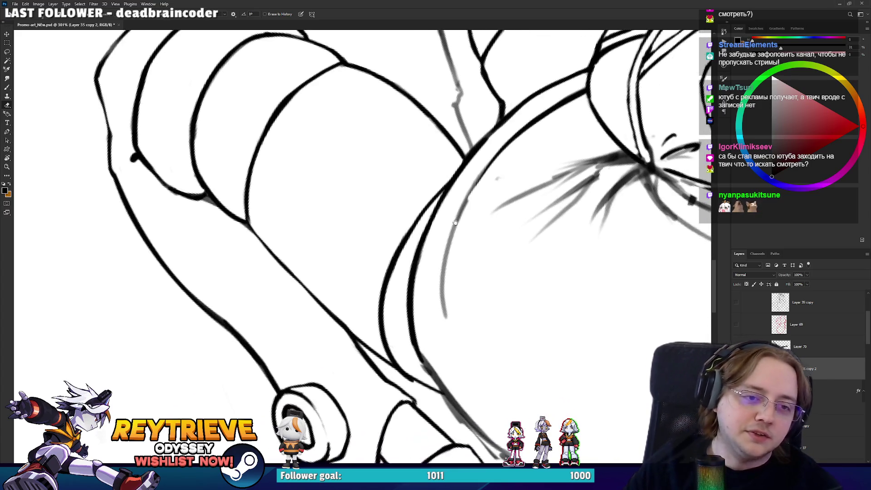
{"action": "key", "text": "b"}
{"action": "key", "text": "e"}
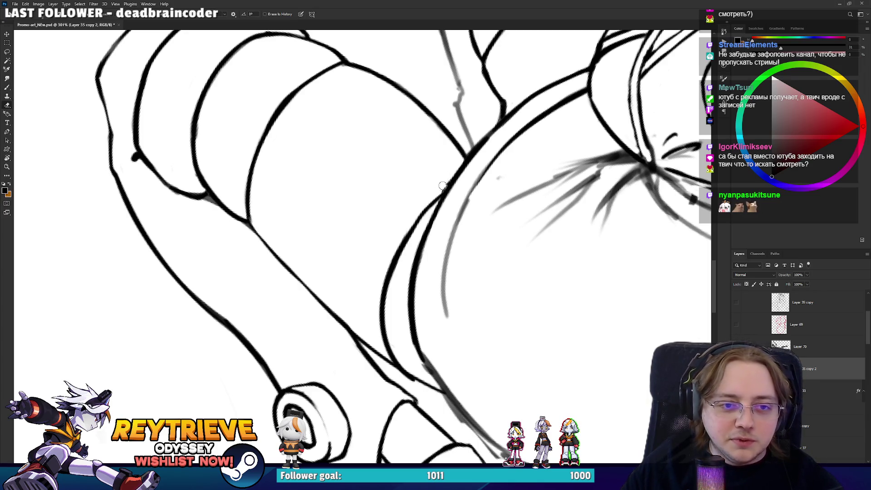
{"action": "left_click_drag", "start_coordinate": [462, 164], "coordinate": [360, 243]}
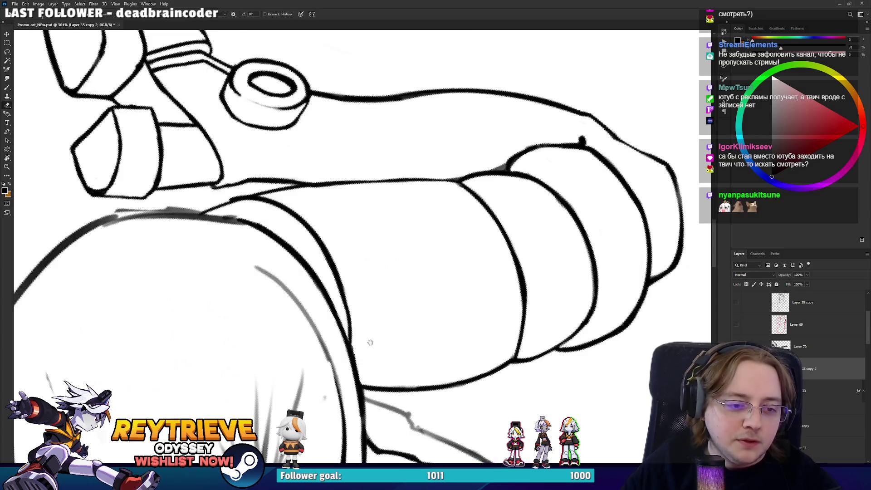
{"action": "left_click_drag", "start_coordinate": [370, 342], "coordinate": [412, 261]}
{"action": "key", "text": "b"}
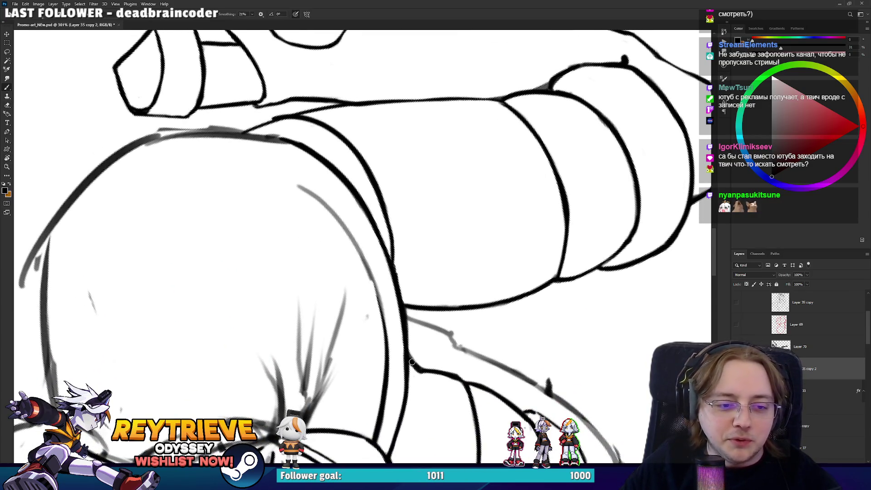
{"action": "left_click_drag", "start_coordinate": [412, 361], "coordinate": [441, 482]}
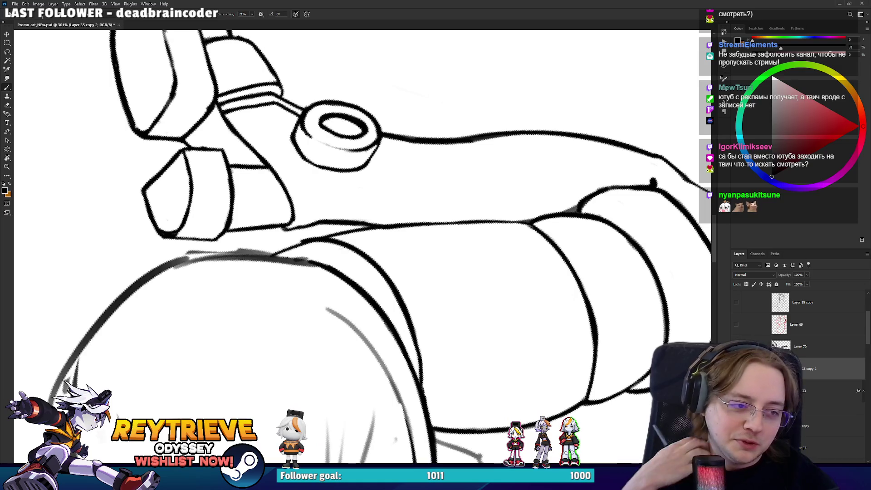
{"action": "key", "text": "r"}
{"action": "mouse_move", "coordinate": [404, 313]}
{"action": "left_mouse_down"}
{"action": "mouse_move", "coordinate": [438, 221]}
{"action": "mouse_move", "coordinate": [374, 360]}
{"action": "left_mouse_up"}
{"action": "key", "text": "e"}
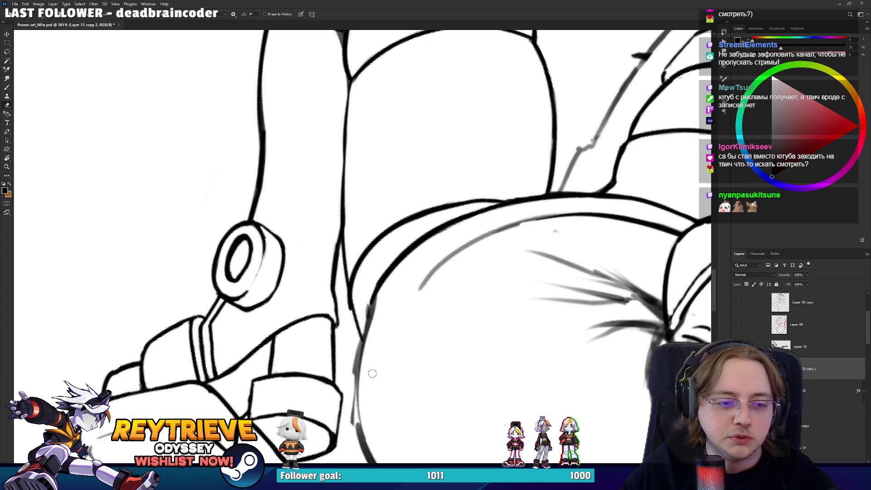
{"action": "left_click_drag", "start_coordinate": [371, 442], "coordinate": [384, 311]}
Ink the rounded shape's left outline in bold black, clearing leftover sketch marks beside it
{"action": "key", "text": "b"}
{"action": "mouse_move", "coordinate": [388, 272]}
{"action": "left_mouse_down"}
{"action": "mouse_move", "coordinate": [365, 456]}
{"action": "mouse_move", "coordinate": [379, 318]}
{"action": "left_mouse_up"}
{"action": "key", "text": "e"}
{"action": "mouse_move", "coordinate": [363, 385]}
{"action": "left_mouse_down"}
{"action": "mouse_move", "coordinate": [385, 303]}
{"action": "mouse_move", "coordinate": [348, 308]}
{"action": "left_mouse_up"}
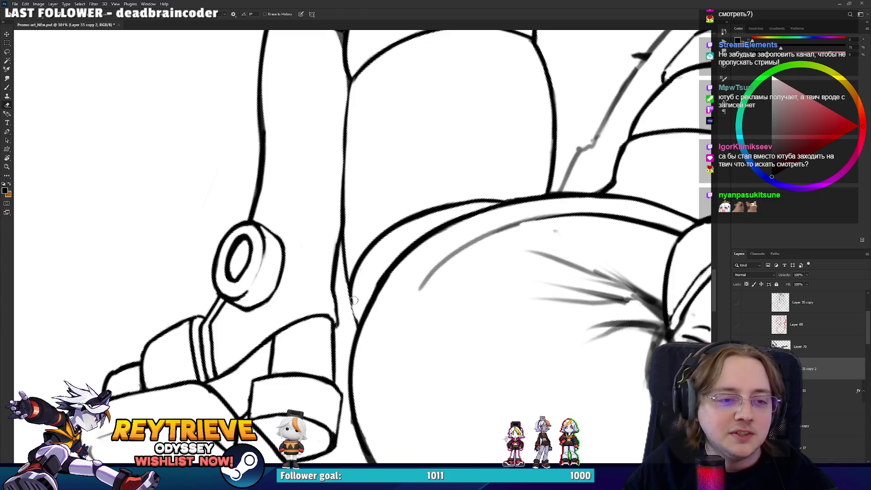
{"action": "key", "text": "b"}
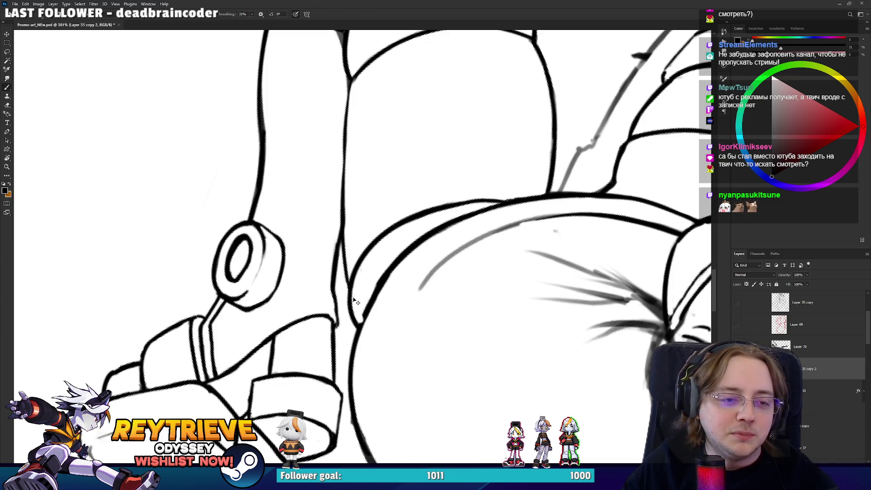
{"action": "left_click_drag", "start_coordinate": [347, 279], "coordinate": [360, 319]}
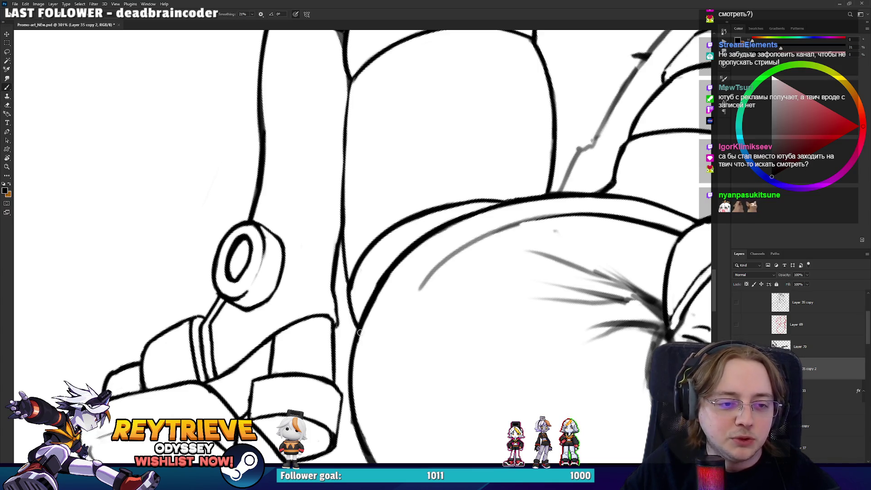
{"action": "scroll", "coordinate": [526, 205], "scroll_direction": "up", "scroll_amount": 3}
Ink a long left contour line along the rounded hip shape
{"action": "scroll", "coordinate": [517, 215], "scroll_direction": "up", "scroll_amount": 3}
{"action": "key", "text": "e"}
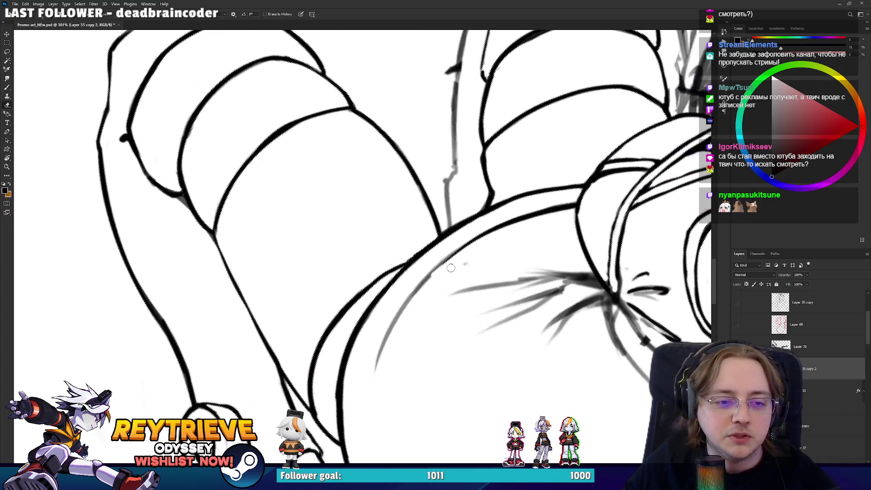
{"action": "key", "text": "r"}
{"action": "mouse_move", "coordinate": [507, 225]}
{"action": "left_mouse_down"}
{"action": "mouse_move", "coordinate": [524, 361]}
{"action": "mouse_move", "coordinate": [405, 261]}
{"action": "left_mouse_up"}
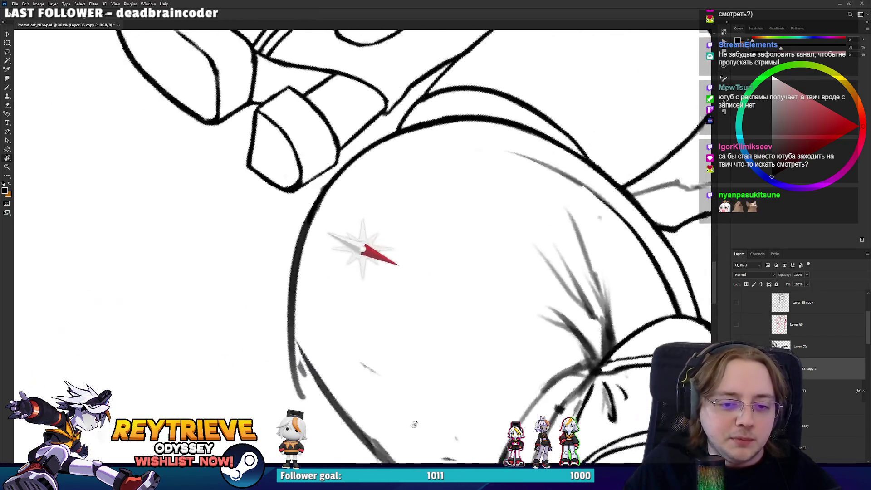
{"action": "key", "text": "b"}
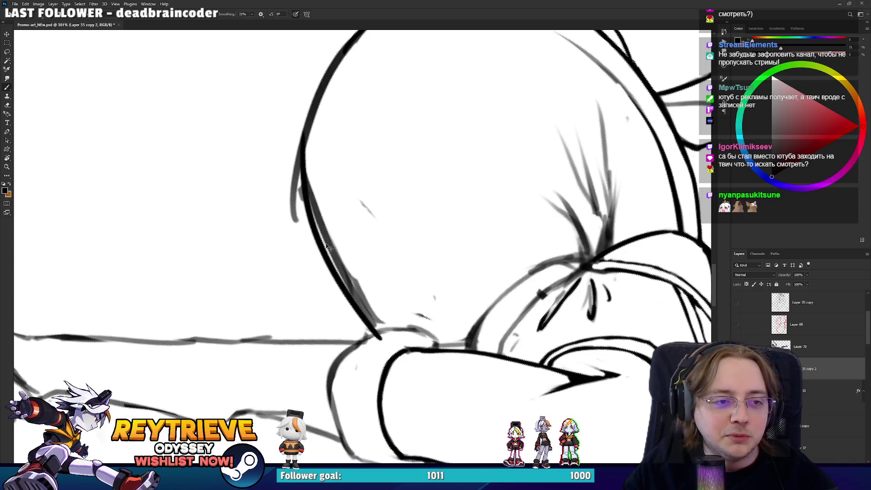
{"action": "mouse_move", "coordinate": [382, 328]}
{"action": "left_mouse_down"}
{"action": "mouse_move", "coordinate": [303, 157]}
{"action": "mouse_move", "coordinate": [302, 114]}
{"action": "left_mouse_up"}
Erase sketchy marks inside the rounded shape and along its lower-left contour
{"action": "key", "text": "e"}
{"action": "left_click_drag", "start_coordinate": [292, 186], "coordinate": [295, 222]}
{"action": "mouse_move", "coordinate": [295, 136]}
{"action": "left_mouse_down"}
{"action": "mouse_move", "coordinate": [297, 207]}
{"action": "mouse_move", "coordinate": [300, 116]}
{"action": "mouse_move", "coordinate": [313, 223]}
{"action": "left_mouse_up"}
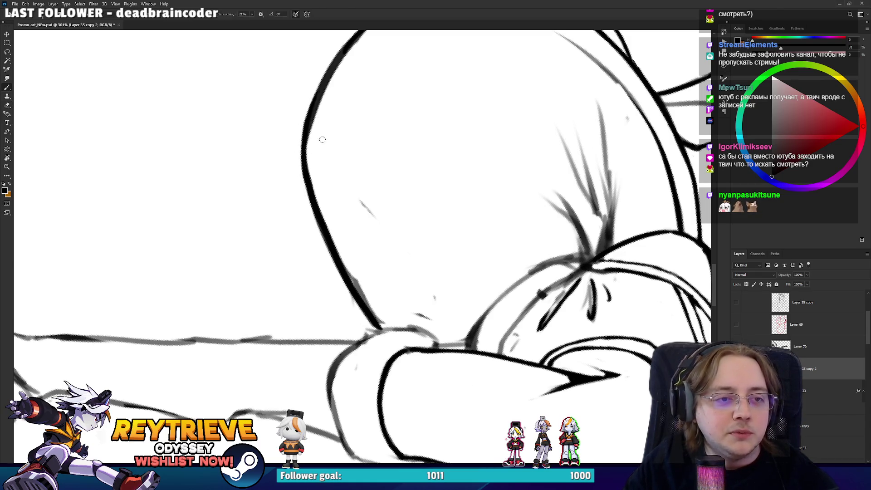
{"action": "left_click_drag", "start_coordinate": [373, 216], "coordinate": [355, 196]}
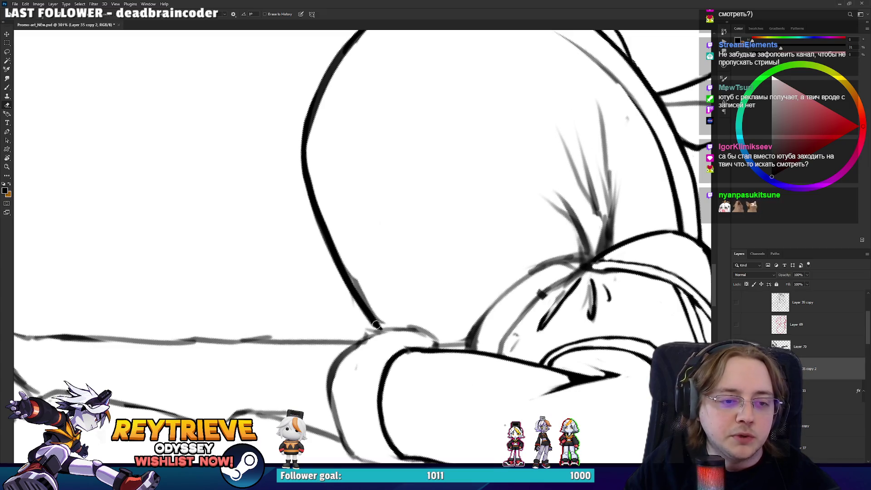
{"action": "left_click_drag", "start_coordinate": [381, 326], "coordinate": [348, 272]}
Add a short black stroke where the hip outlines meet
{"action": "key", "text": "b"}
{"action": "left_click_drag", "start_coordinate": [379, 333], "coordinate": [395, 370]}
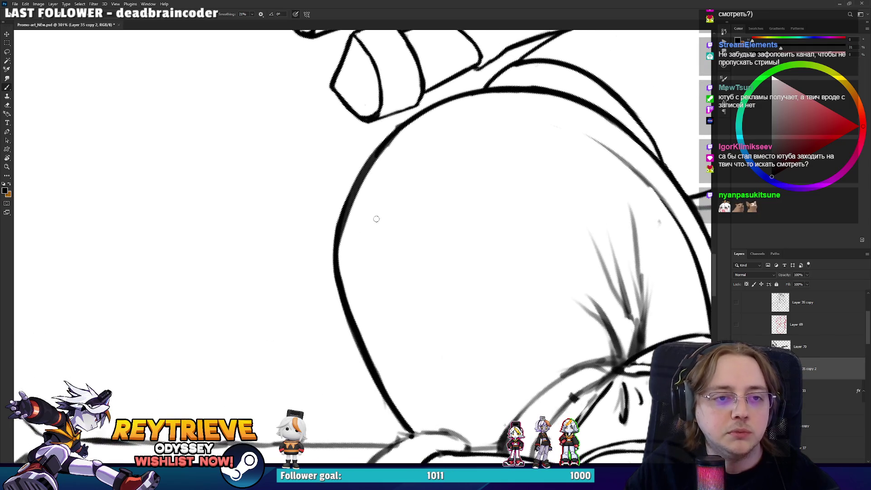
{"action": "key", "text": "e"}
{"action": "mouse_move", "coordinate": [375, 210]}
{"action": "left_mouse_down"}
{"action": "mouse_move", "coordinate": [346, 127]}
{"action": "mouse_move", "coordinate": [307, 107]}
{"action": "left_mouse_up"}
{"action": "key", "text": "b"}
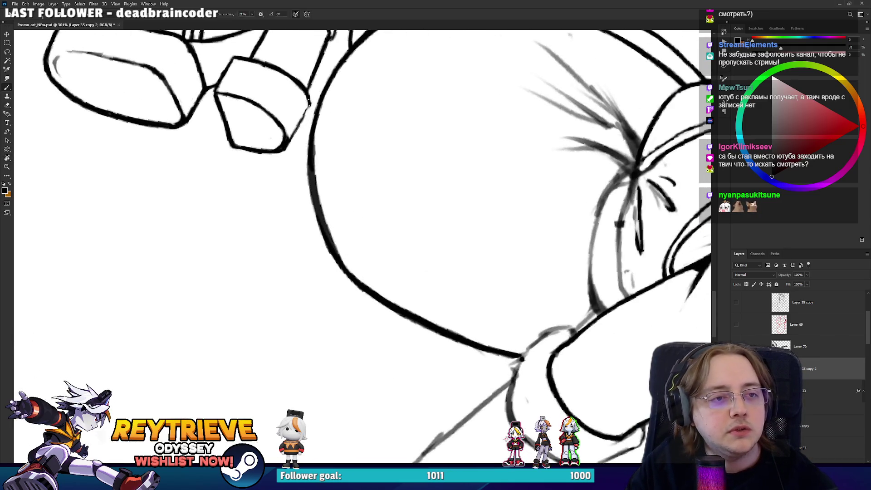
{"action": "mouse_move", "coordinate": [289, 144]}
{"action": "left_mouse_down"}
{"action": "mouse_move", "coordinate": [312, 105]}
{"action": "mouse_move", "coordinate": [308, 91]}
{"action": "left_mouse_up"}
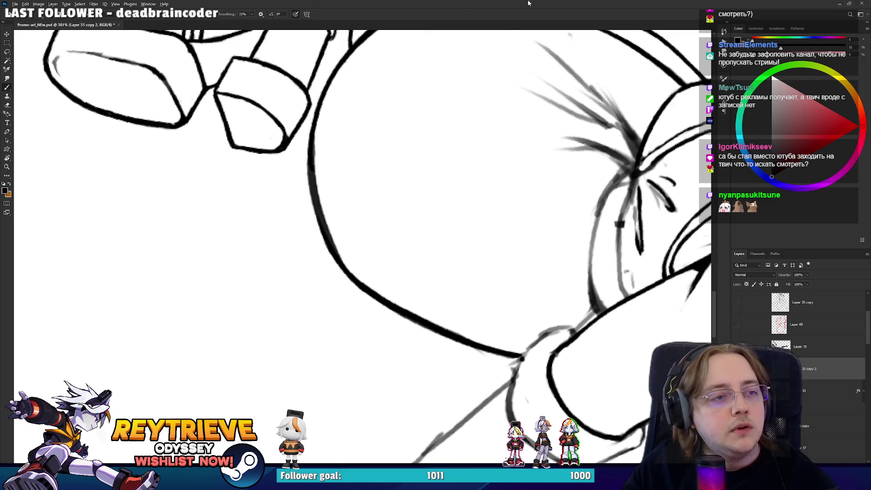
Replace the thin stroke near the lower outline with a slightly longer one
{"action": "scroll", "coordinate": [451, 151], "scroll_direction": "down", "scroll_amount": 5}
{"action": "left_click_drag", "start_coordinate": [463, 221], "coordinate": [499, 254]}
{"action": "scroll", "coordinate": [513, 271], "scroll_direction": "up", "scroll_amount": 4}
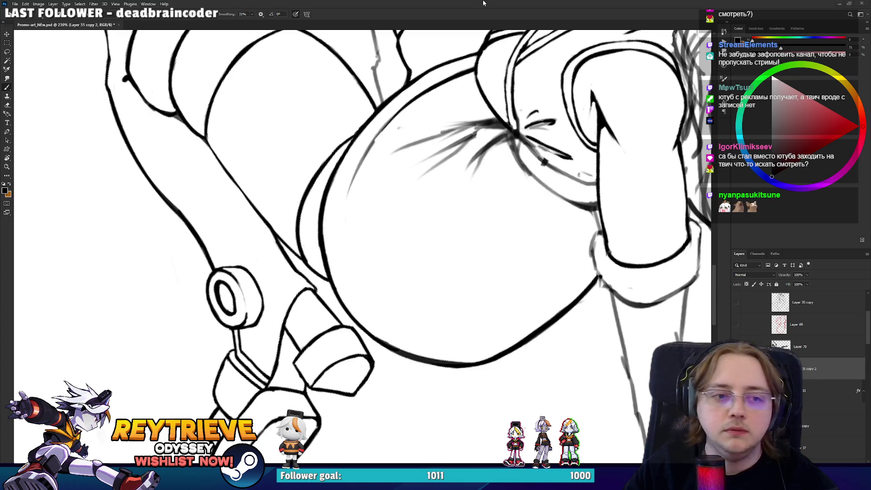
{"action": "mouse_move", "coordinate": [453, 318]}
{"action": "left_mouse_down"}
{"action": "mouse_move", "coordinate": [421, 433]}
{"action": "mouse_move", "coordinate": [319, 346]}
{"action": "left_mouse_up"}
{"action": "key", "text": "ctrl+z"}
{"action": "key", "text": "ctrl+z"}
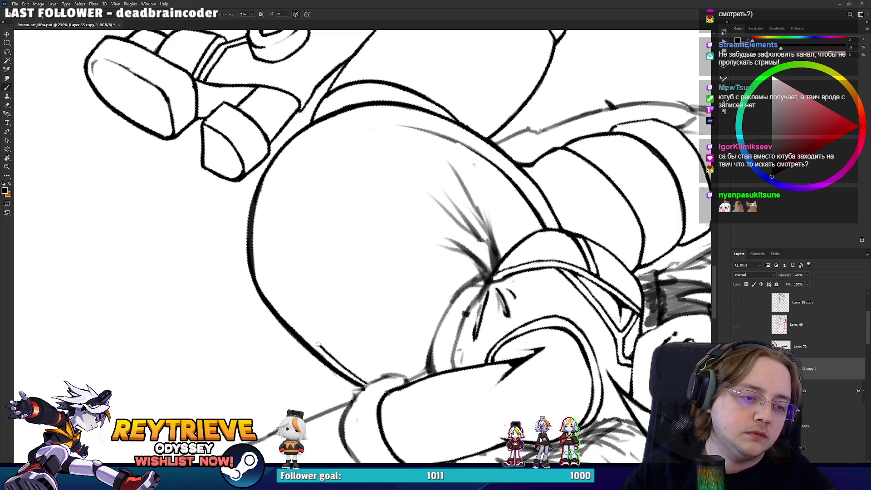
{"action": "key", "text": "ctrl+z"}
{"action": "left_click_drag", "start_coordinate": [368, 384], "coordinate": [265, 282]}
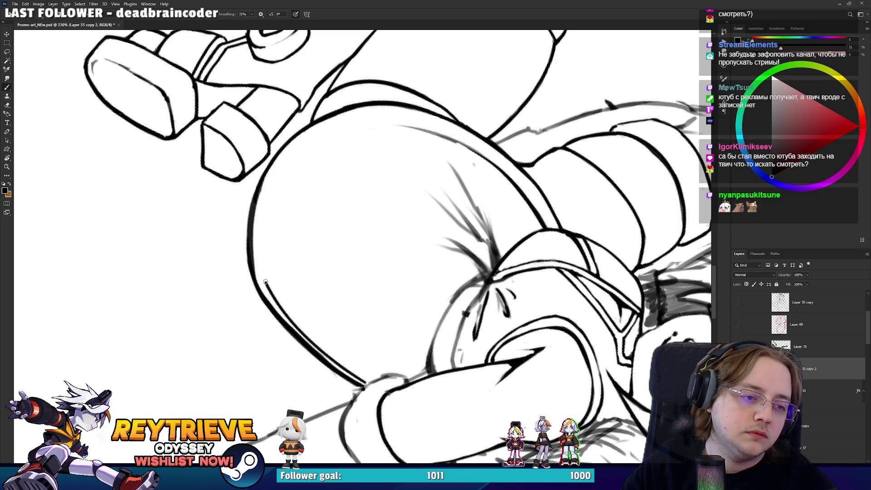